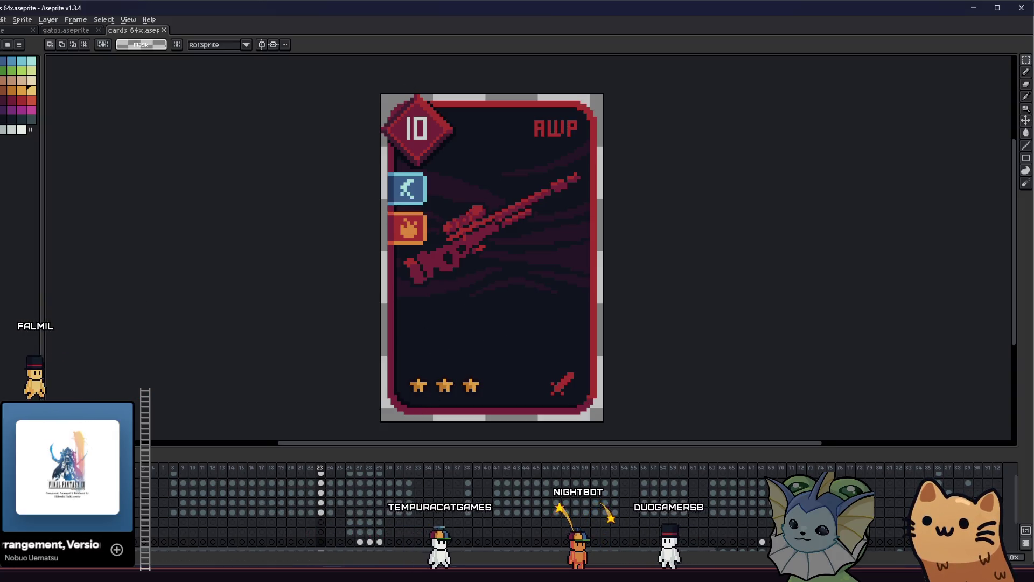
Switch from Aseprite's AWP card sprite to the Obsidian damage type design note
key("alt+Tab")
left_click(508, 224)
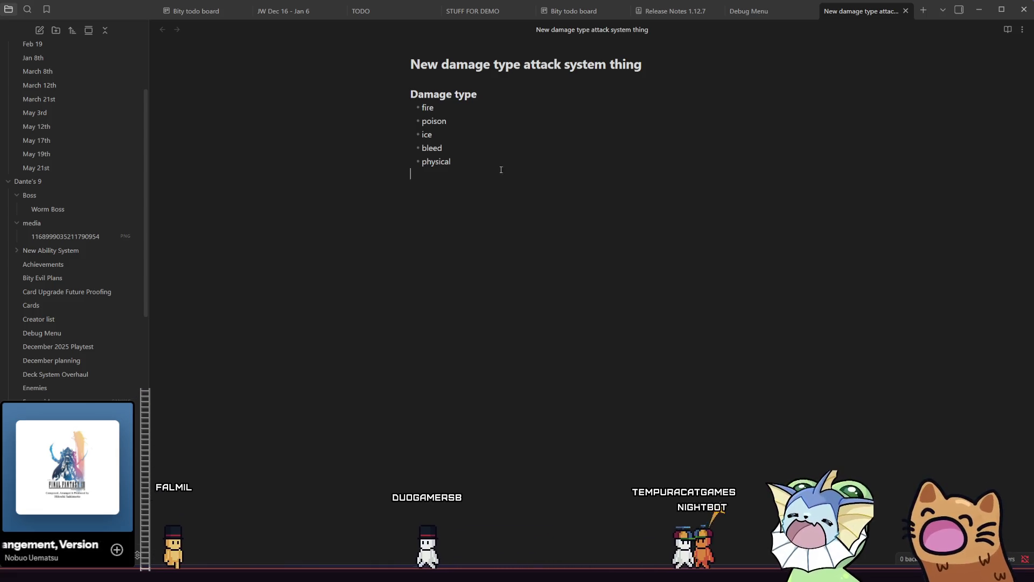
left_click_drag(501, 170, 424, 112)
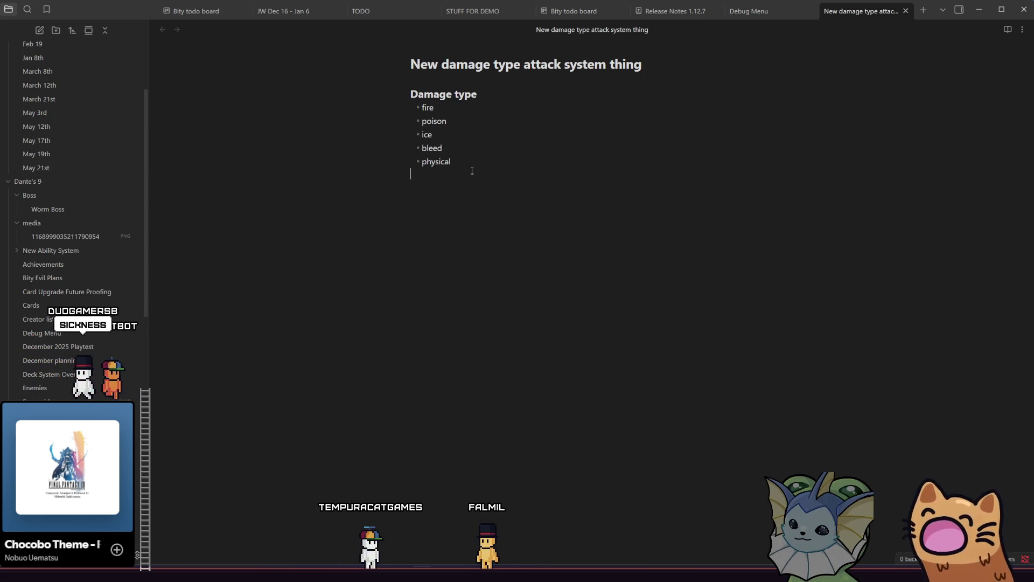
mouse_move(483, 162)
left_mouse_down()
mouse_move(416, 163)
mouse_move(427, 164)
left_mouse_up()
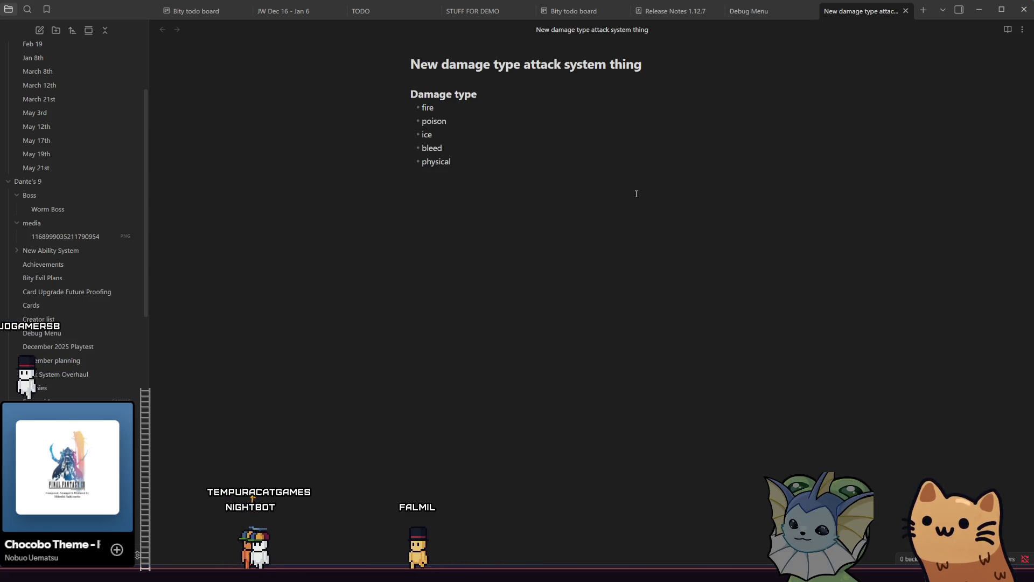
mouse_move(452, 162)
left_mouse_down()
mouse_move(423, 149)
mouse_move(457, 162)
mouse_move(420, 106)
left_mouse_up()
left_click(463, 161)
left_click_drag(463, 162, 423, 108)
left_click(455, 157)
left_click_drag(455, 162, 420, 107)
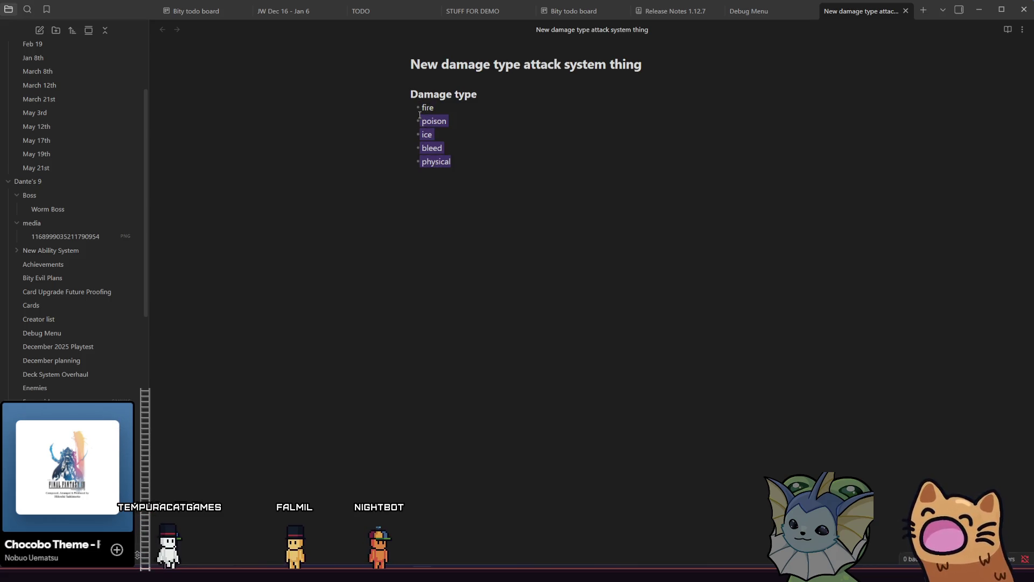
left_click(458, 162)
left_click_drag(458, 162, 420, 109)
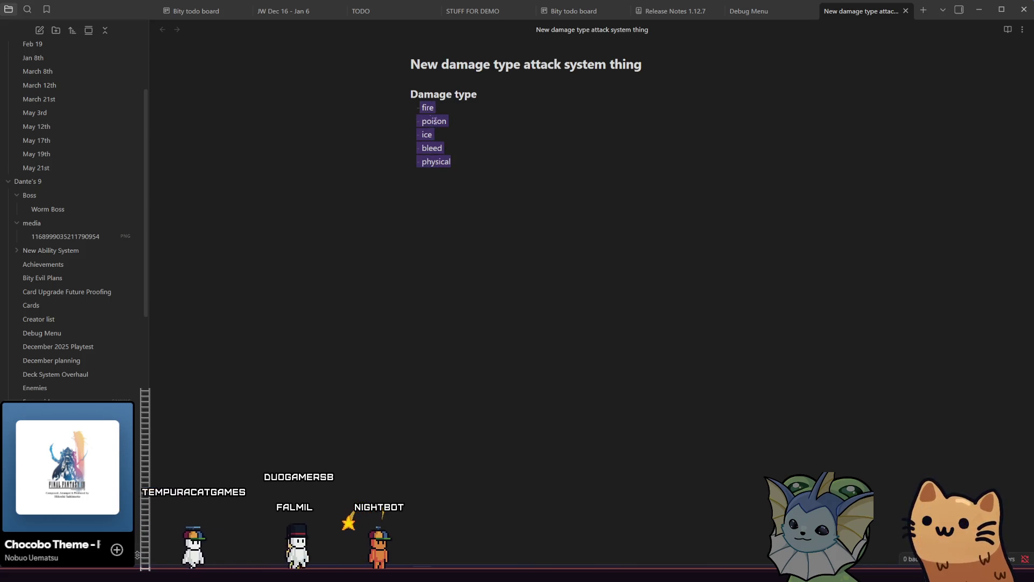
left_click(454, 147)
left_click(439, 108)
left_click(446, 122)
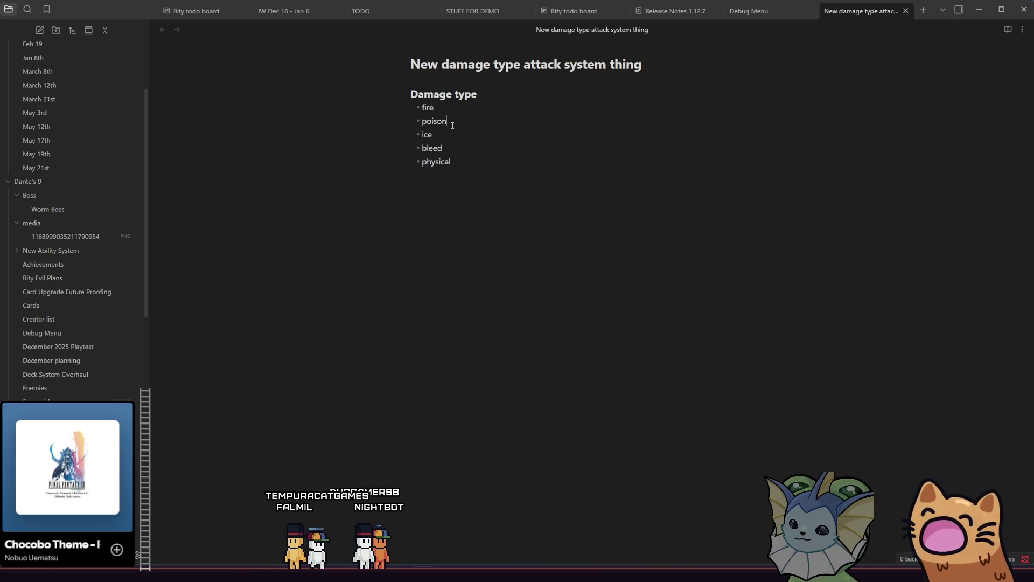
left_click(461, 139)
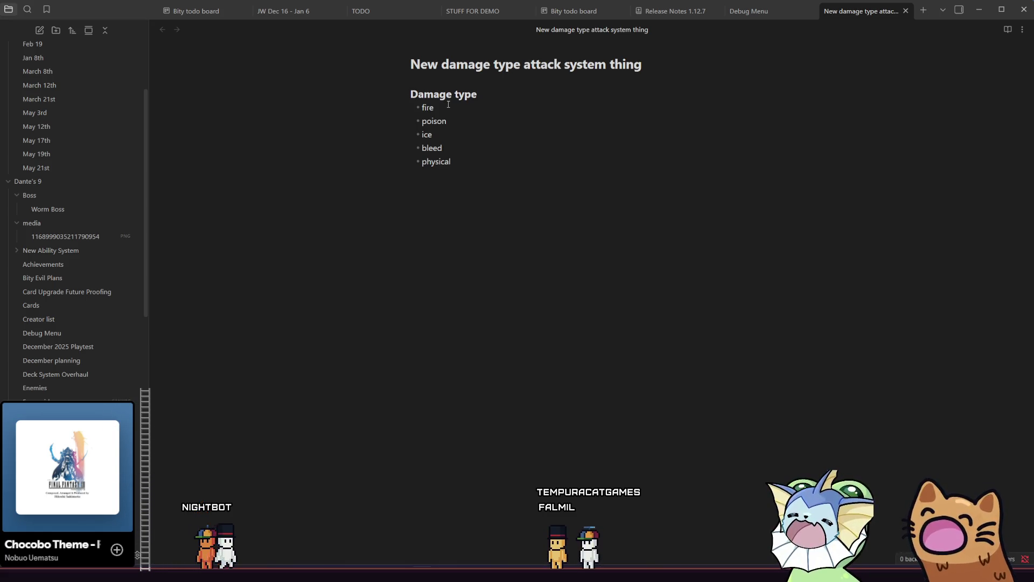
double_click(435, 121)
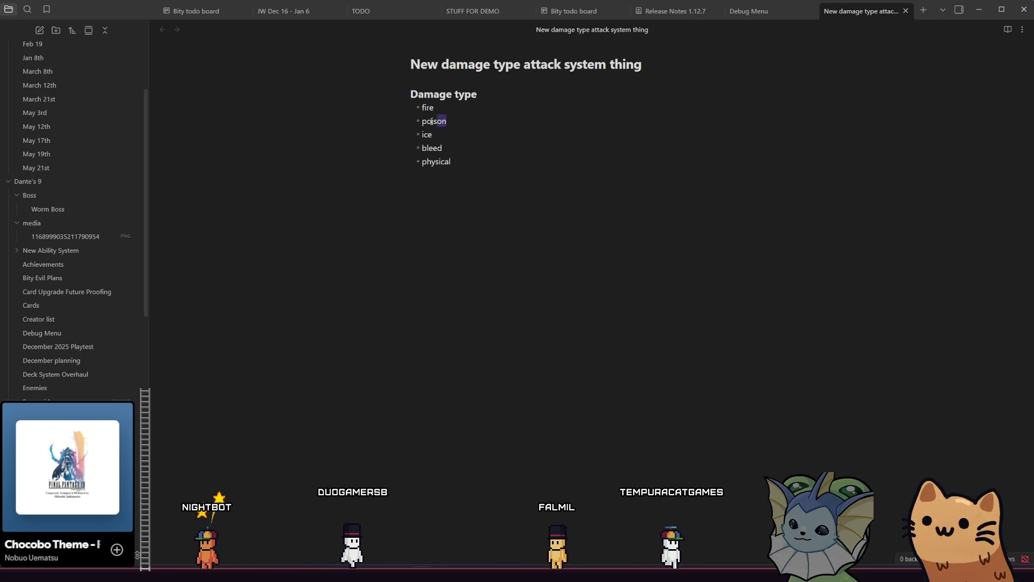
double_click(441, 110)
key("Down")
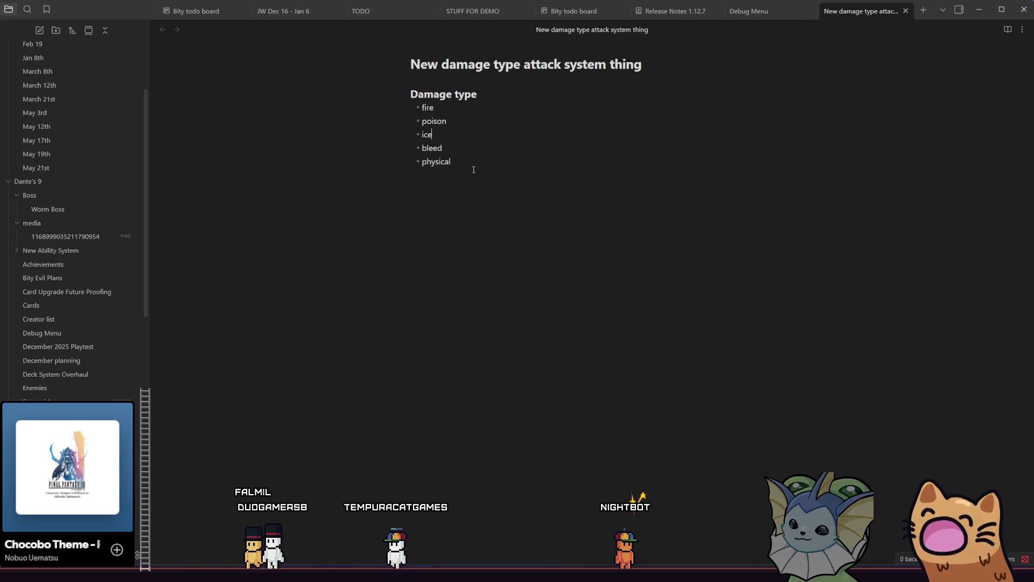
triple_click(467, 136)
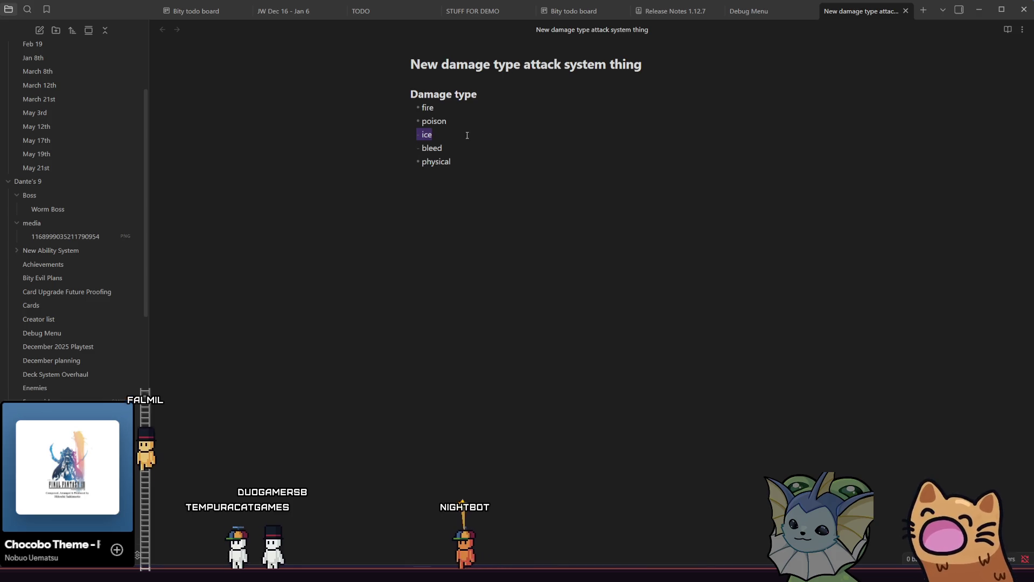
left_click(464, 135)
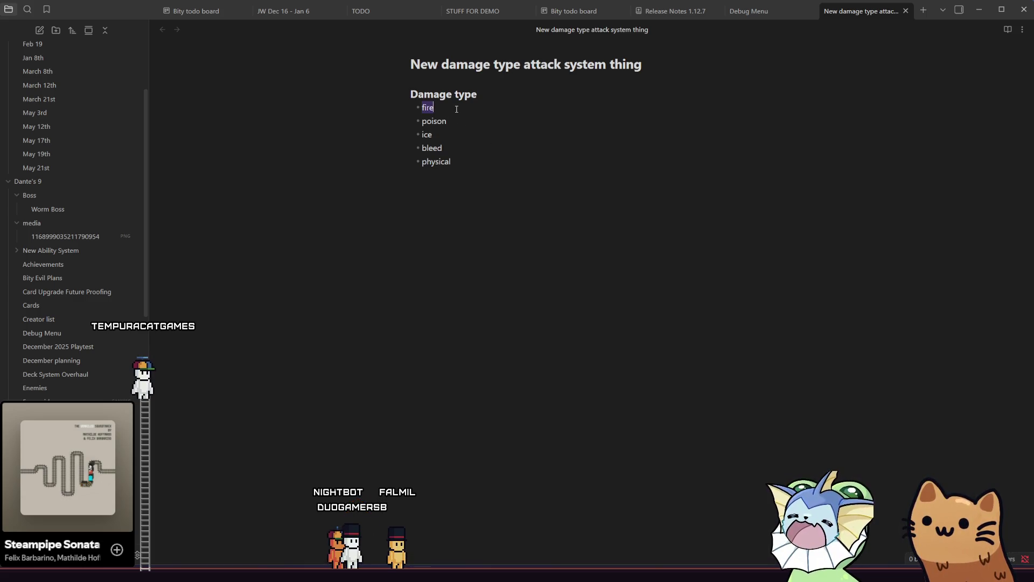
left_click(469, 123)
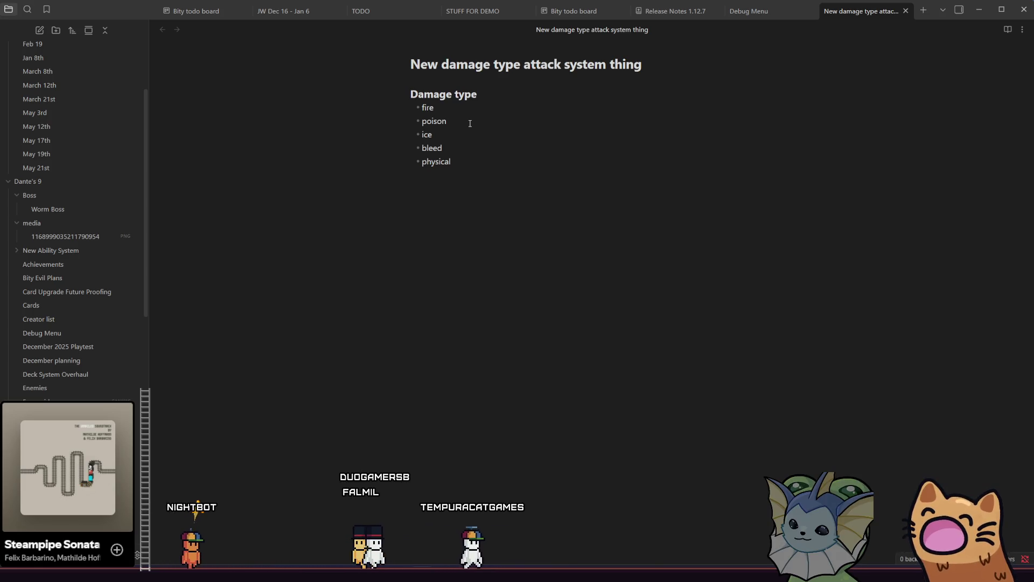
left_click(473, 112)
double_click(473, 112)
left_click(476, 120)
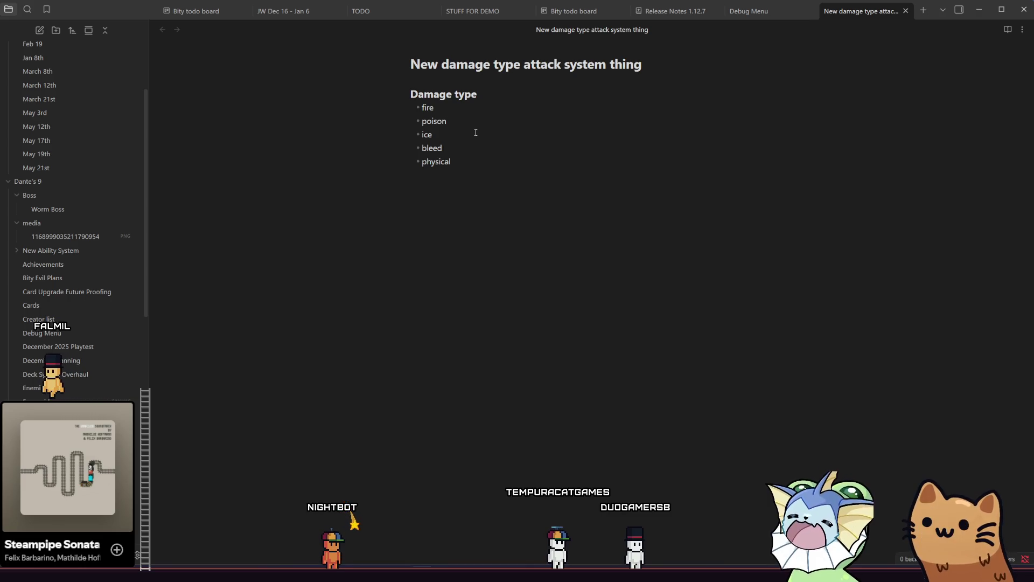
left_click_drag(475, 167, 406, 95)
left_click_drag(451, 162, 410, 120)
left_click(459, 160)
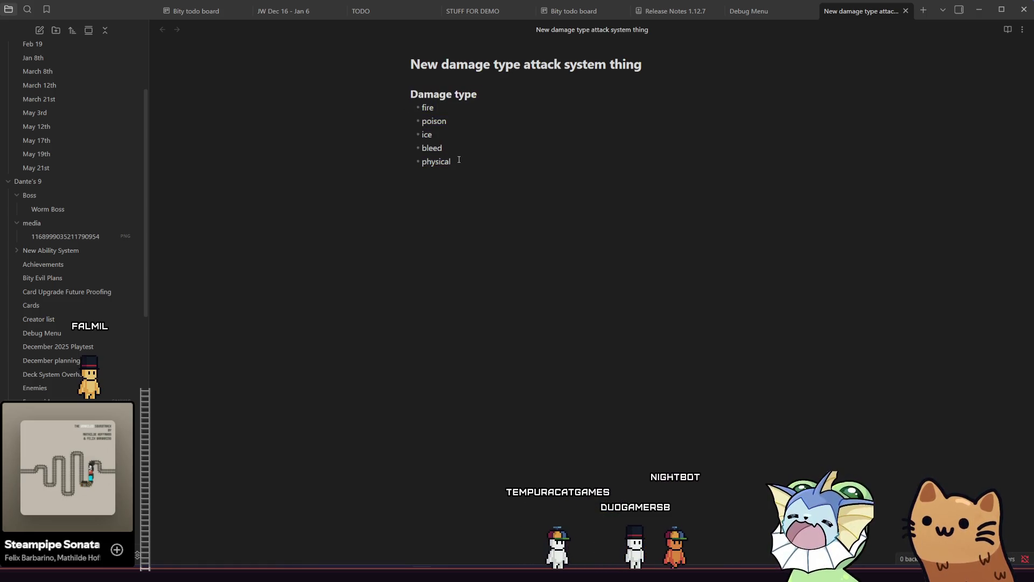
left_click_drag(459, 160, 381, 115)
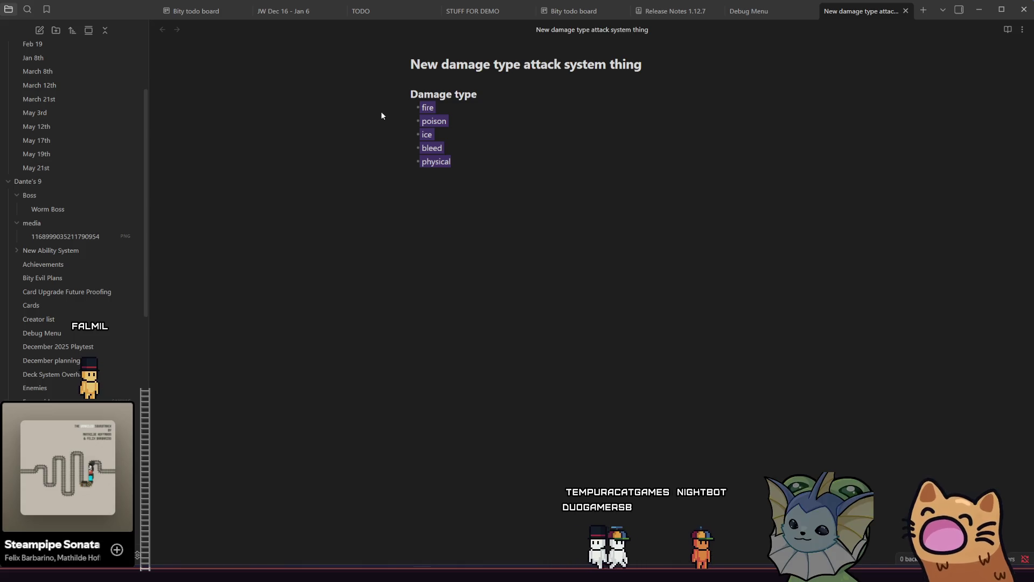
left_click(491, 161)
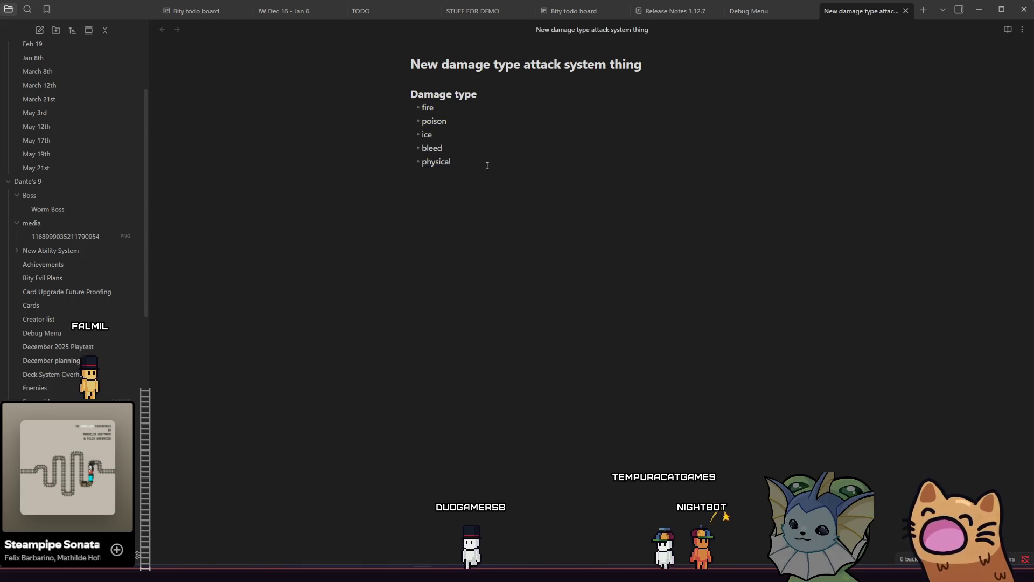
left_click_drag(488, 162, 424, 108)
left_click(492, 162)
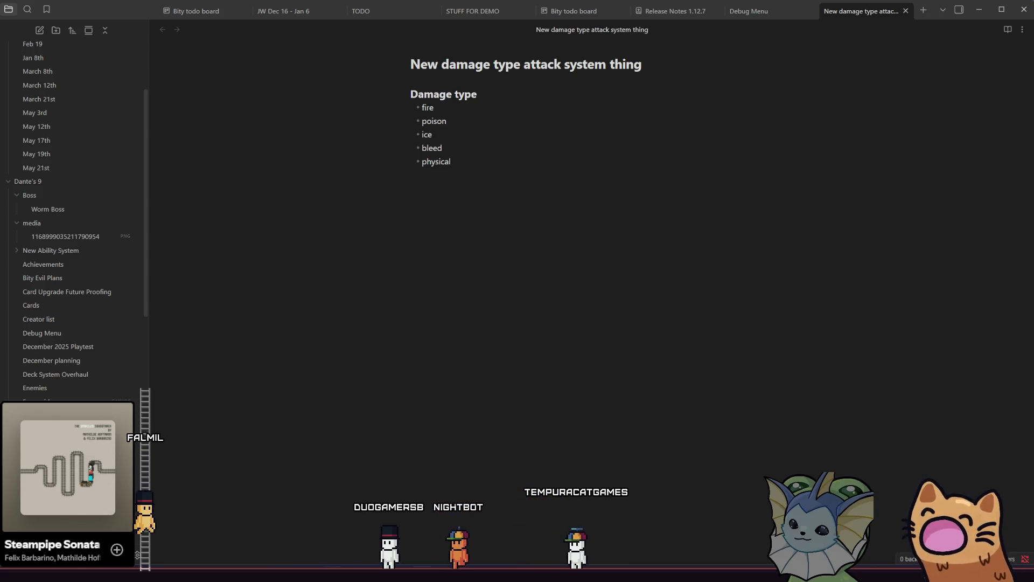
left_click(350, 573)
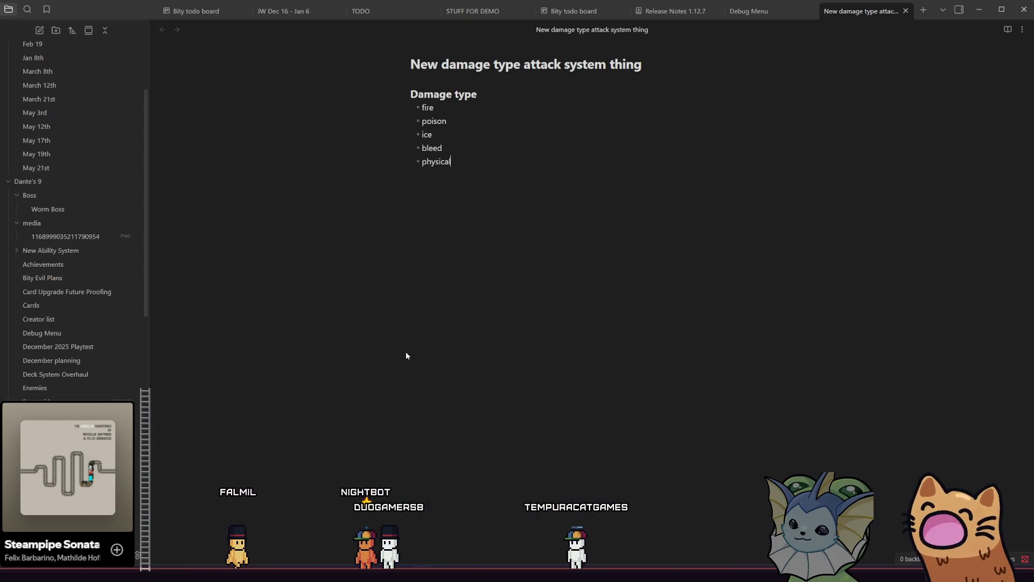
Open Bity Evil Plans, then Before Demo Night, and finally the Bity todo board kanban
left_click(76, 278)
scroll(94, 340, "down", 1)
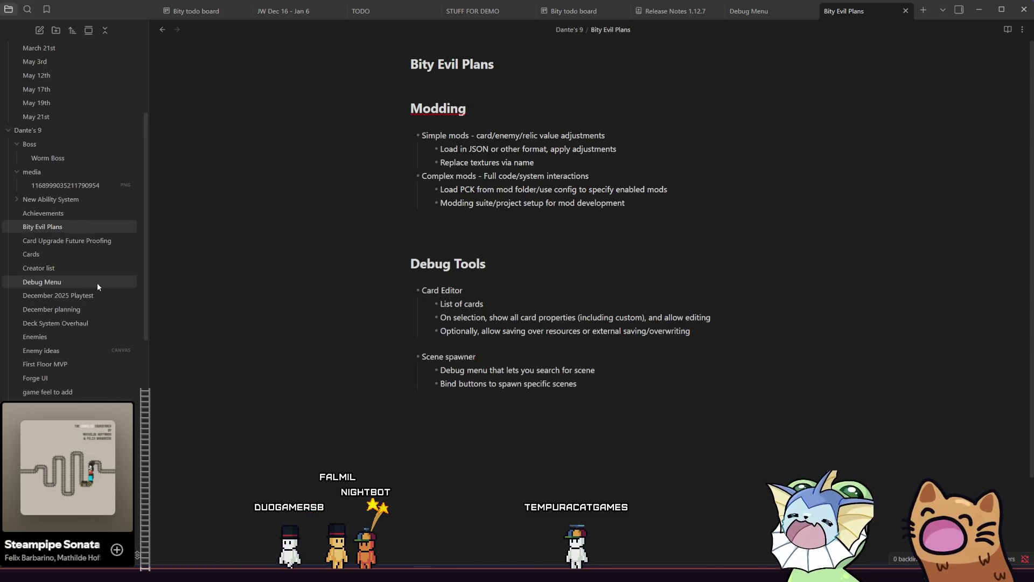
scroll(101, 368, "down", 5)
scroll(102, 384, "down", 2)
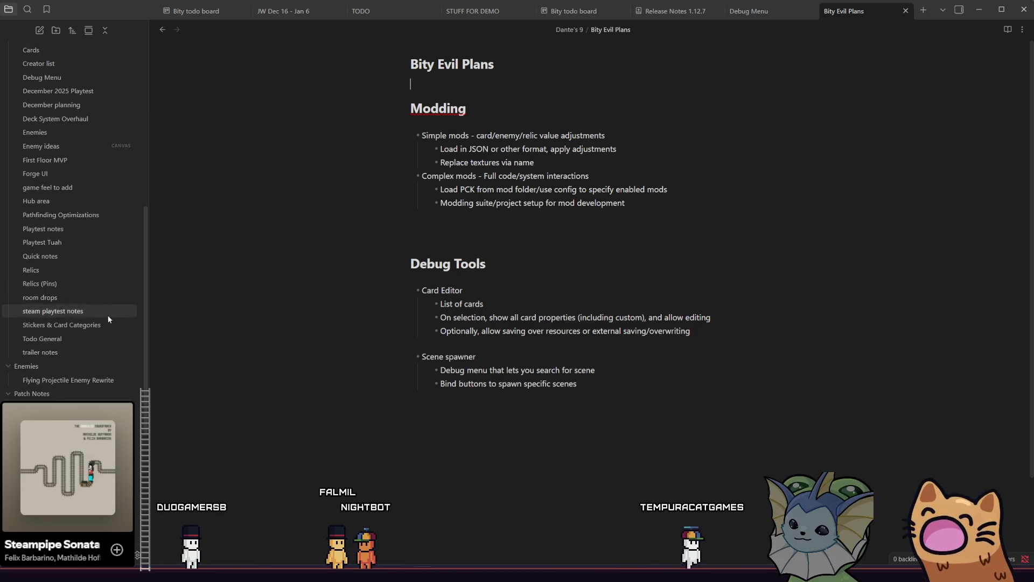
scroll(105, 367, "down", 2)
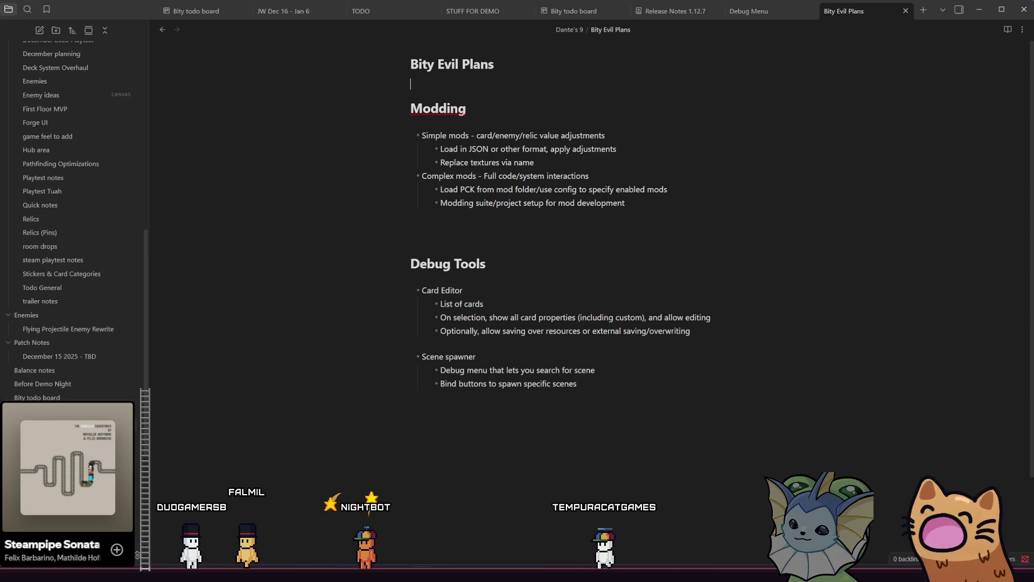
left_click(107, 383)
left_click(104, 397)
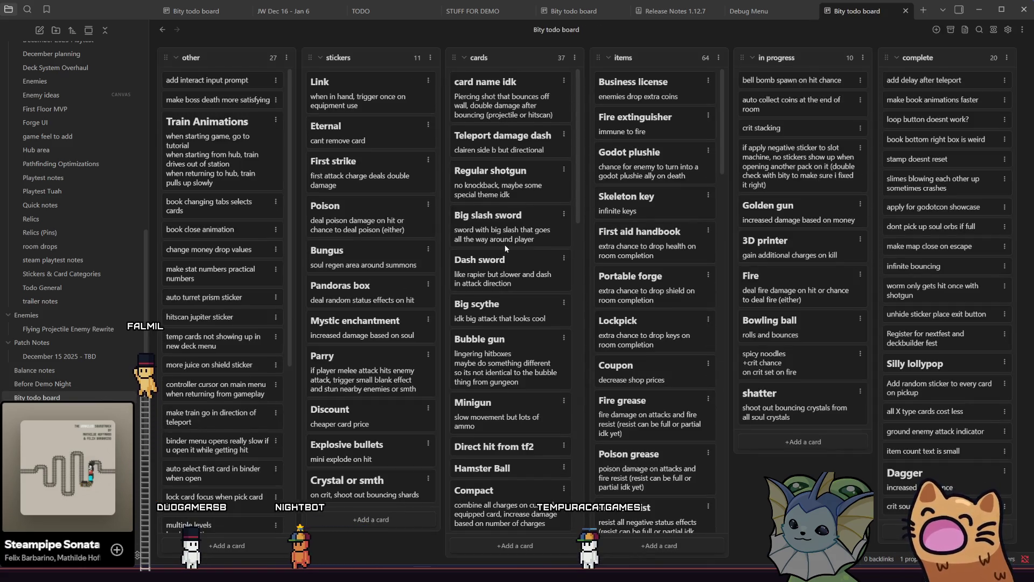
scroll(503, 245, "down", 10)
scroll(498, 251, "up", 10)
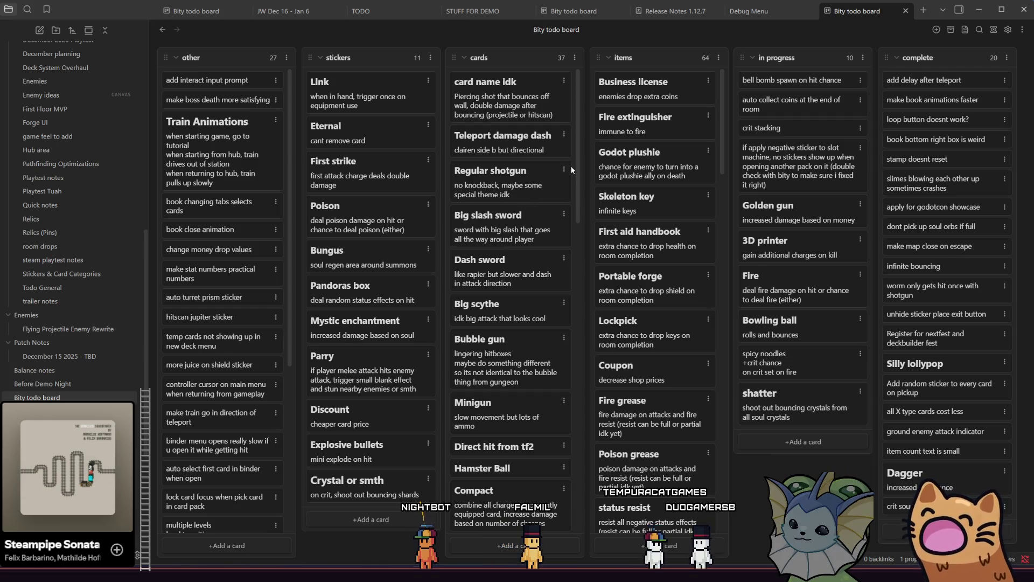
scroll(571, 168, "down", 3)
scroll(574, 146, "up", 3)
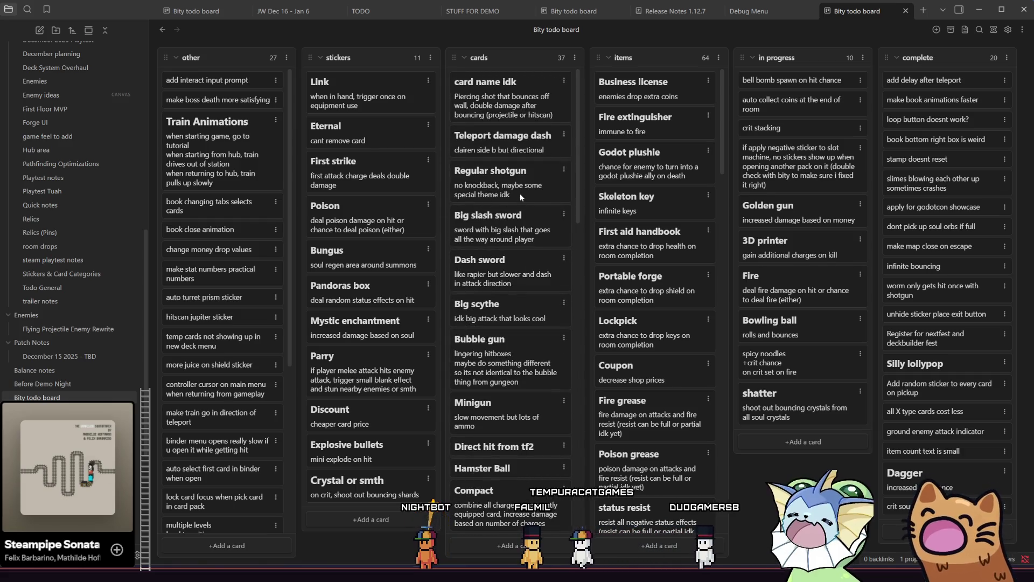
mouse_move(580, 174)
left_mouse_down()
mouse_move(568, 296)
mouse_move(571, 517)
mouse_move(571, 104)
left_mouse_up()
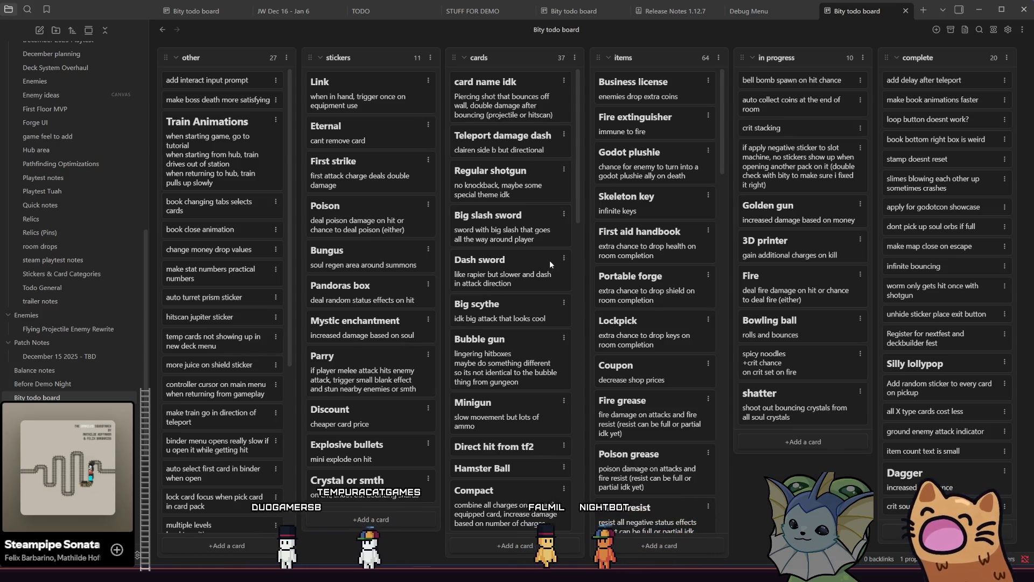
scroll(549, 260, "down", 5)
scroll(550, 261, "up", 5)
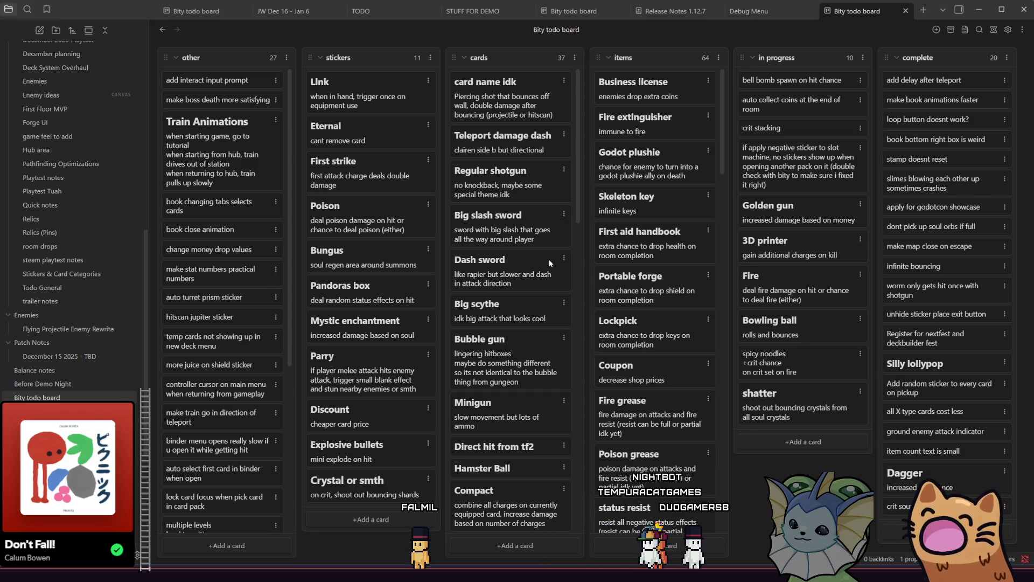
scroll(505, 282, "down", 15)
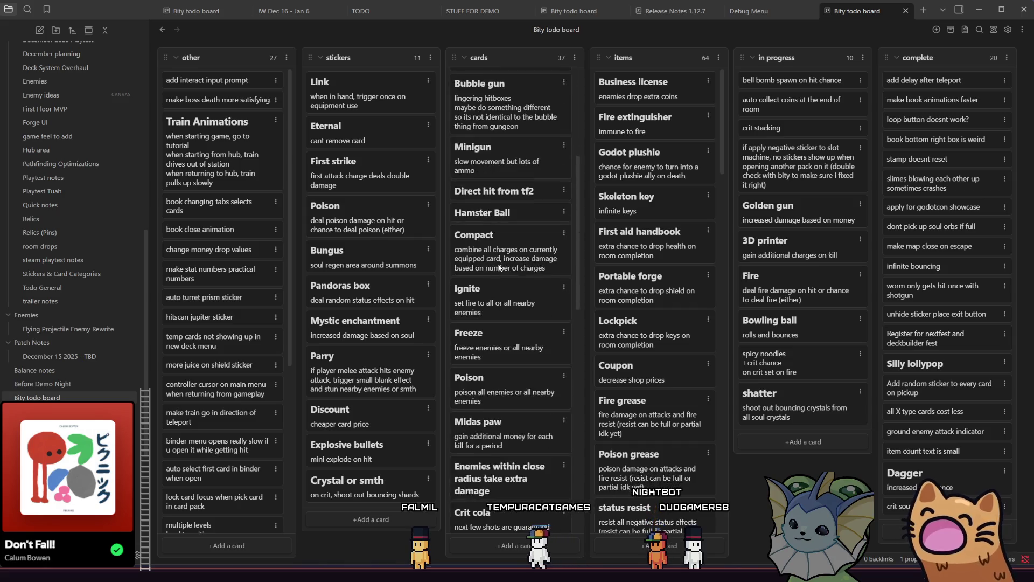
Bring up the Big scythe card's options, then switch to the JW Dec 16 - Jan 6 note
scroll(506, 282, "up", 6)
scroll(506, 281, "up", 10)
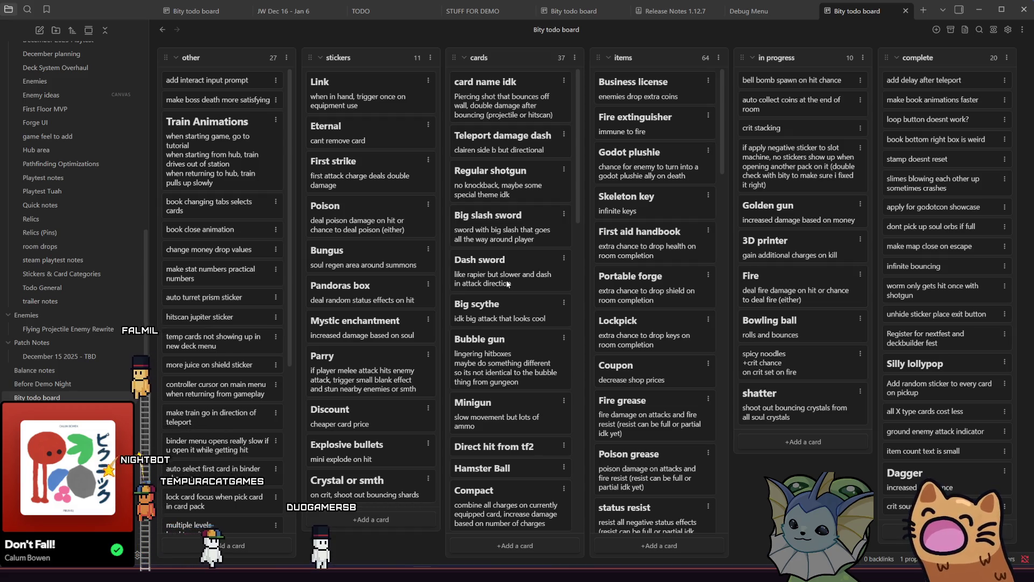
right_click(517, 295)
mouse_move(573, 471)
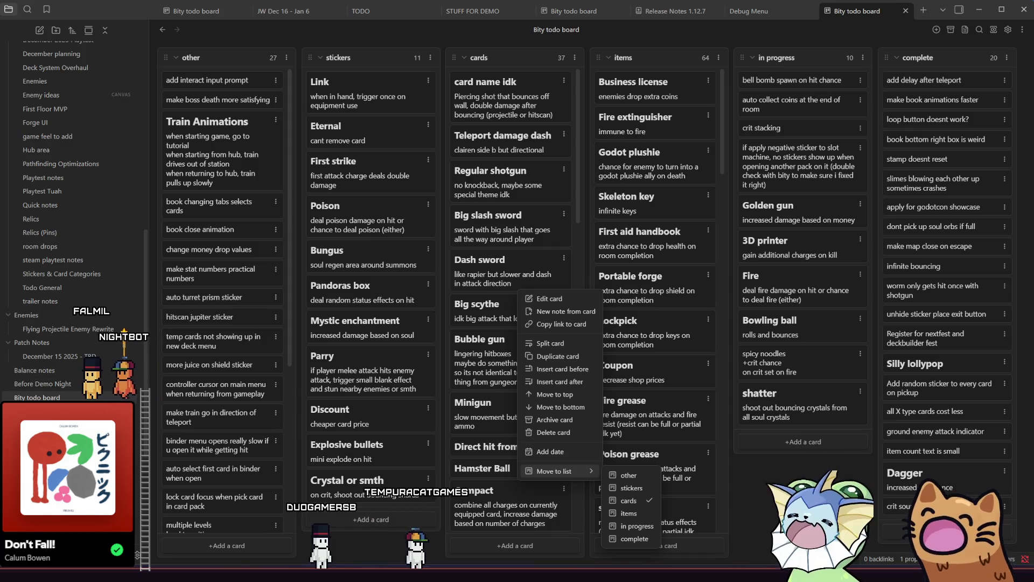
left_click(77, 377)
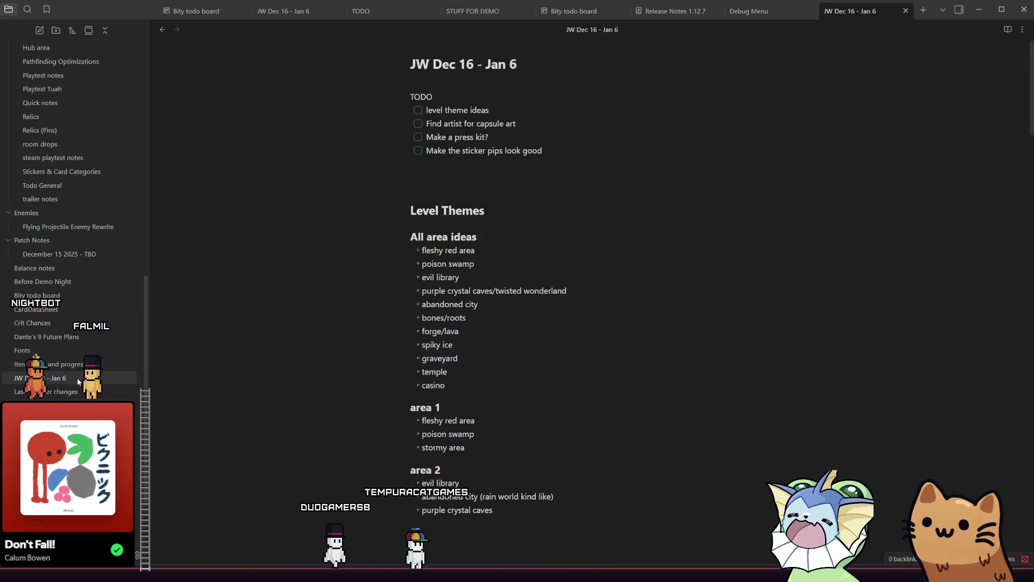
Skim the Laser Pointer changes, damage type, Item drops and JW notes, then return to the board
left_click(54, 391)
left_click(60, 378)
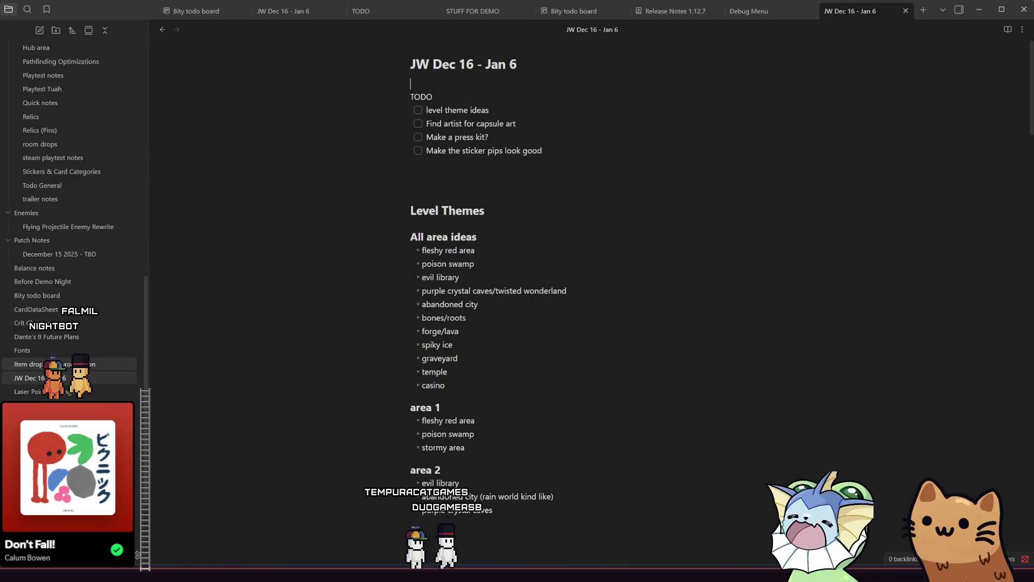
scroll(84, 324, "down", 2)
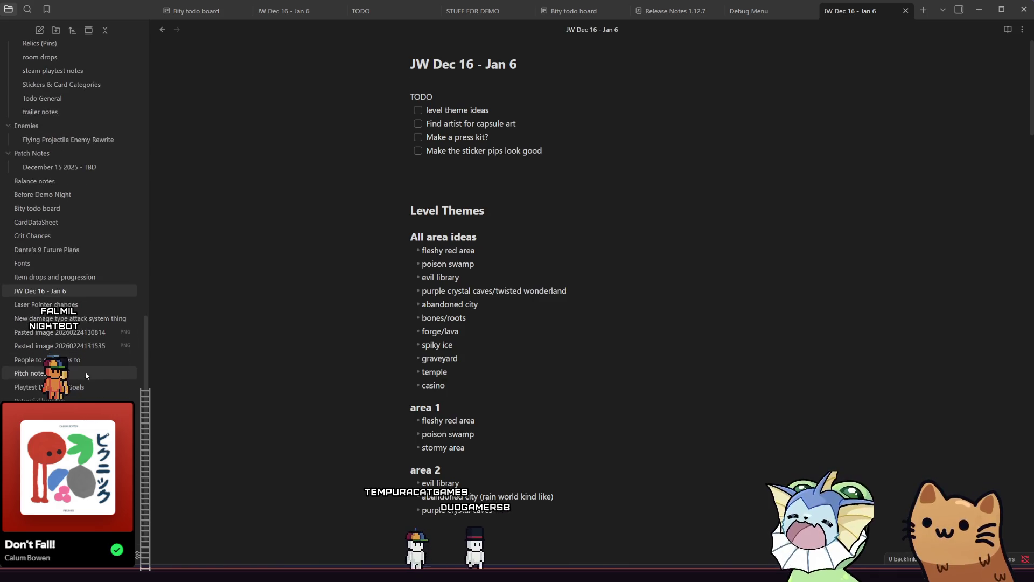
left_click(78, 318)
left_click(78, 305)
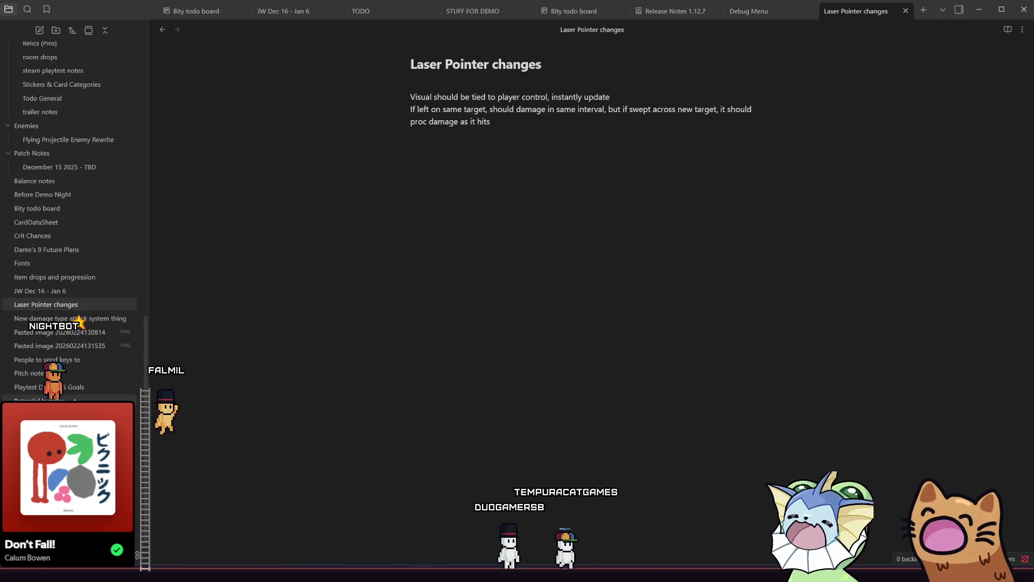
left_click(74, 279)
left_click(75, 293)
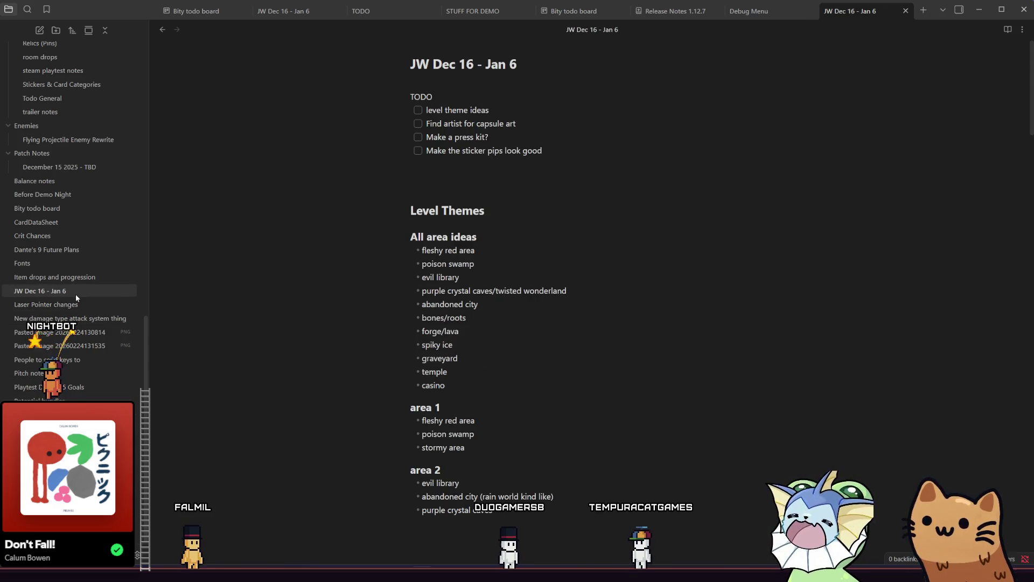
left_click(70, 305)
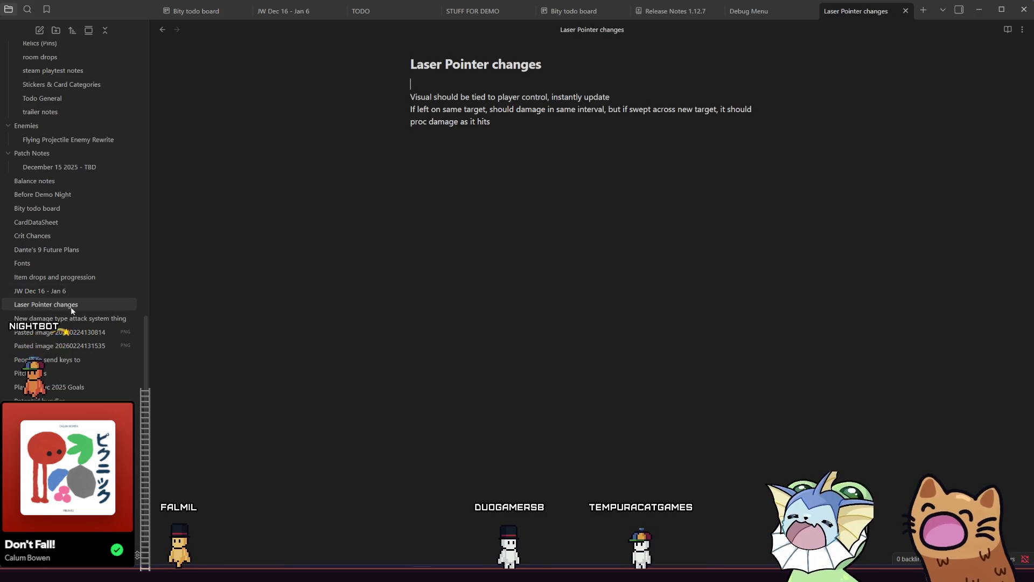
left_click(43, 211)
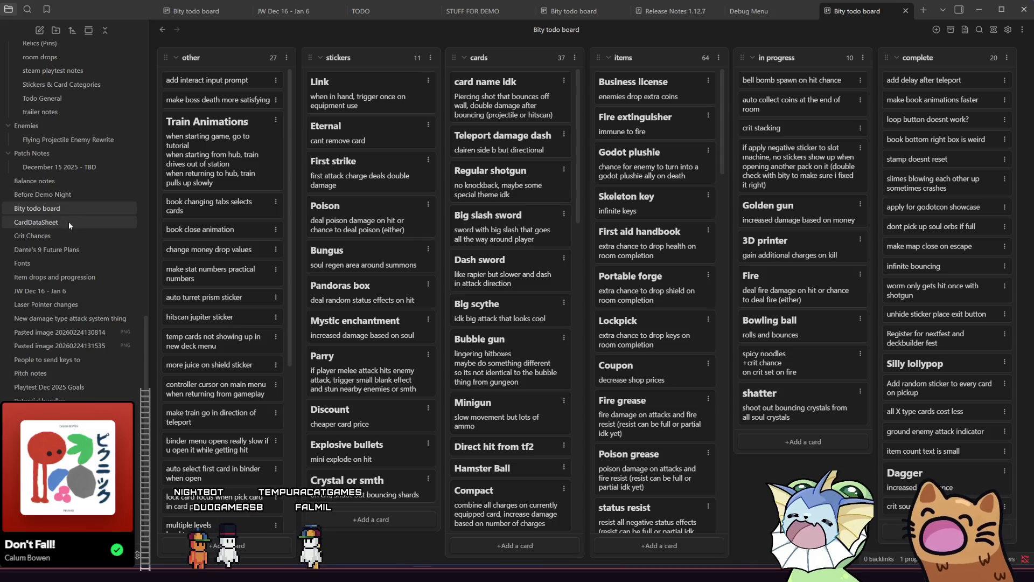
Open the Item drops and progression note from the file explorer
scroll(83, 364, "up", 2)
scroll(75, 216, "down", 2)
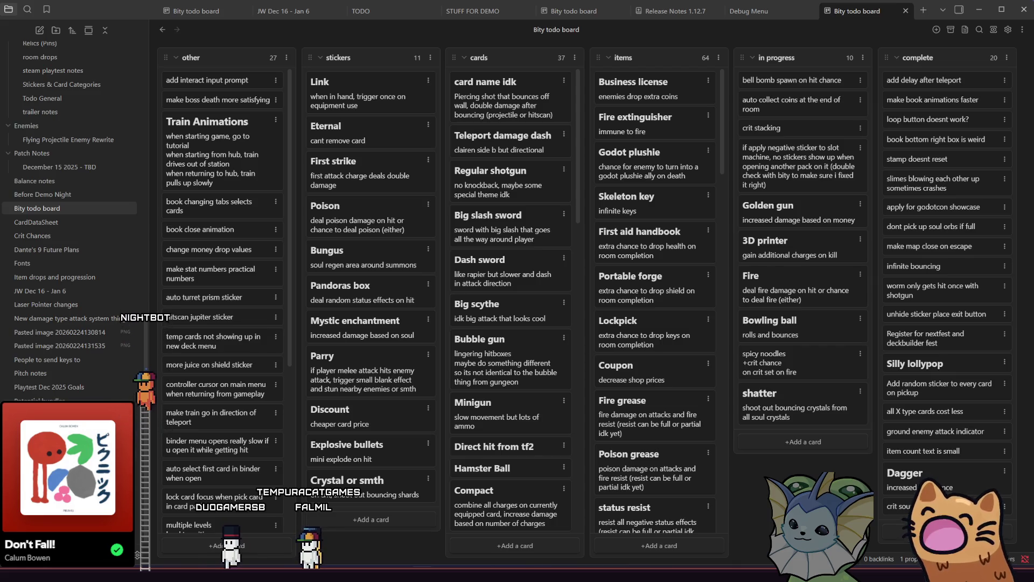
left_click(83, 280)
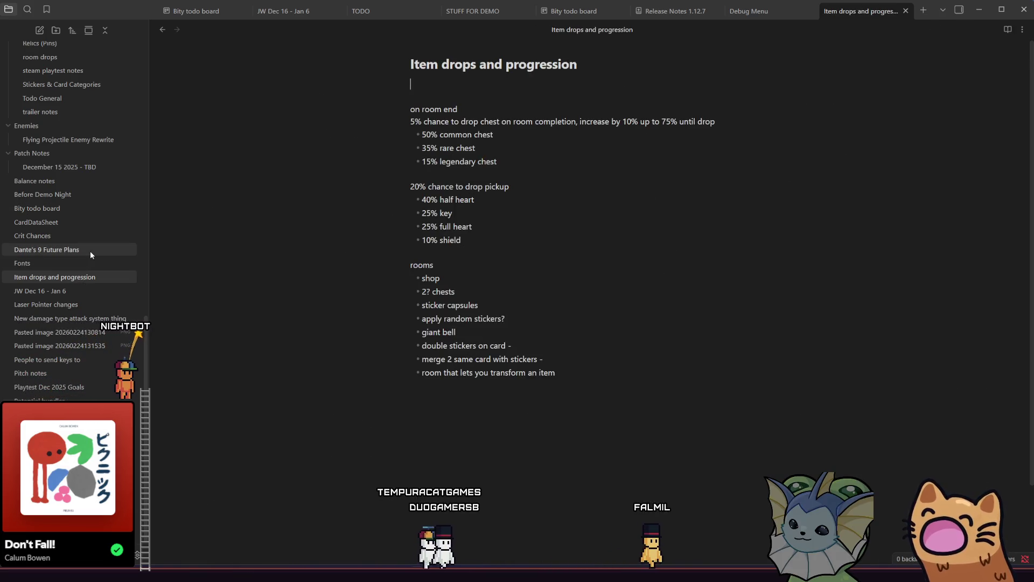
Open the New damage type attack system thing note with its fire, poison, ice, bleed, physical list
left_click(92, 318)
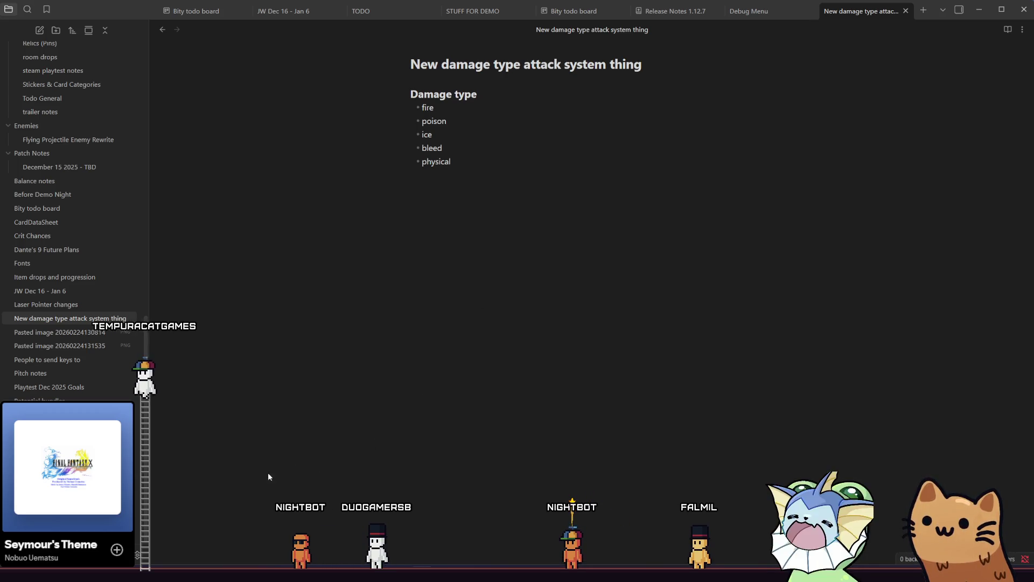
Bring Godot to the front and place the caret on empty line 32 of bell_spawn.gd
mouse_move(198, 574)
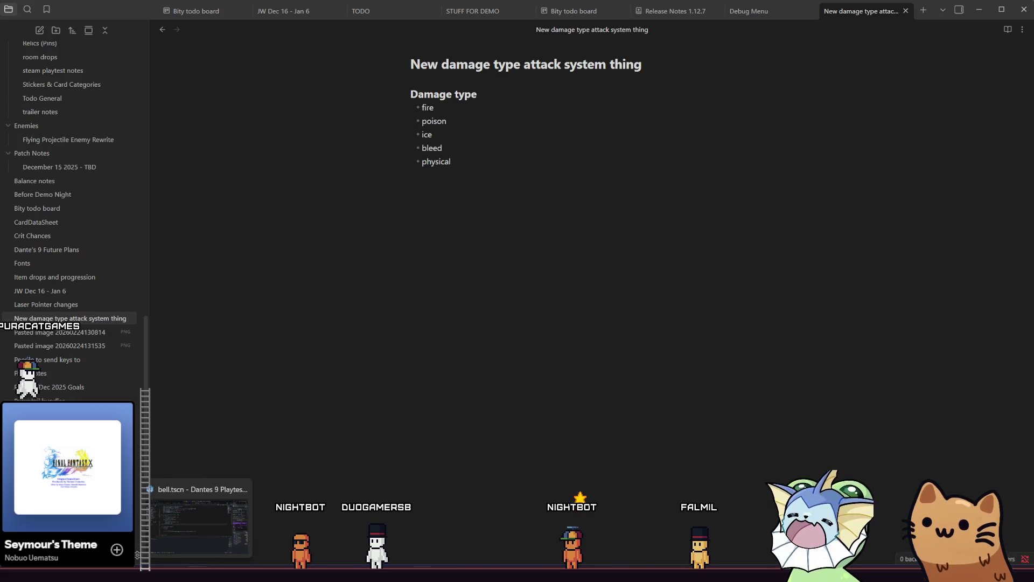
left_click(199, 522)
left_click(352, 238)
left_click(351, 256)
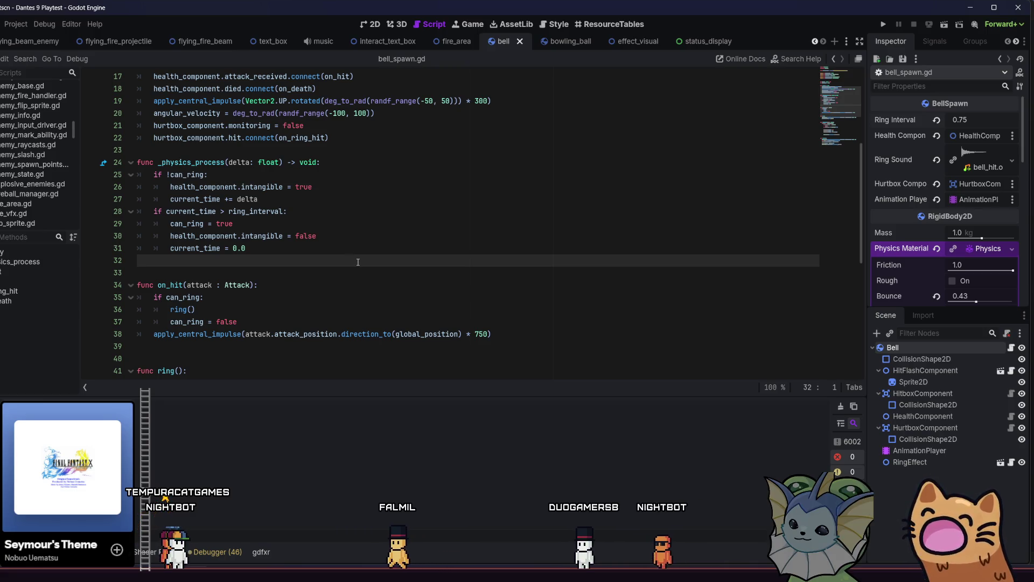
Quick-open card_smg.tres by searching 'card_smg', then scroll through the bell_spawn.gd exports
key("shift+alt+o")
type("card_")
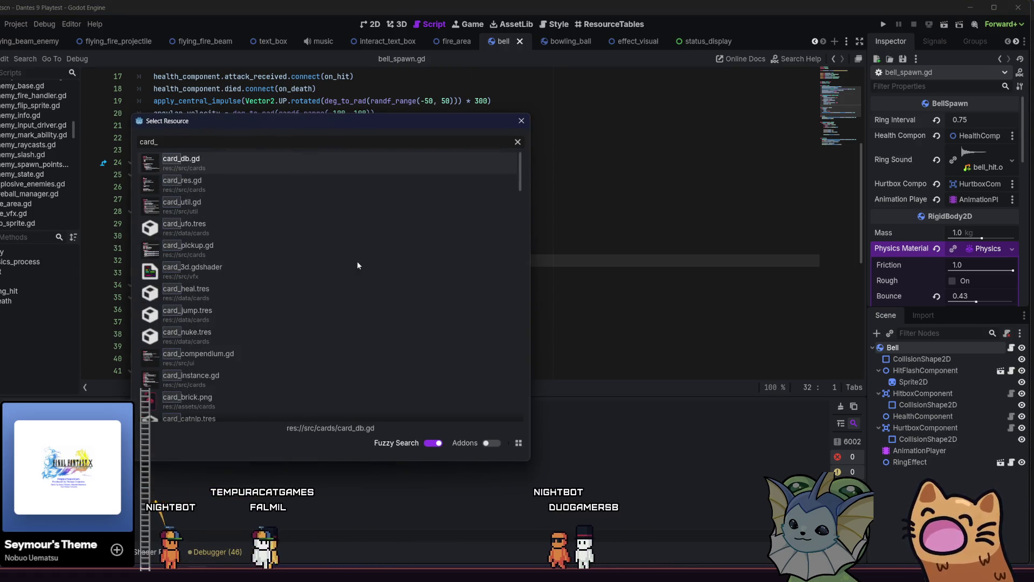
type("smg")
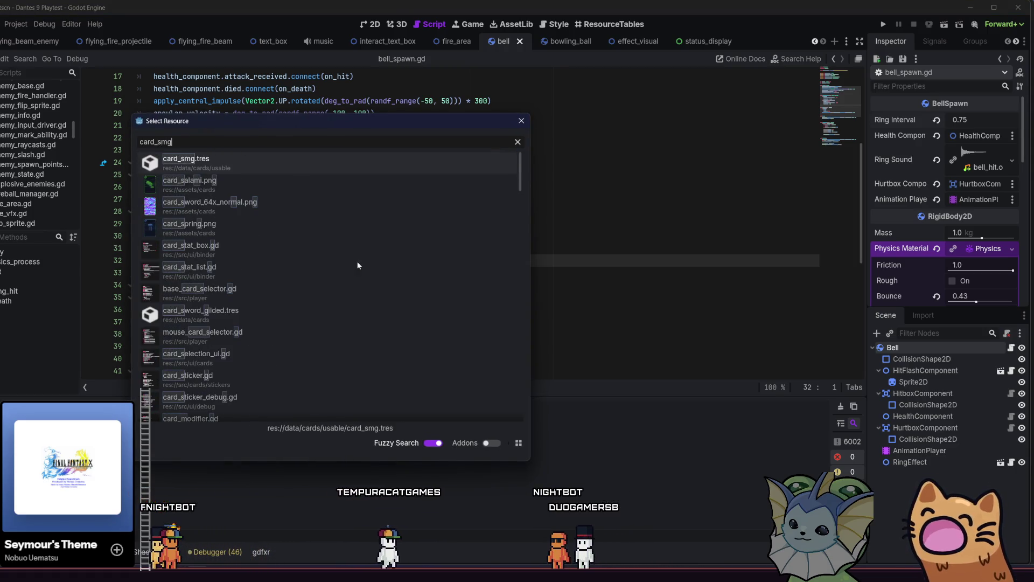
left_click(305, 156)
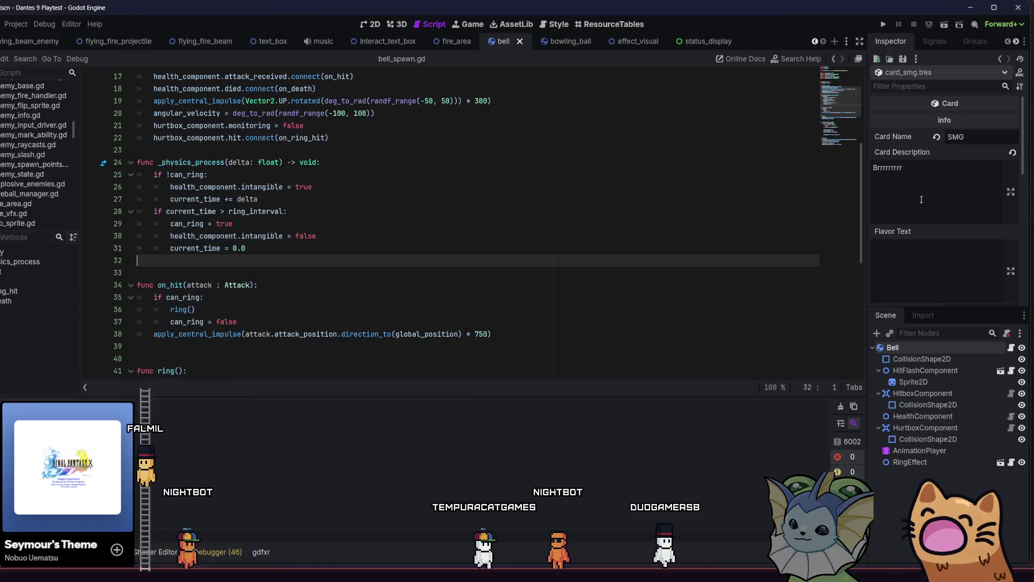
scroll(915, 217, "up", 3)
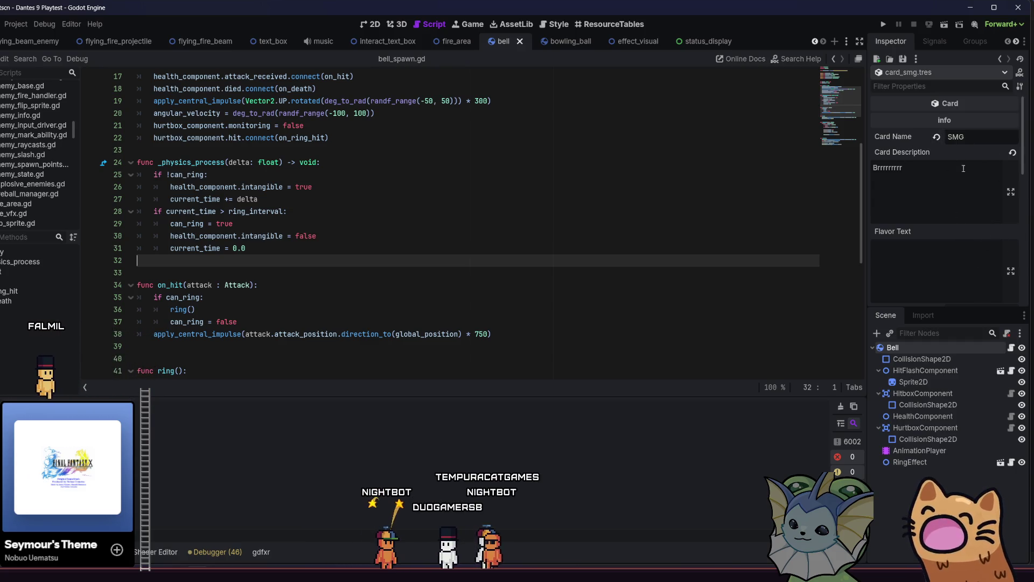
scroll(1005, 206, "down", 2)
scroll(985, 165, "up", 2)
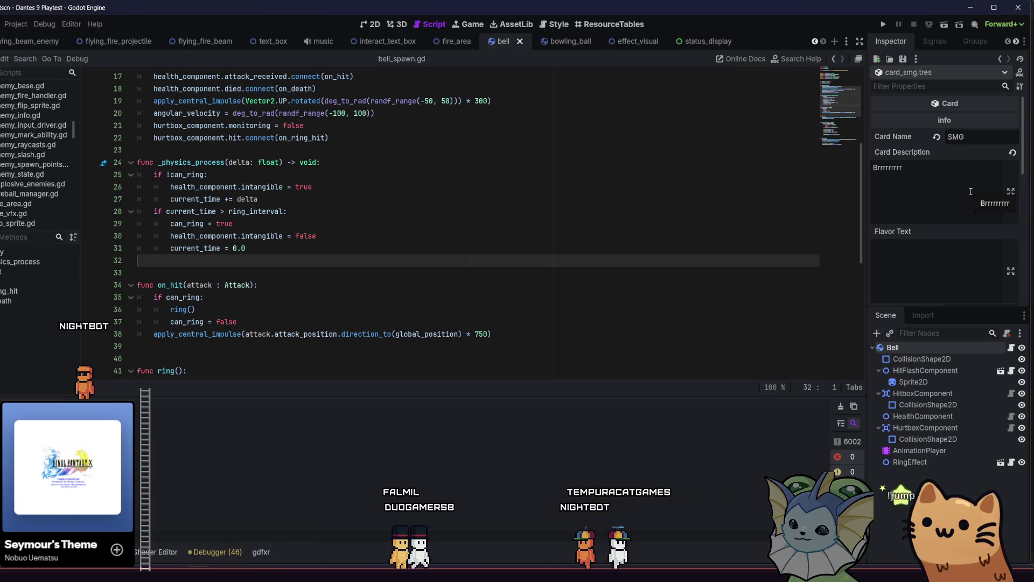
scroll(689, 160, "up", 5)
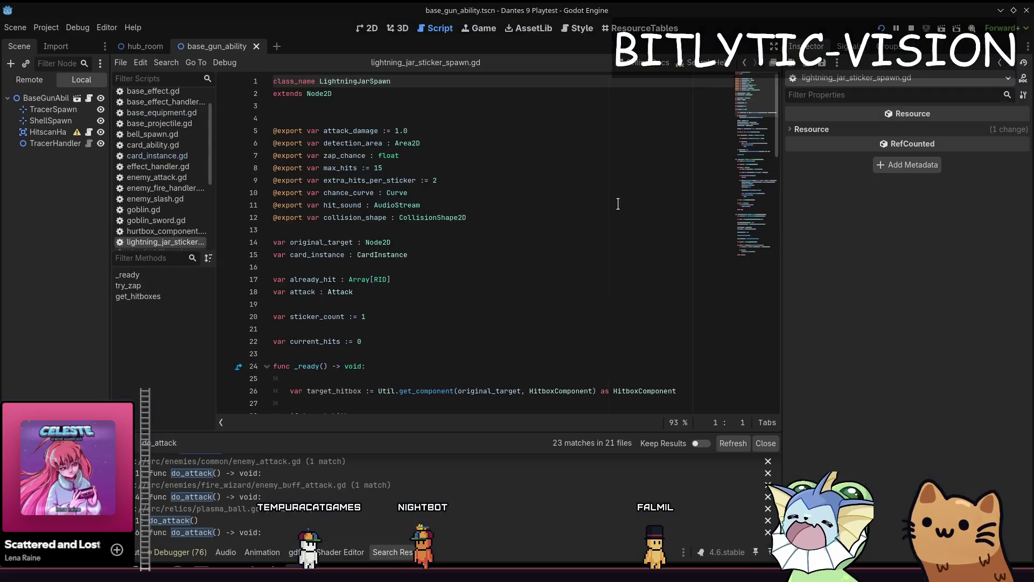
Scroll through lightning_jar_sticker_spawn.gd to review its _ready Attack setup
scroll(471, 172, "down", 7)
scroll(471, 172, "up", 2)
Select the attack = Attack.new() line in the sticker script, then undo and redo
mouse_move(380, 267)
left_mouse_down()
mouse_move(458, 268)
mouse_move(458, 292)
left_mouse_up()
left_click(520, 302)
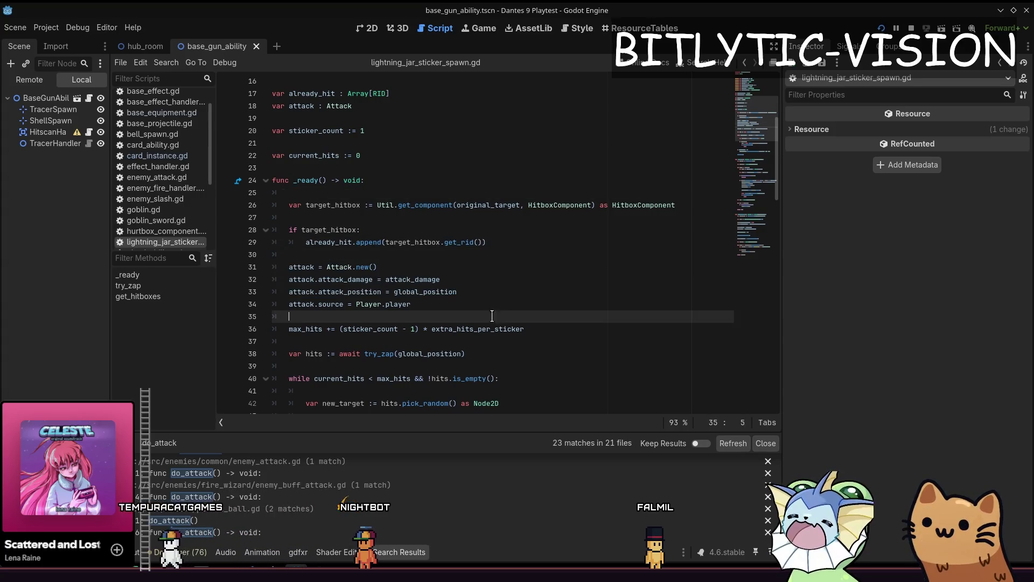
left_click(497, 292)
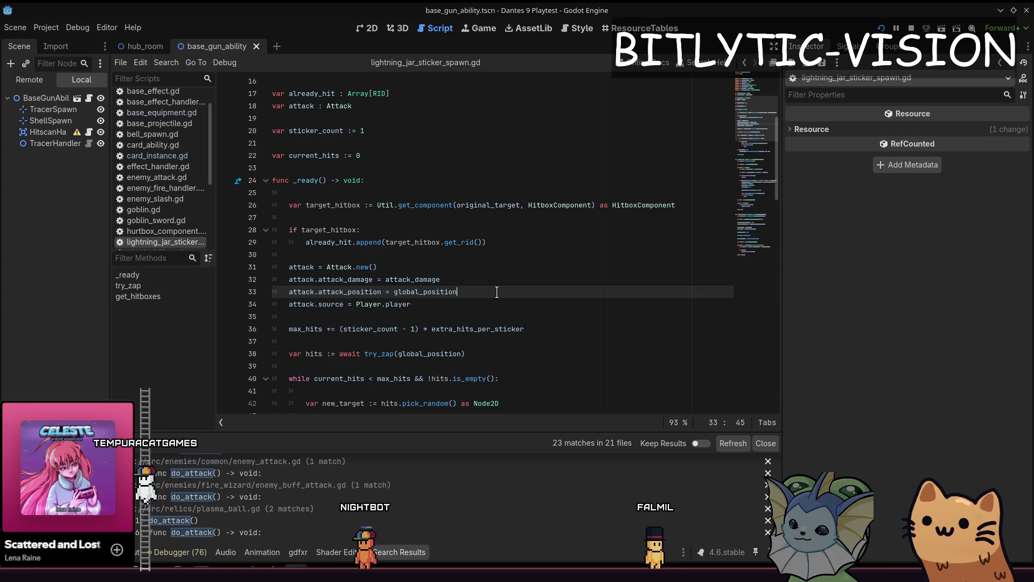
left_click(298, 267)
key("End")
key("shift+Home")
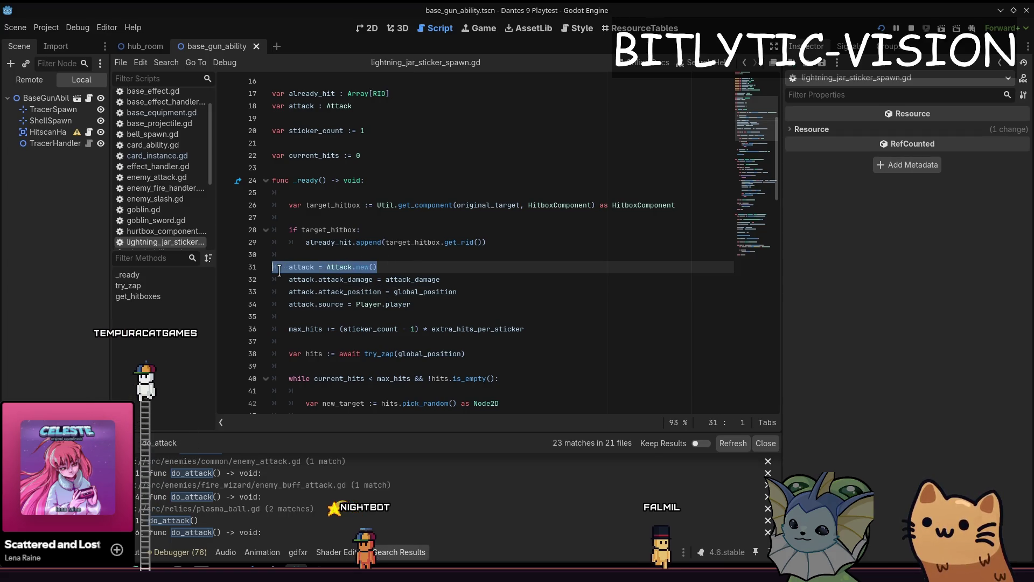
key("ctrl+z")
key("ctrl+z")
key("ctrl+z")
key("ctrl+y")
key("ctrl+y")
key("ctrl+y")
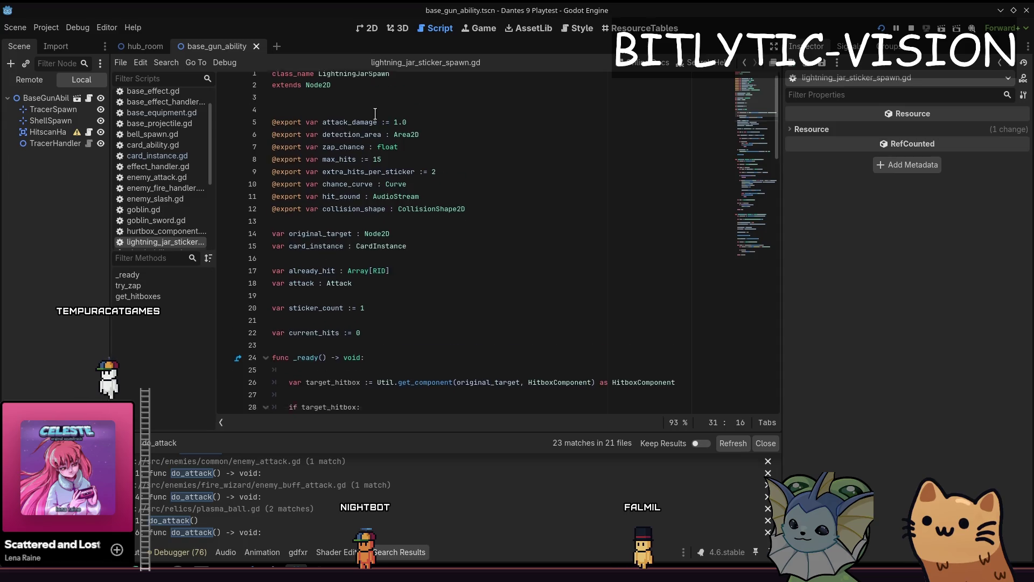
Look up where global_position on line 33 is defined, return, and open the resource search
left_click(432, 189)
left_click(458, 181)
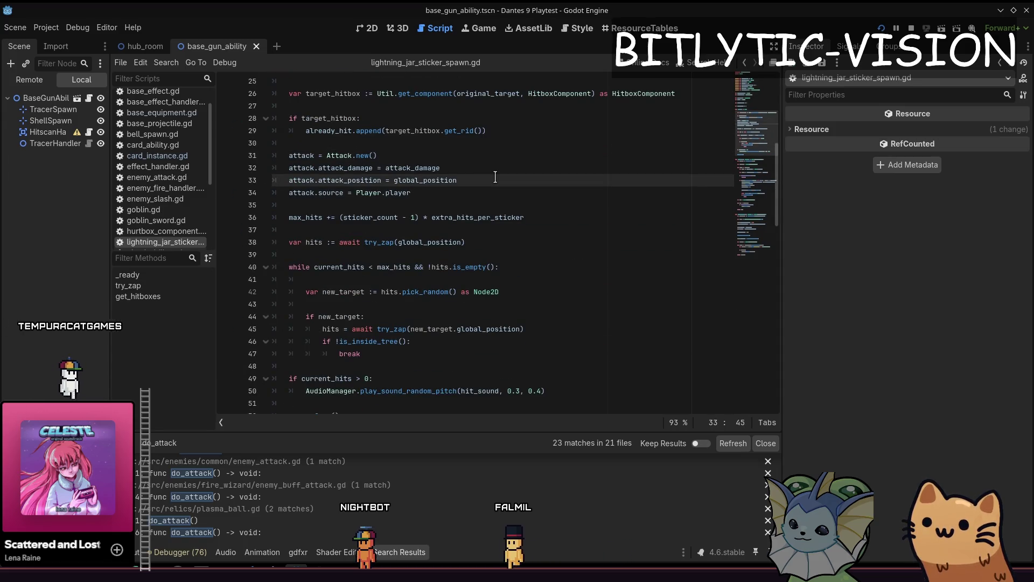
double_click(458, 180)
key("alt+Left")
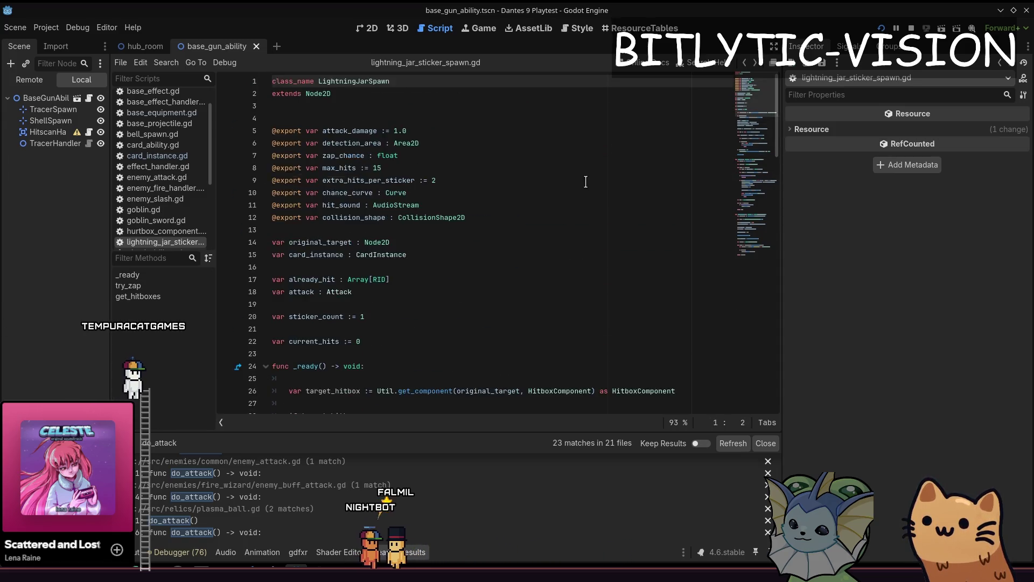
key("alt+Right")
scroll(440, 182, "up", 5)
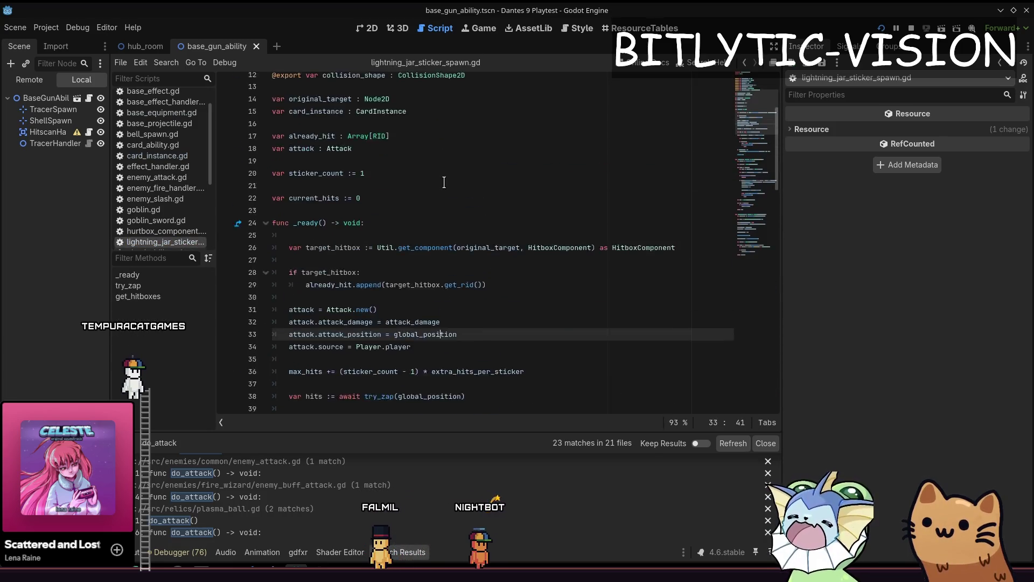
key("shift+alt+o")
Open lightning_jar_sticker.tres and review its basic info, categories, rendering and criteria sections
type("lightnin")
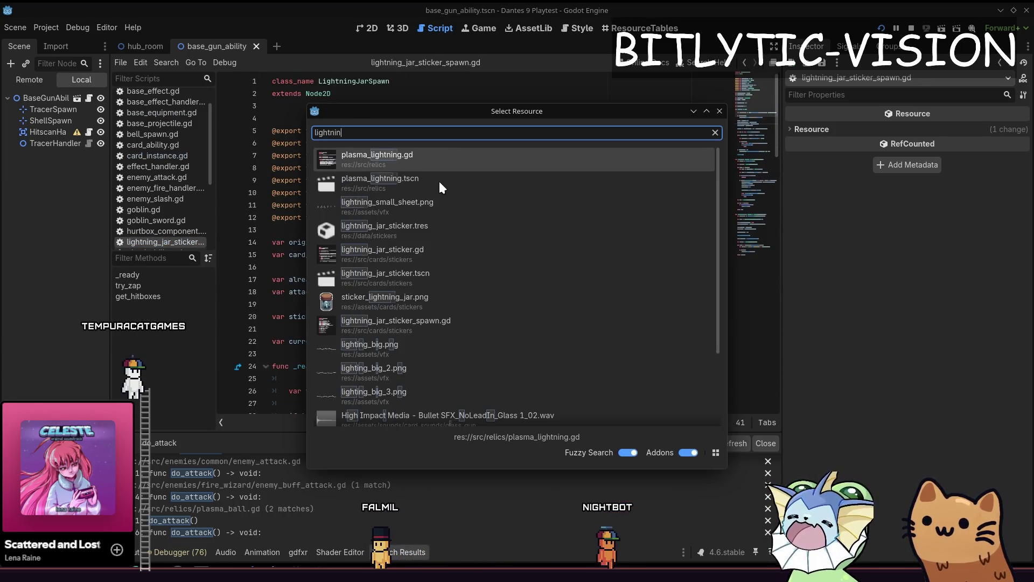
type("g sticker")
key("Return")
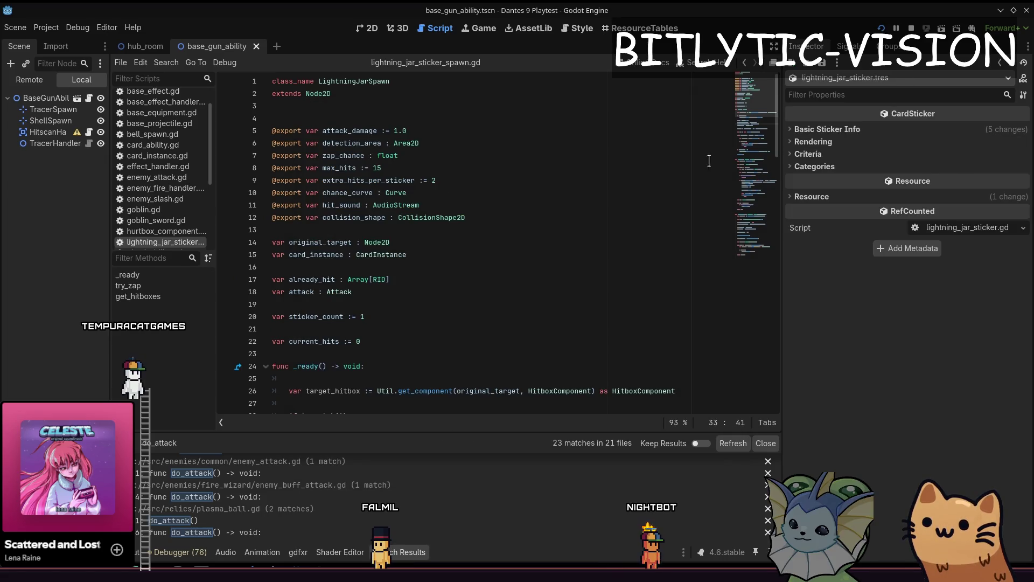
left_click(930, 134)
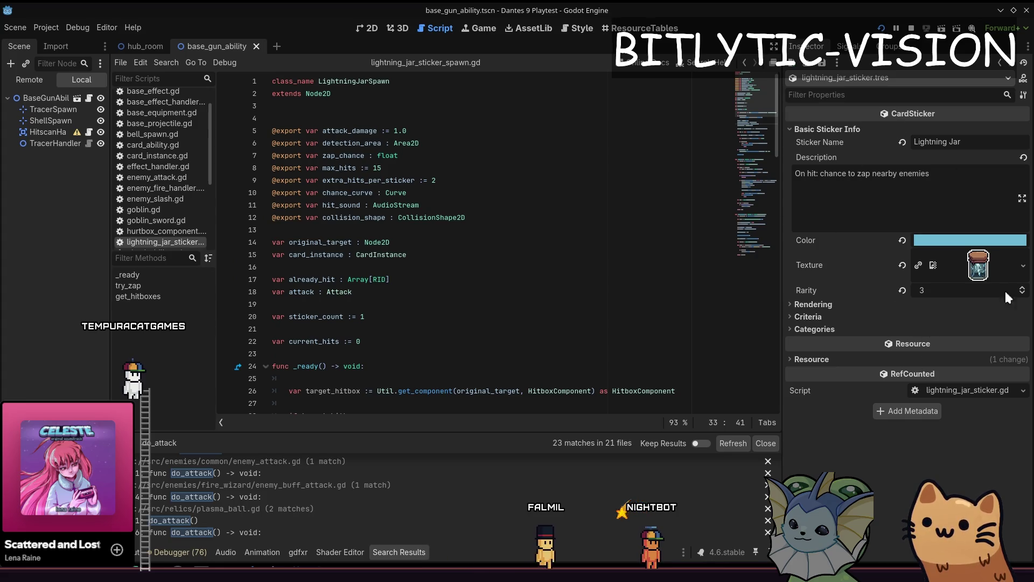
left_click(839, 304)
left_click(840, 304)
left_click(837, 328)
left_click(839, 316)
left_click(839, 316)
left_click(837, 330)
left_click(837, 305)
left_click(837, 305)
left_click(837, 305)
left_click(837, 303)
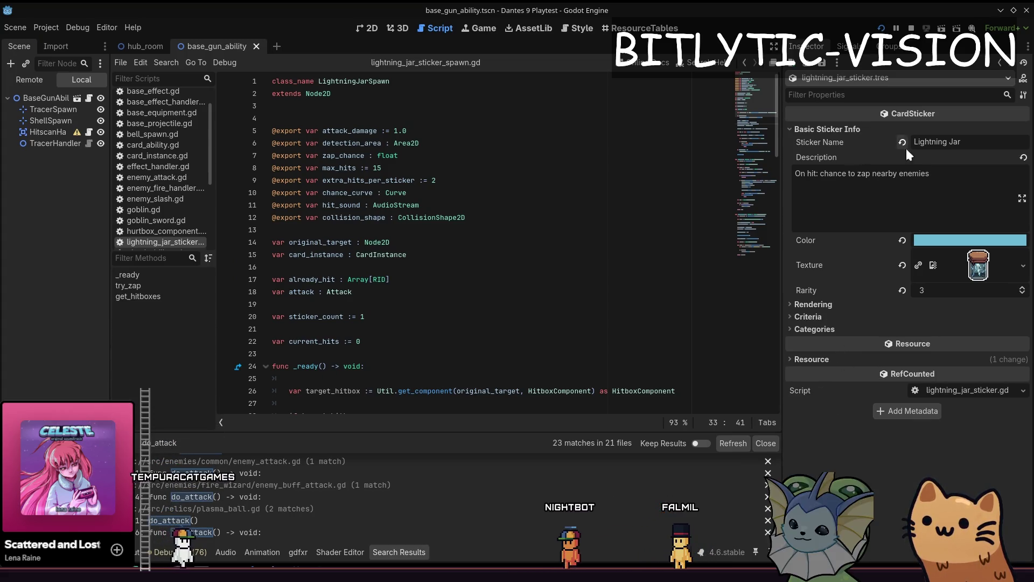
Open lightning_jar_sticker.gd and inspect its on_hit code around the attack_position reference
left_click(967, 390)
left_click(458, 164)
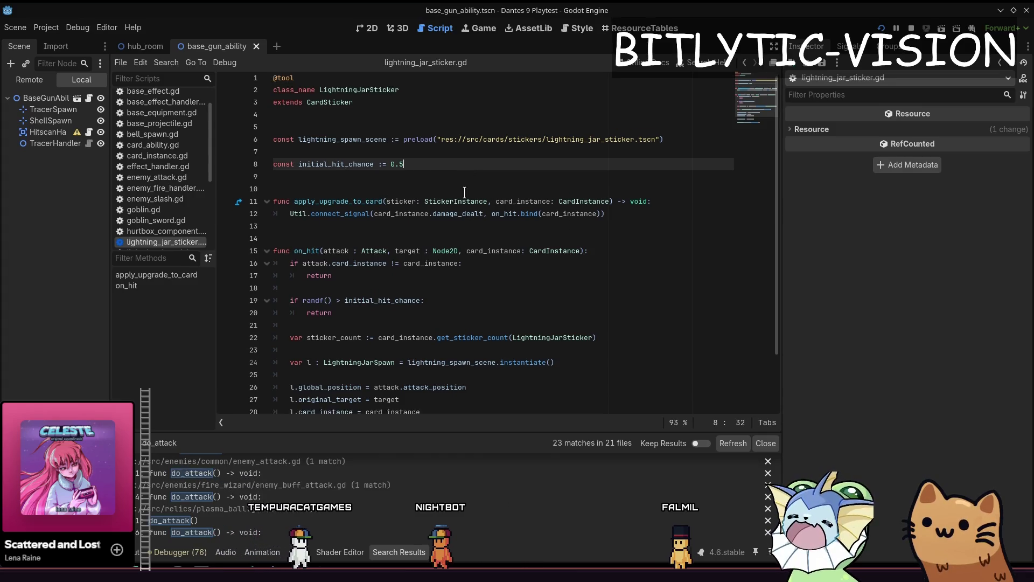
scroll(458, 246, "down", 2)
left_click(465, 405)
left_click(469, 234)
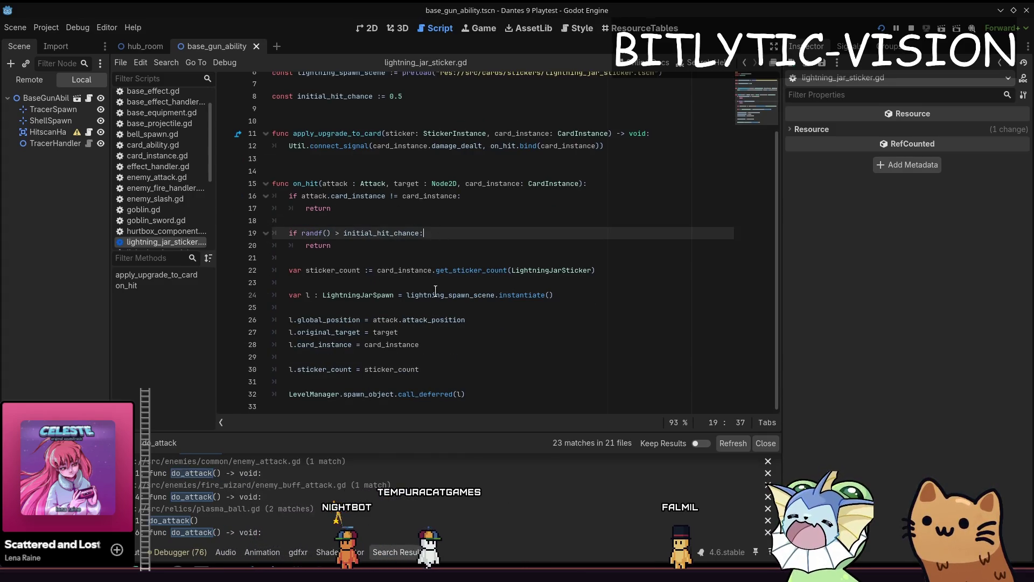
left_click(474, 347)
left_click(432, 322)
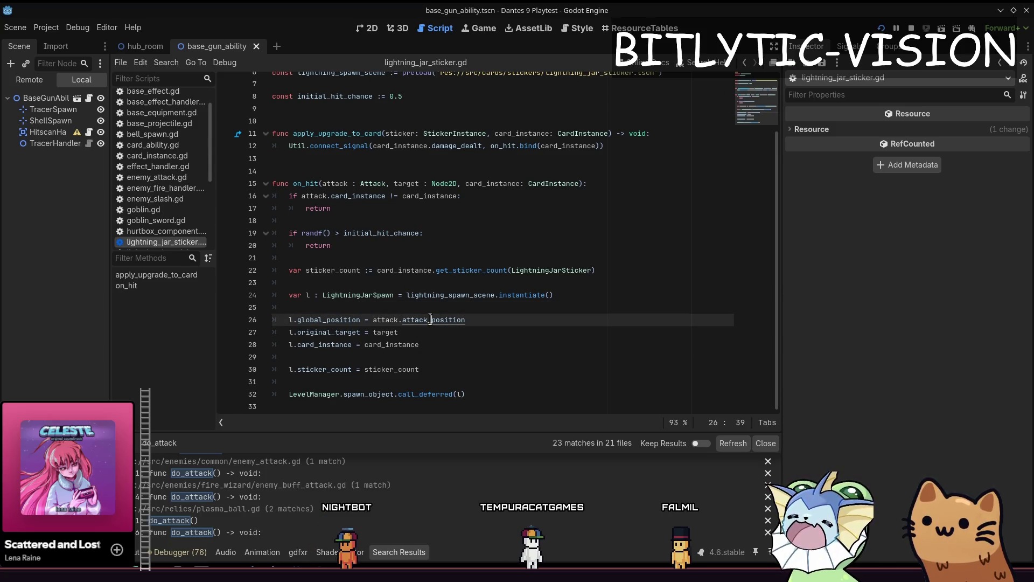
Quick-open base_projectile.gd and start a text search in it
key("shift+alt+o")
type("projectile.")
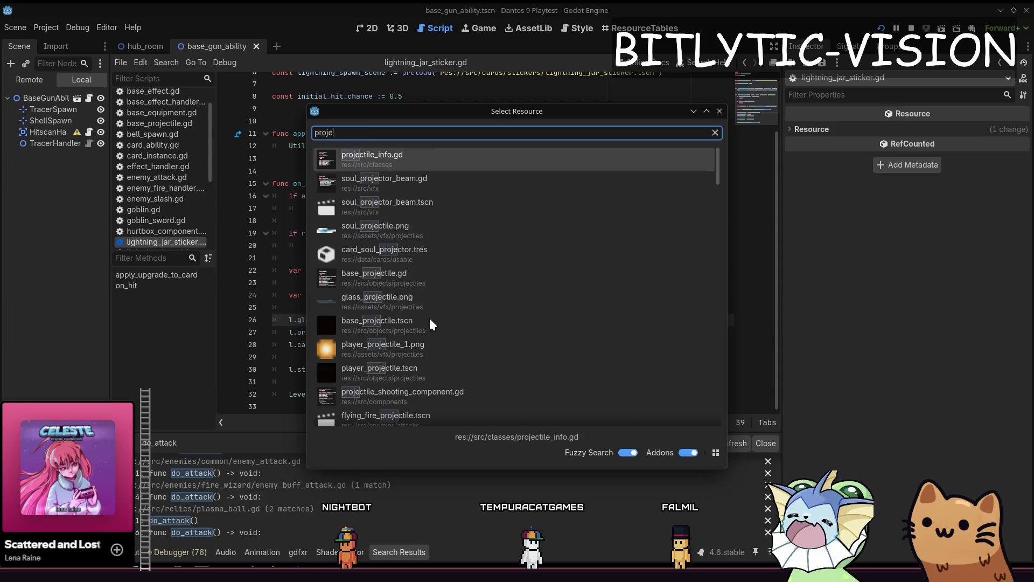
key("Down")
key("Return")
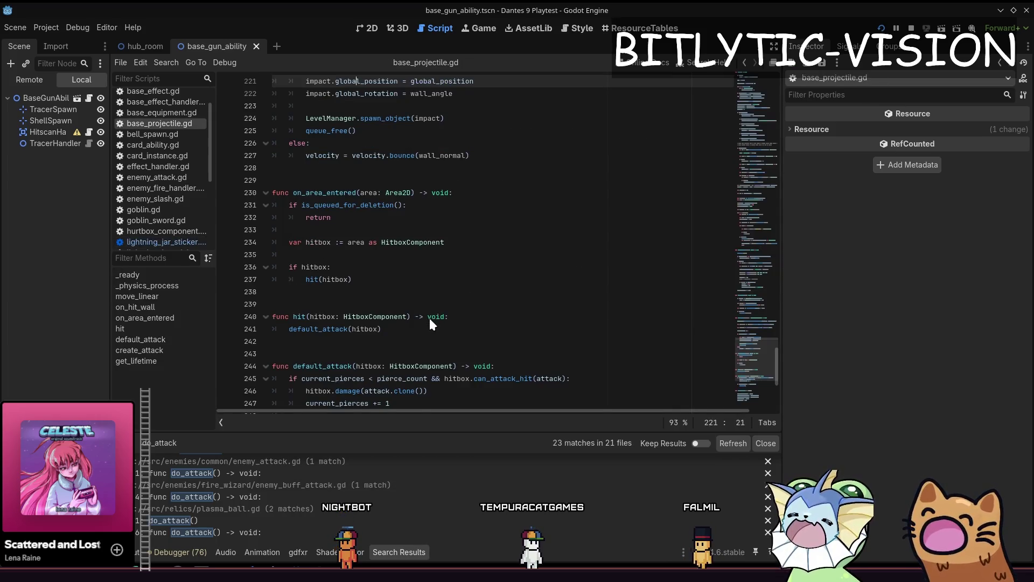
key("ctrl+f")
Find 'attack.clone' and move the caret to the end of line 245 in default_attack
type("attack.clone")
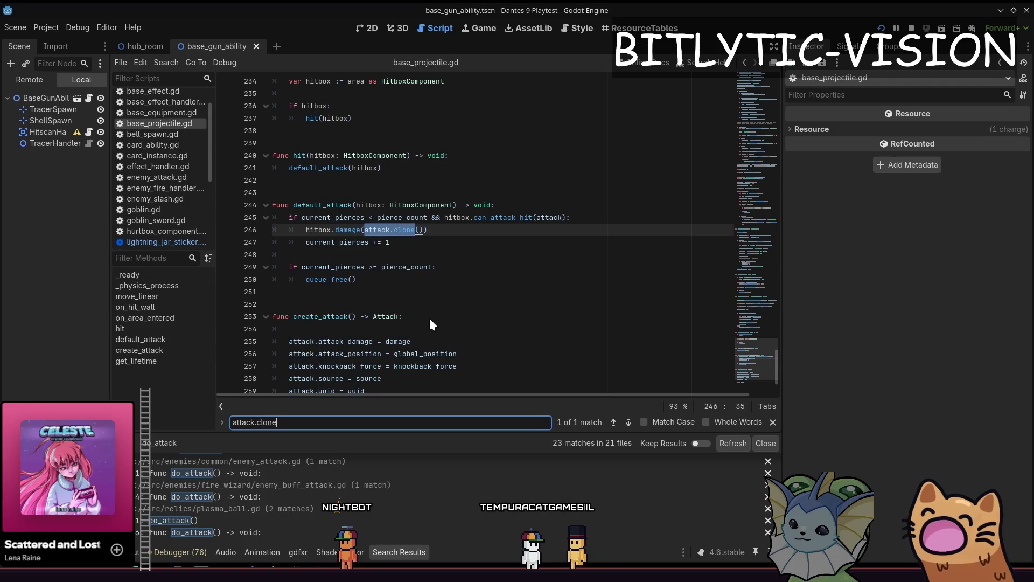
key("Escape")
key("Up")
key("End")
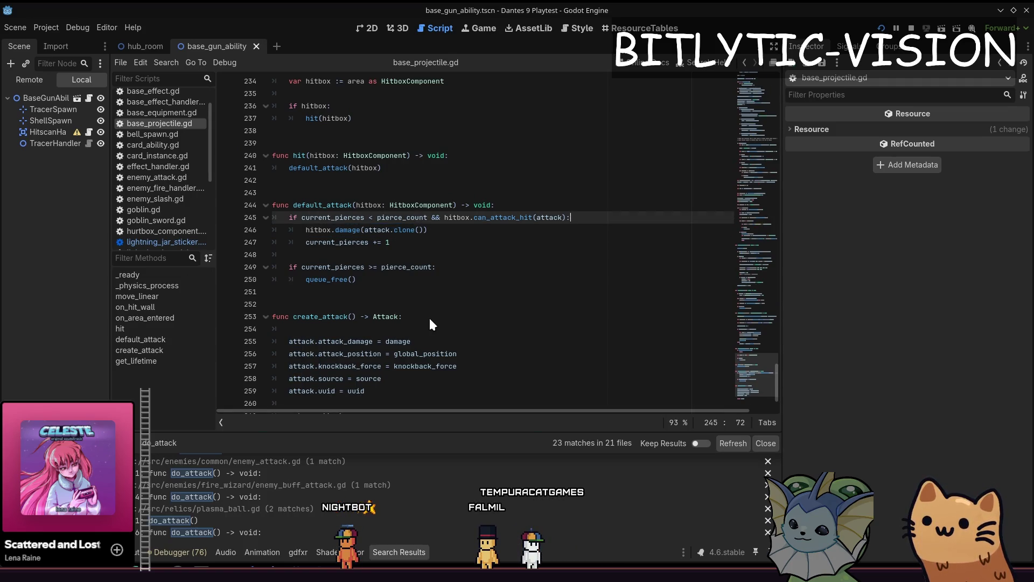
scroll(429, 319, "down", 2)
key("Up")
key("Up")
key("Up")
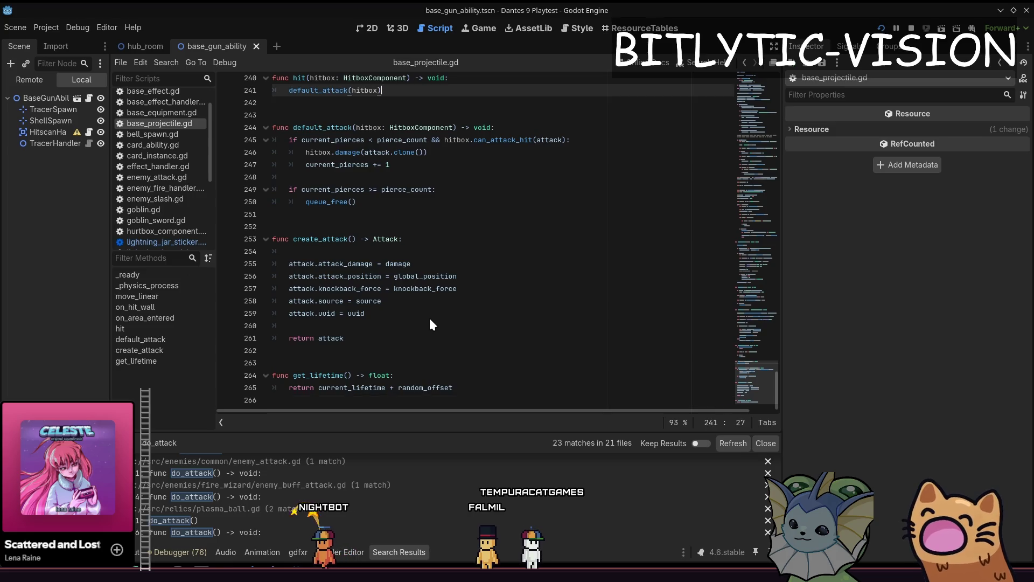
key("Up")
key("Up")
key("Up")
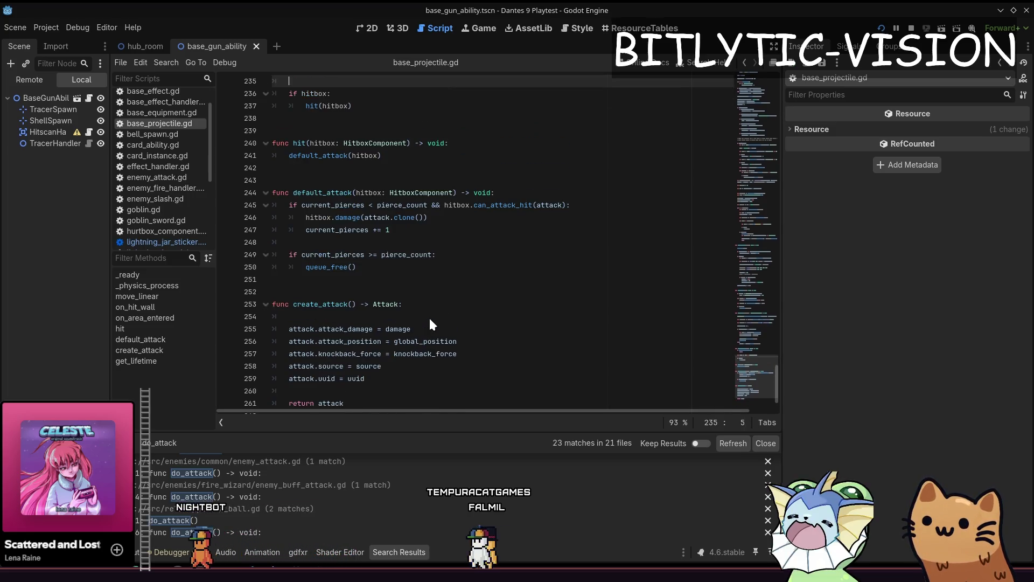
key("Down")
key("Down")
key("Down")
key("End")
Insert 'attack.attack_position = global_position' above hitbox.damage, then launch the game and fire at dummies
key("ctrl+shift+Return")
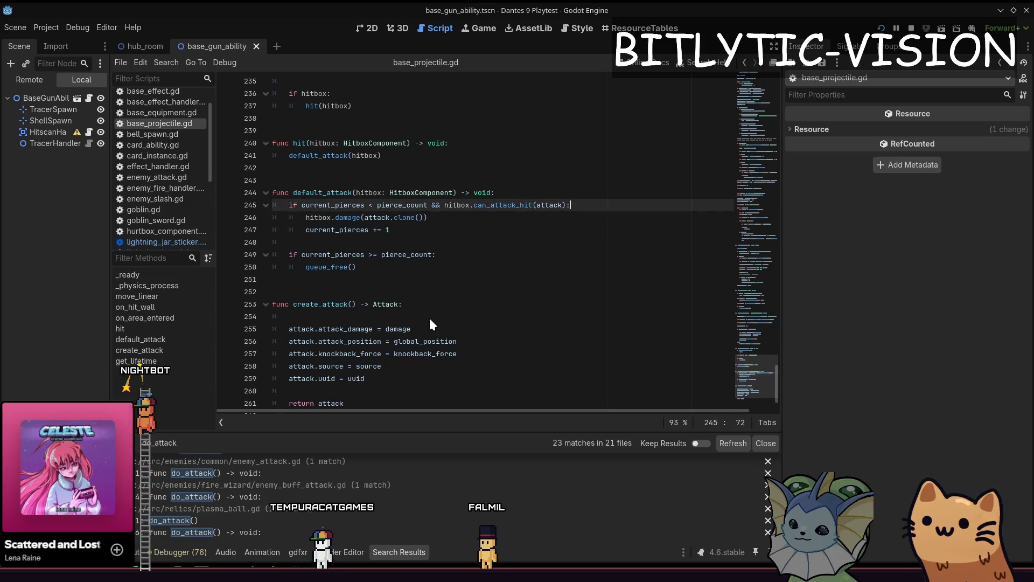
type("attack.global_")
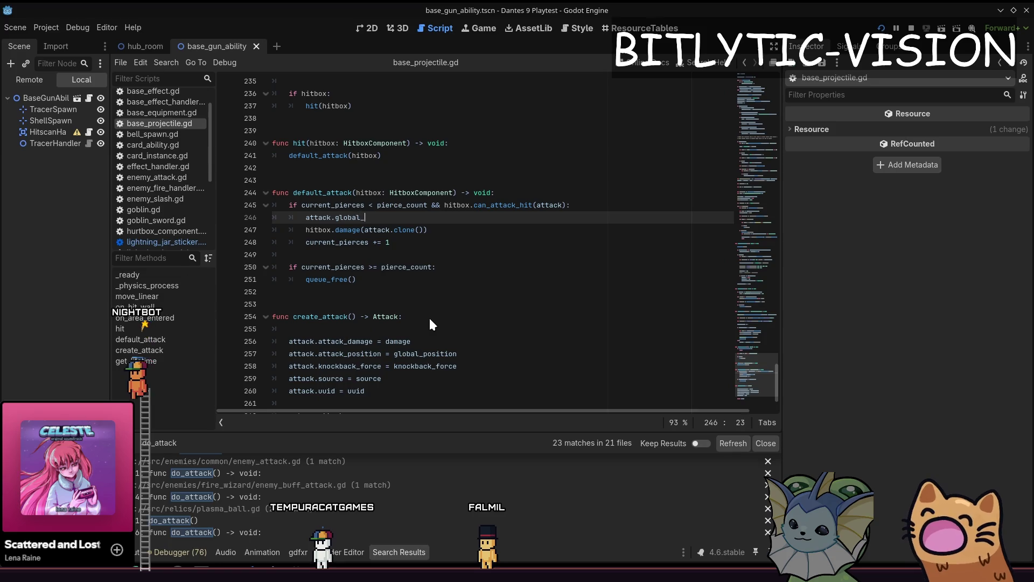
key("BackSpace")
key("BackSpace")
key("BackSpace")
type("attack_pos")
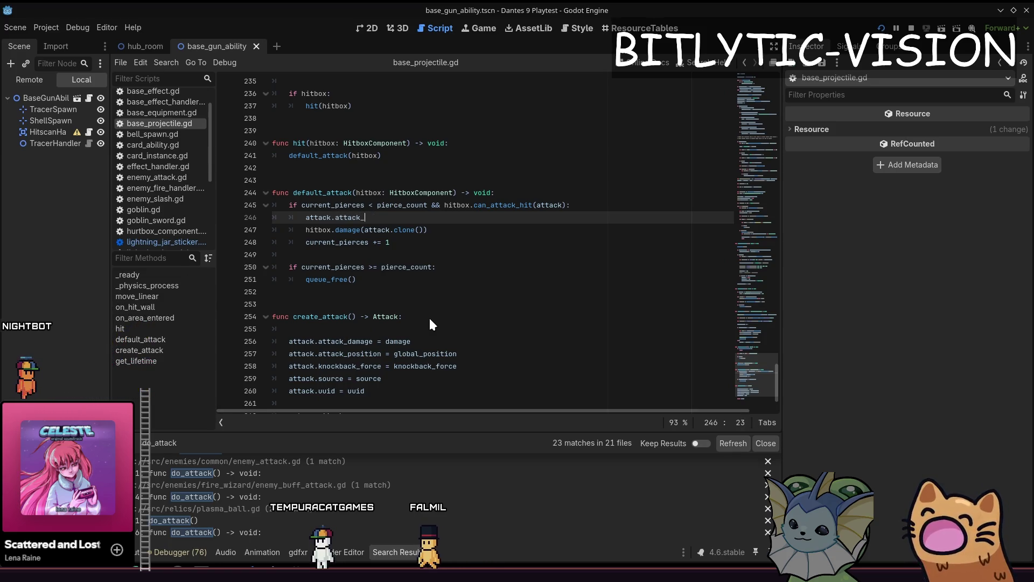
key("Return")
type("= global_")
key("Return")
key("alt+Tab")
mouse_move(428, 319)
left_mouse_down()
mouse_move(705, 294)
mouse_move(747, 300)
mouse_move(758, 343)
mouse_move(729, 194)
mouse_move(690, 153)
mouse_move(582, 219)
mouse_move(533, 133)
mouse_move(468, 108)
mouse_move(539, 211)
left_mouse_up()
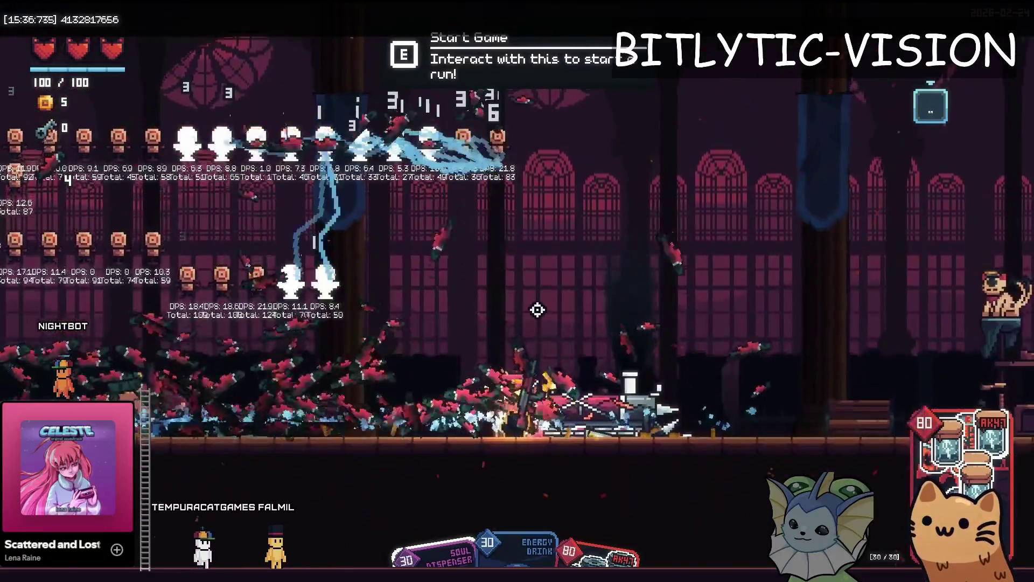
Leave the playtest and return to base_projectile.gd, dismissing the autocomplete suggestions
key("alt+Tab")
key("Escape")
scroll(539, 213, "down", 2)
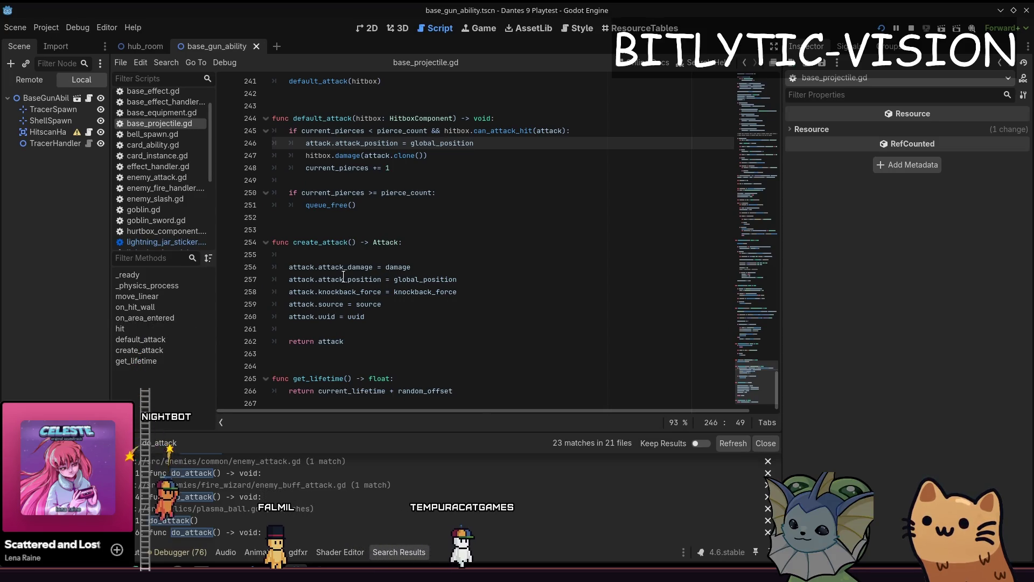
Try changing line 246 to hitbox.global_position, then undo it back to global_position
scroll(485, 251, "up", 2)
scroll(484, 250, "up", 1)
key("ctrl+shift+Left")
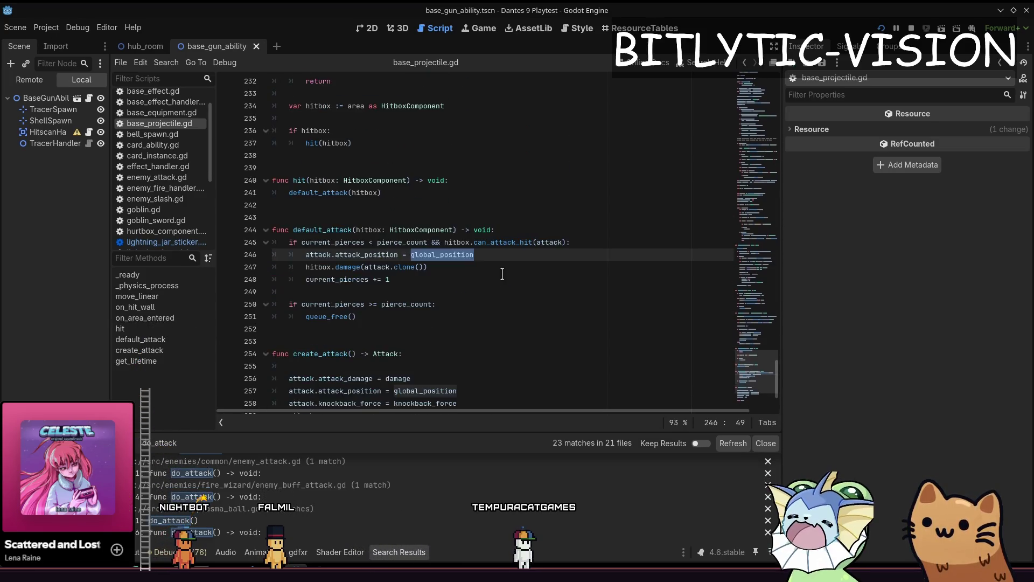
type("hitbox")
type(".")
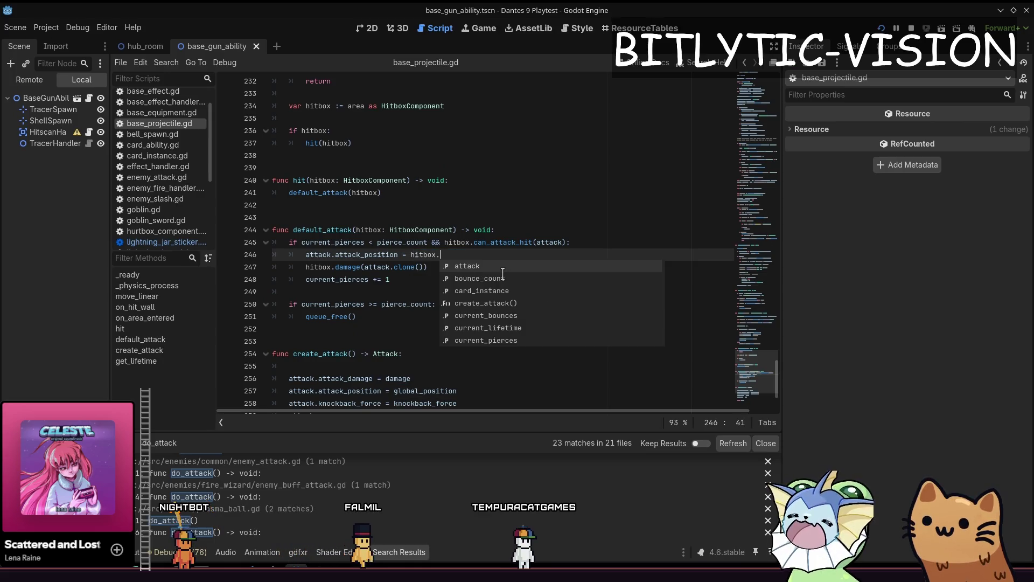
key("ctrl+z")
key("Escape")
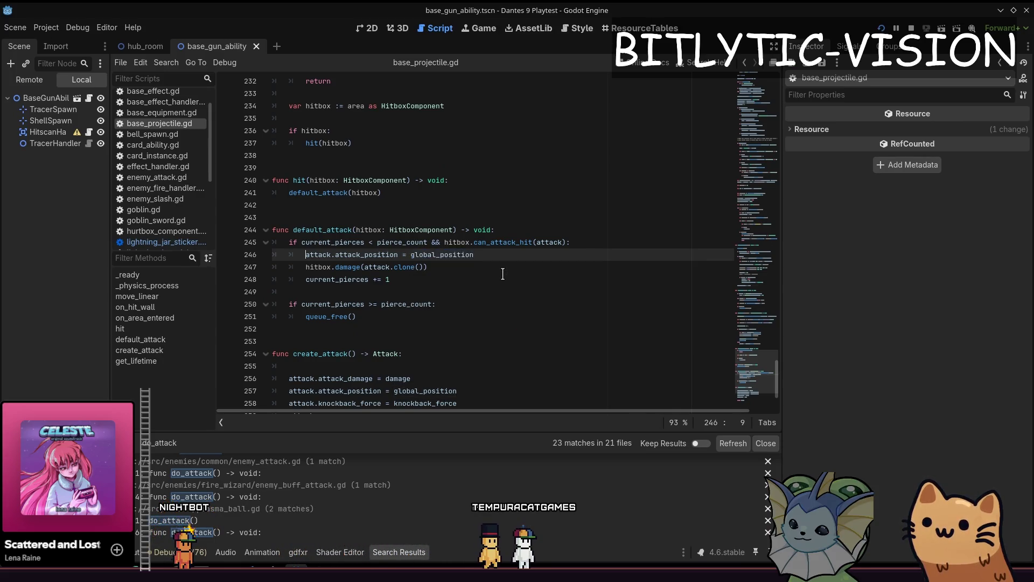
Check line 246 again and bring up the quick-open resource search
key("shift+Home")
key("End")
key("shift+Home")
key("End")
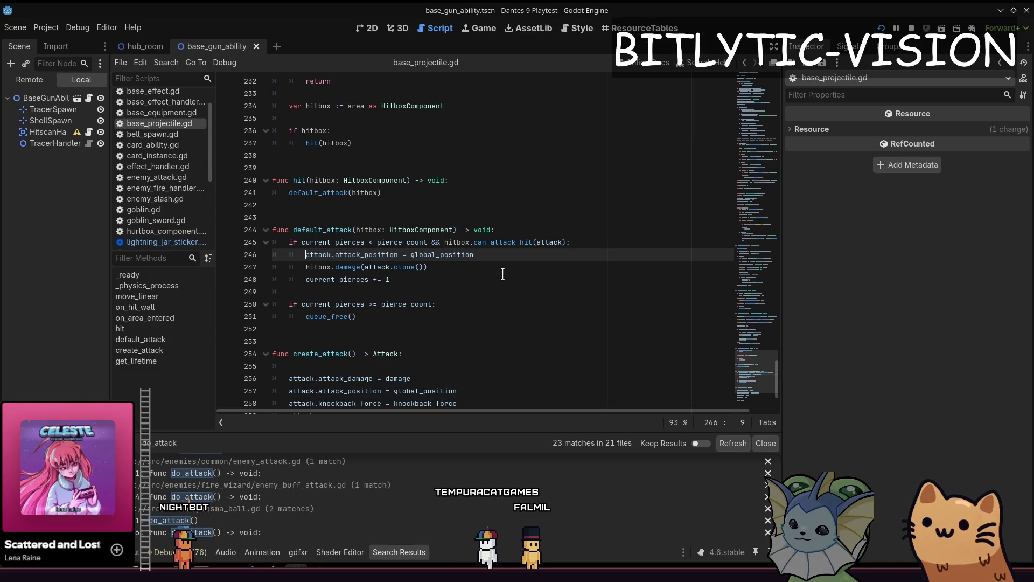
key("shift+alt+o")
Search 'lightning_' and open lightning_jar_sticker.gd
type("lightning_")
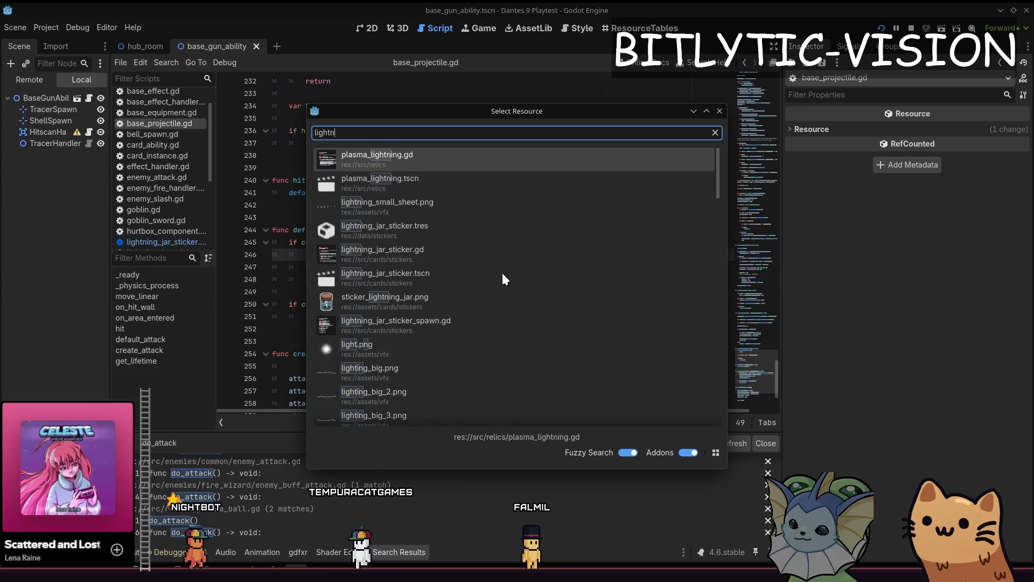
key("Down")
key("Down")
key("Up")
key("Down")
key("Return")
key("Down")
key("Down")
key("Down")
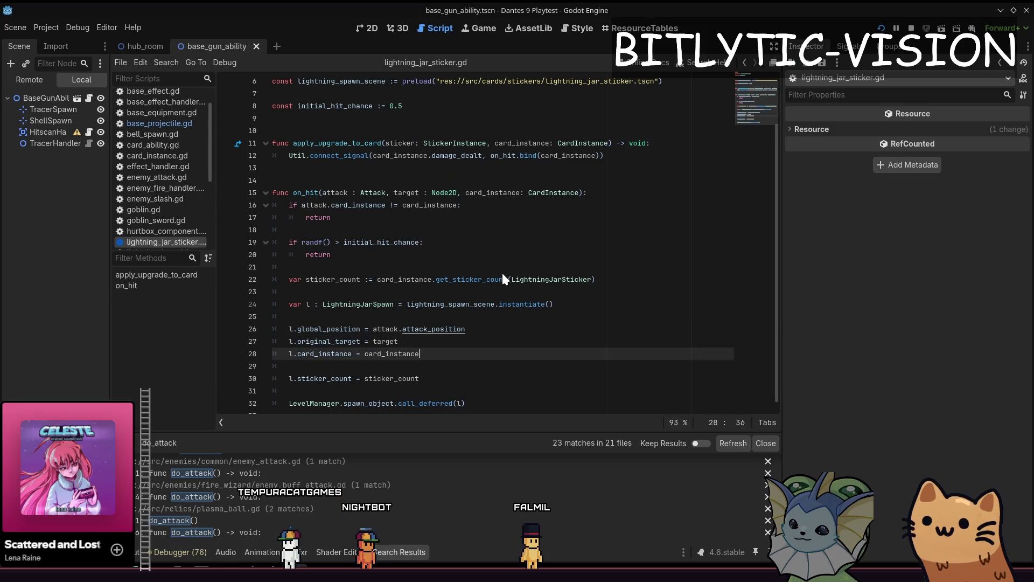
Replace attack.attack_position with target.global_position on line 26, then save and run
key("Up")
key("Up")
key("Up")
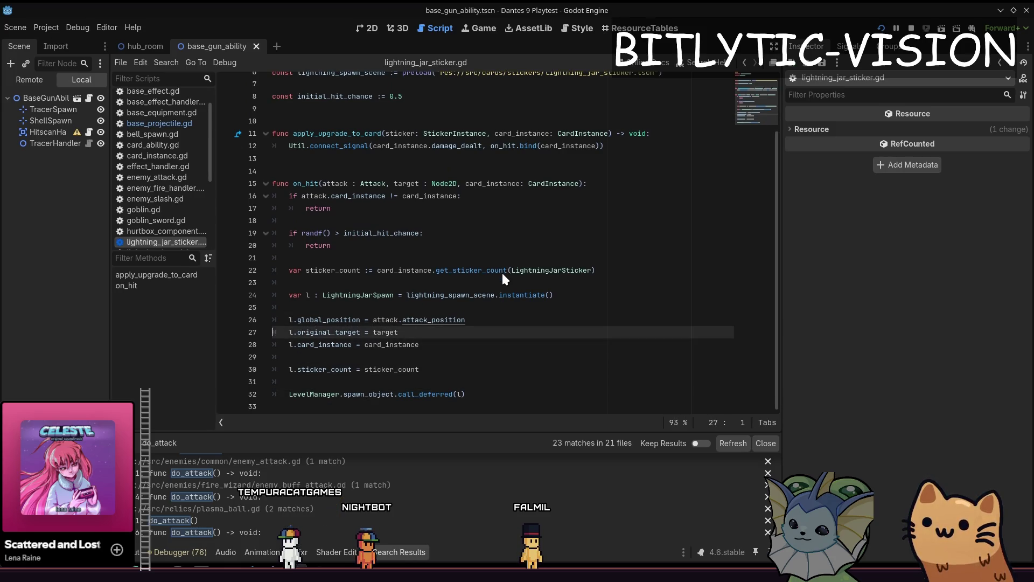
key("Home")
key("shift+End")
key("Left")
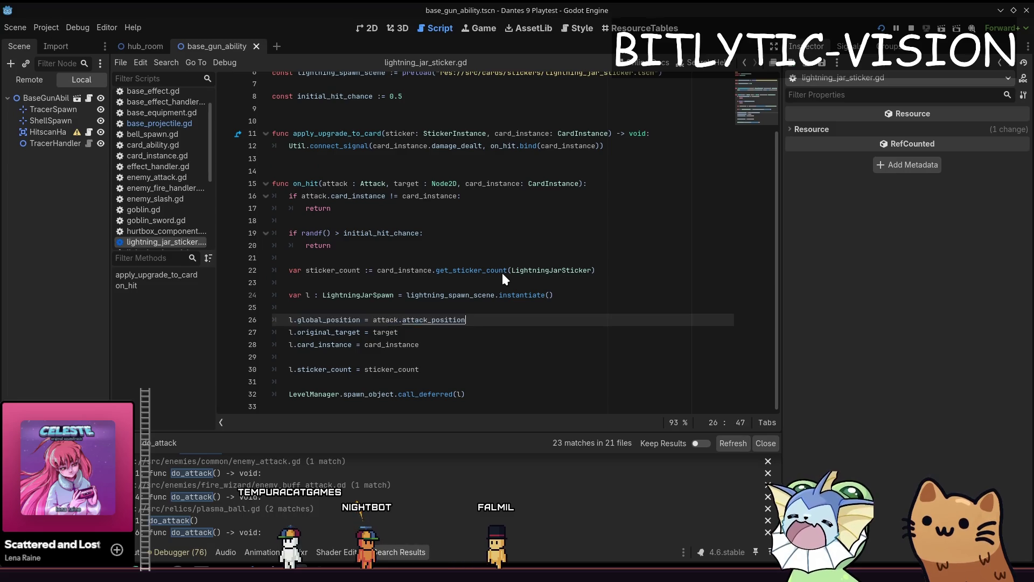
key("Left")
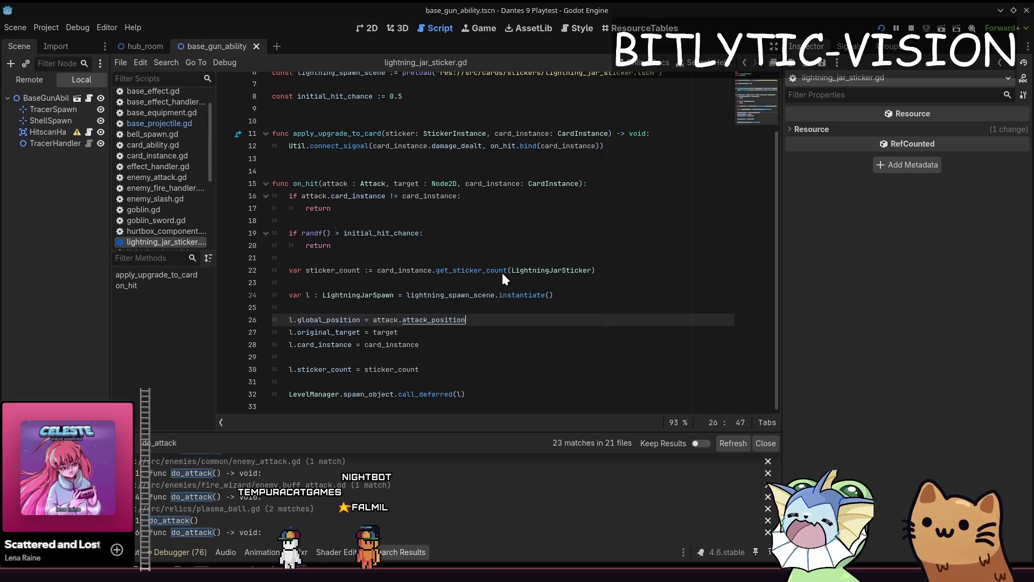
key("Down")
key("shift+End")
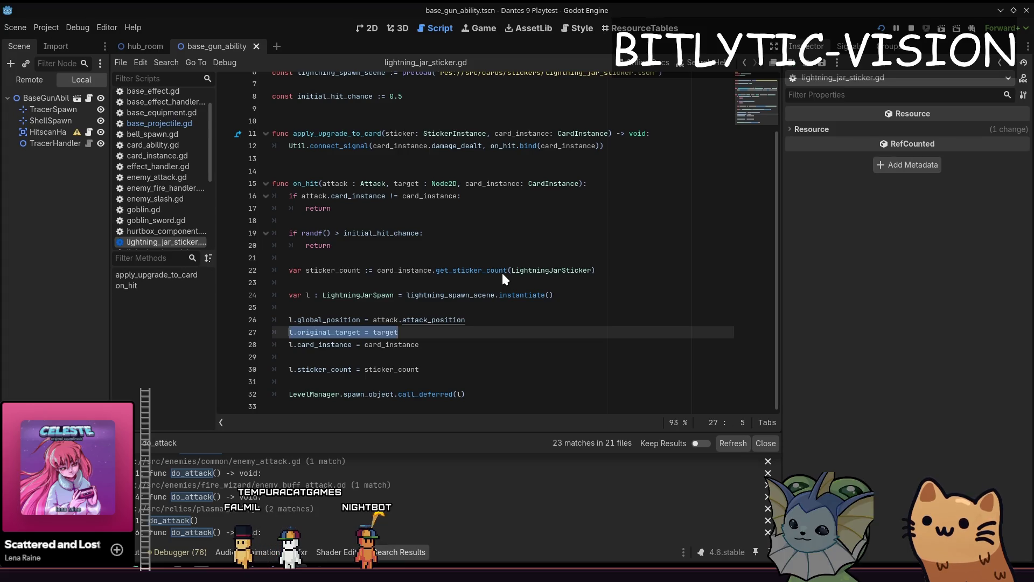
key("Up")
key("shift+Home")
key("End")
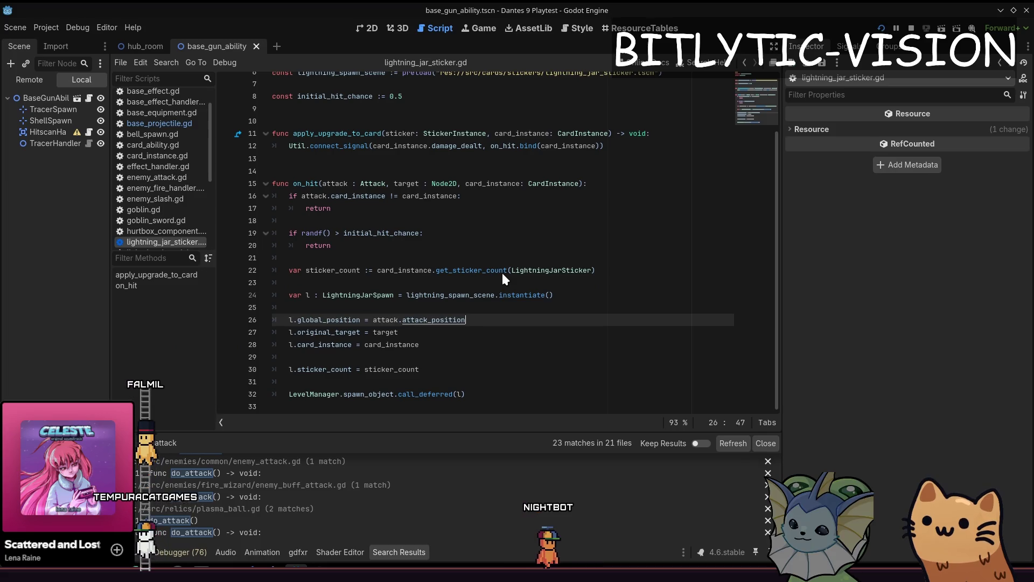
key("ctrl+shift+Left")
key("ctrl+shift+Left")
key("ctrl+shift+Left")
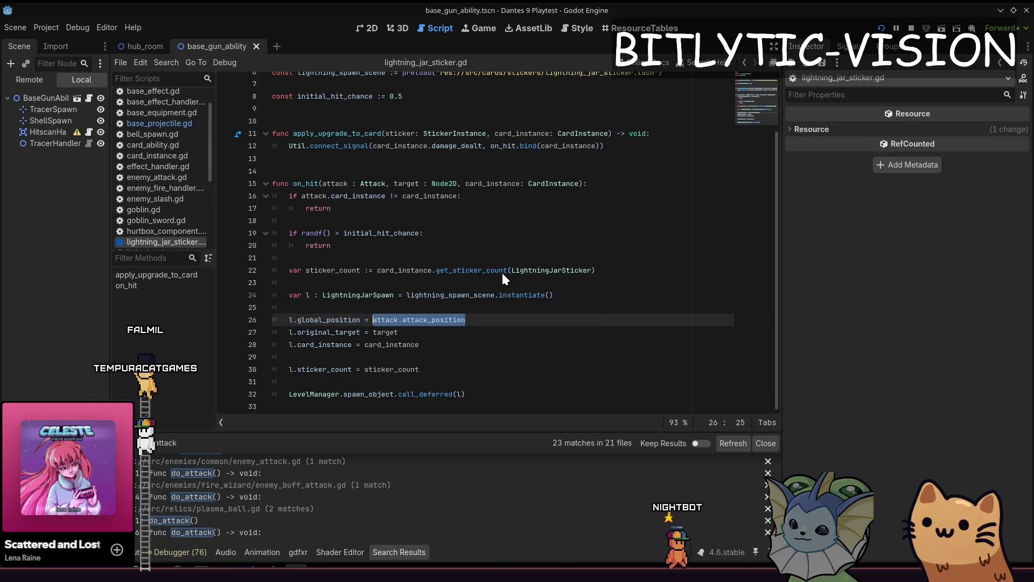
type("t")
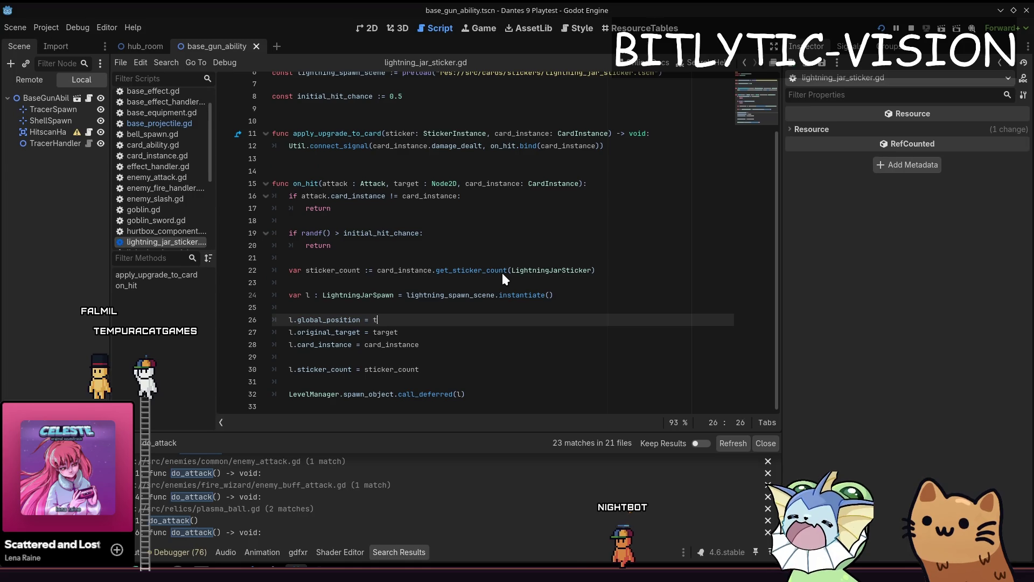
type(".global_position")
key("ctrl+s")
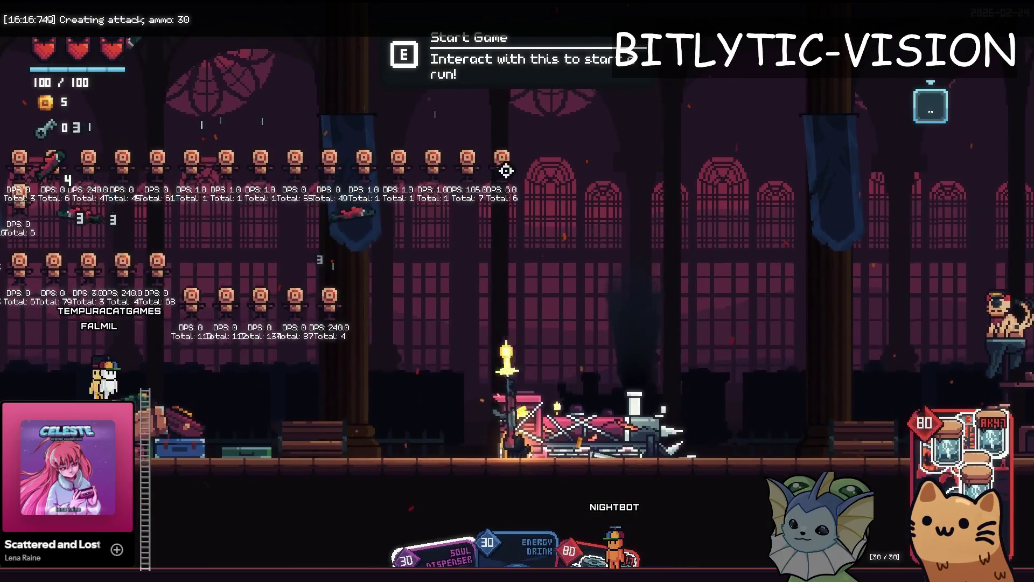
Fire across the training dummy rows and toggle the debug log overlay on and off
mouse_move(520, 321)
left_mouse_down()
mouse_move(428, 157)
mouse_move(439, 328)
mouse_move(379, 164)
mouse_move(427, 317)
mouse_move(369, 334)
mouse_move(384, 220)
mouse_move(536, 162)
mouse_move(593, 199)
mouse_move(725, 233)
mouse_move(418, 120)
mouse_move(760, 194)
mouse_move(749, 204)
mouse_move(341, 167)
mouse_move(282, 265)
mouse_move(266, 416)
mouse_move(316, 415)
mouse_move(350, 179)
mouse_move(353, 295)
mouse_move(425, 277)
mouse_move(444, 334)
mouse_move(571, 335)
left_mouse_up()
key("grave")
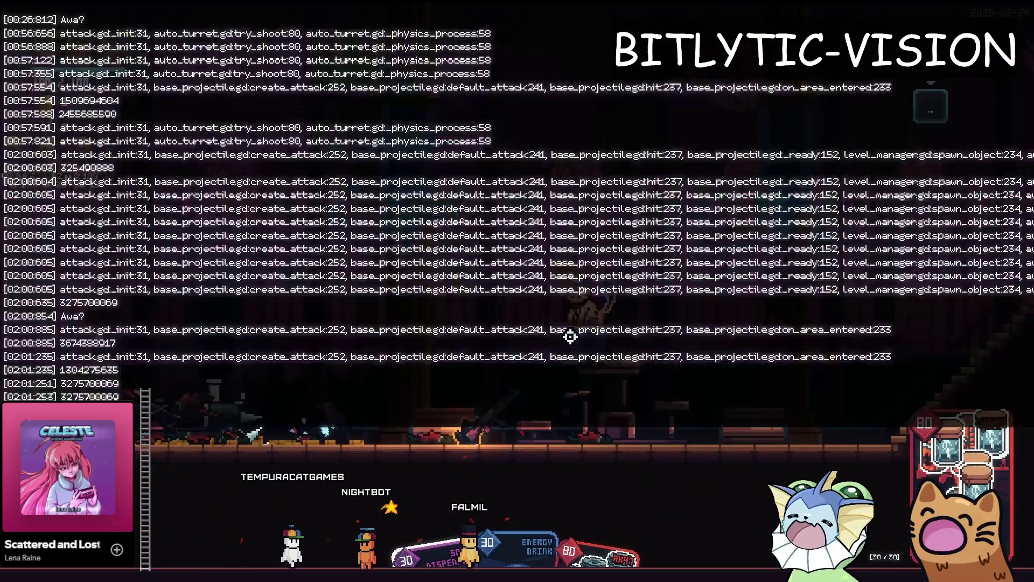
key("grave")
key("grave")
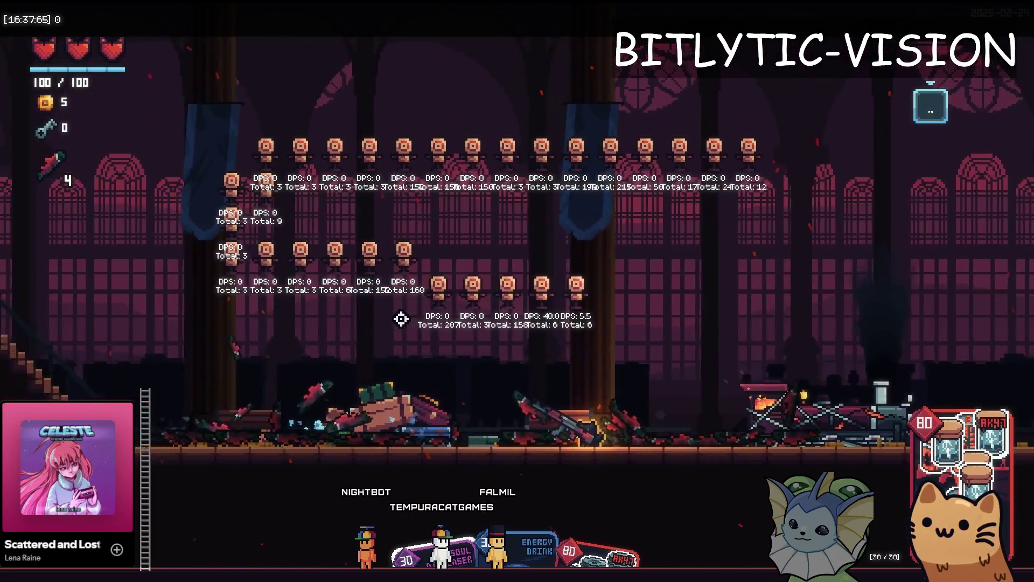
Walk right, shoot the dummies, then open the debug menu's scene search for the dummy files
key("d")
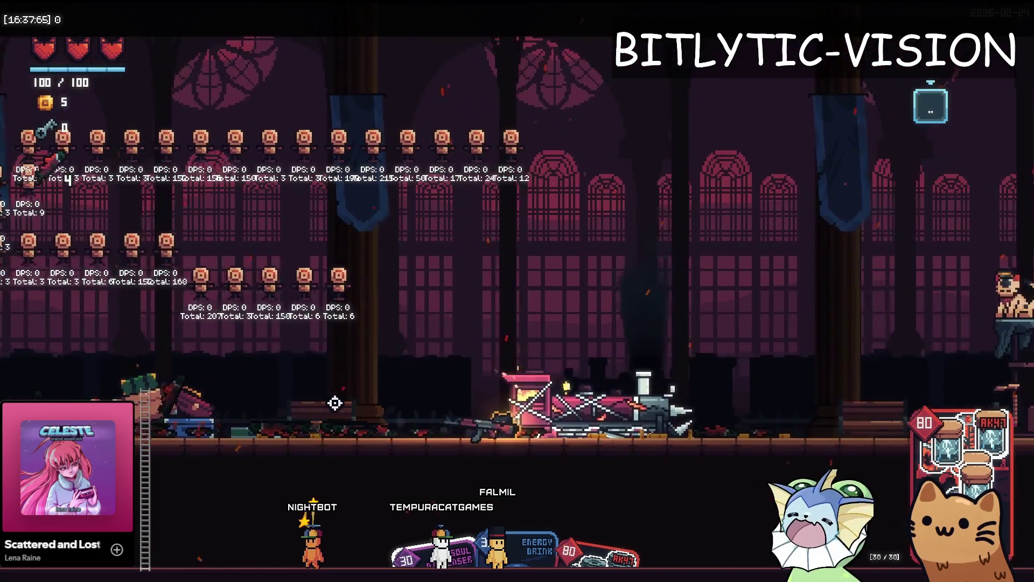
left_click(414, 414)
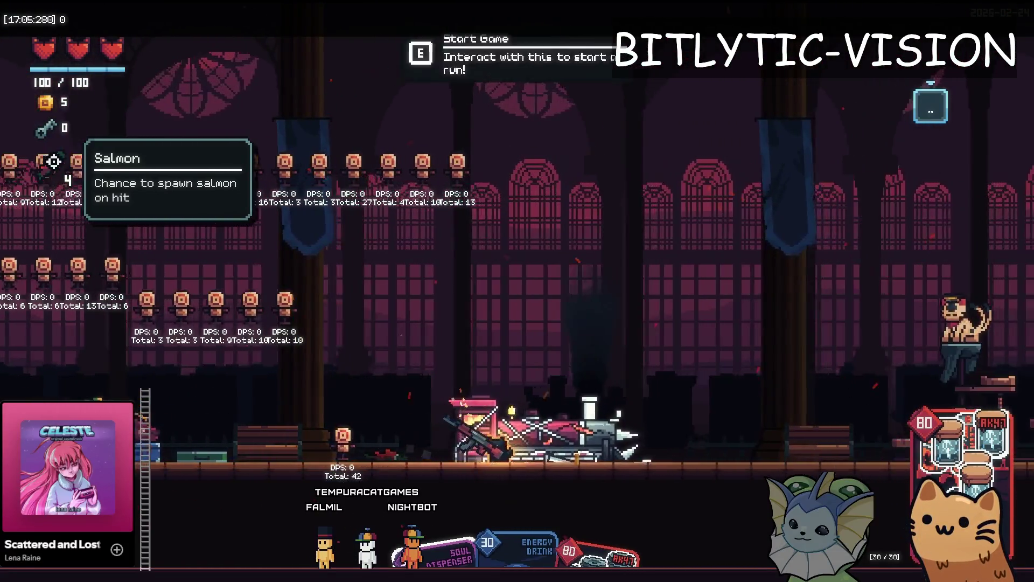
key("F1")
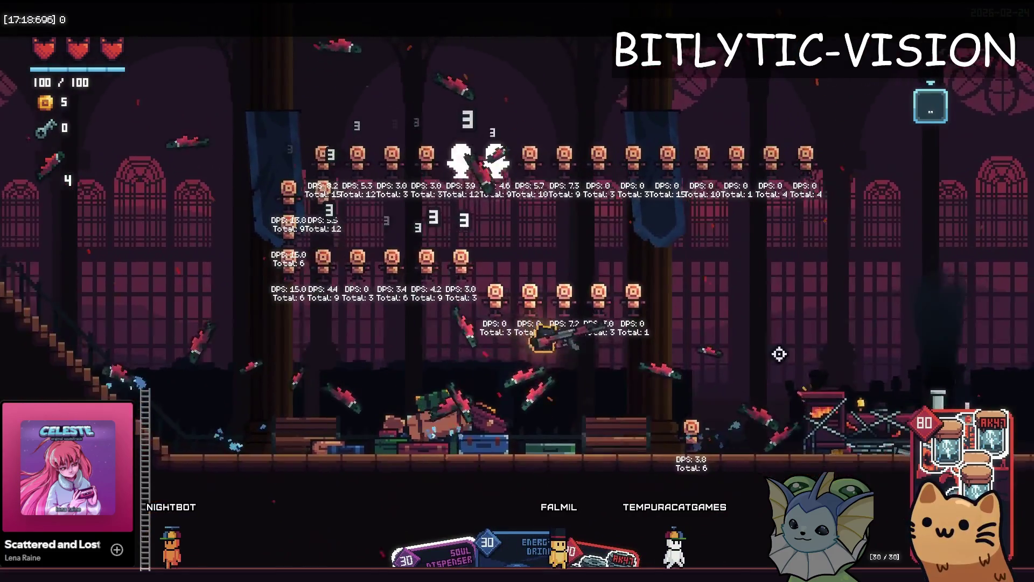
key("F1")
type("dps_")
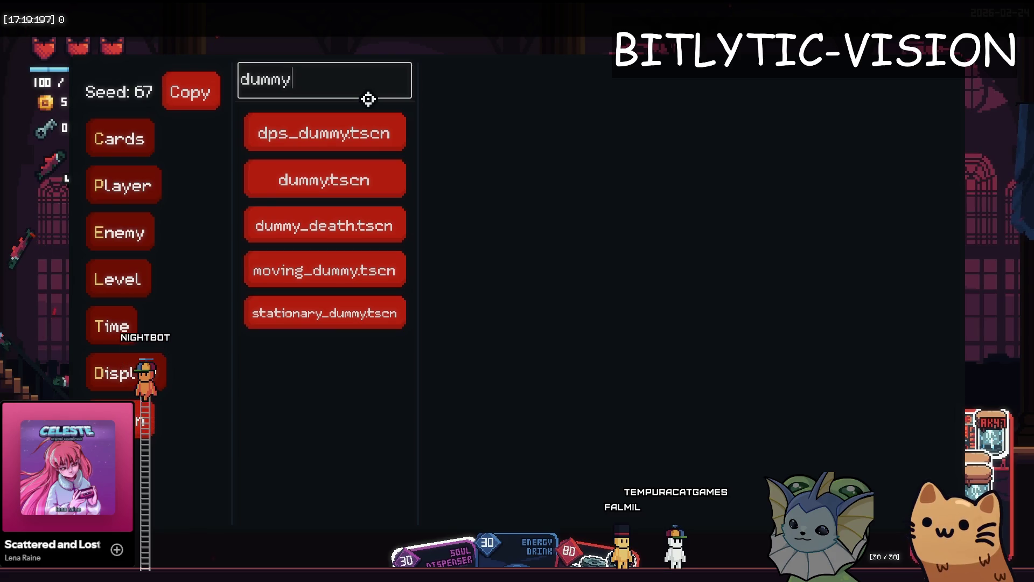
Reload the dummy.tscn scene from the debug menu and move across the arena
left_click(327, 178)
left_click(522, 116)
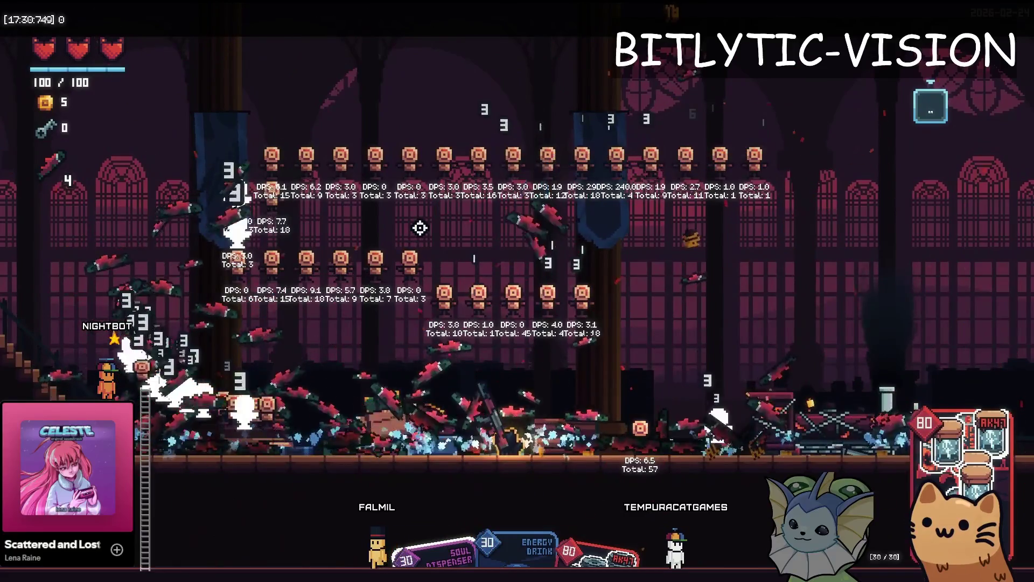
key("d")
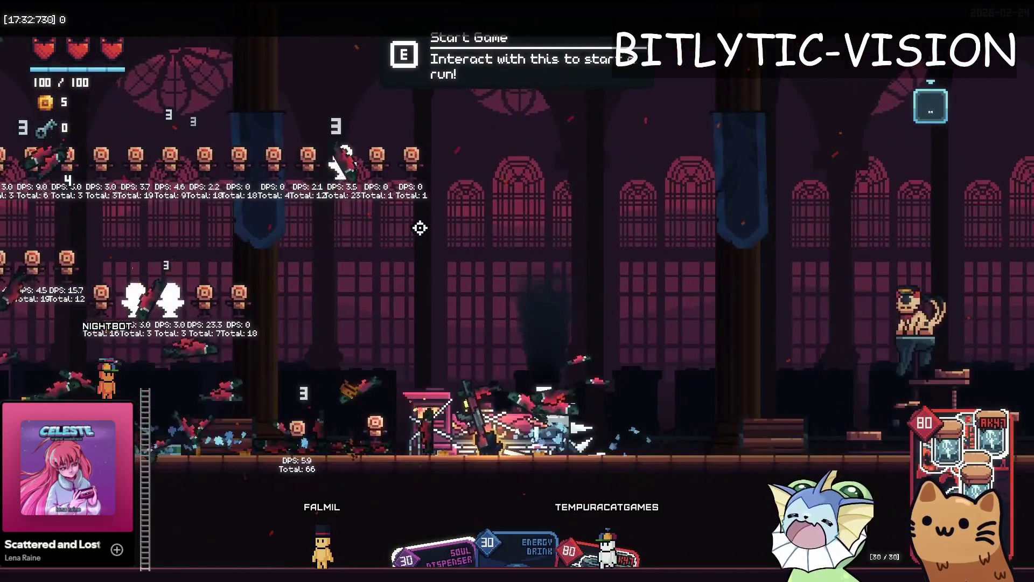
key("a")
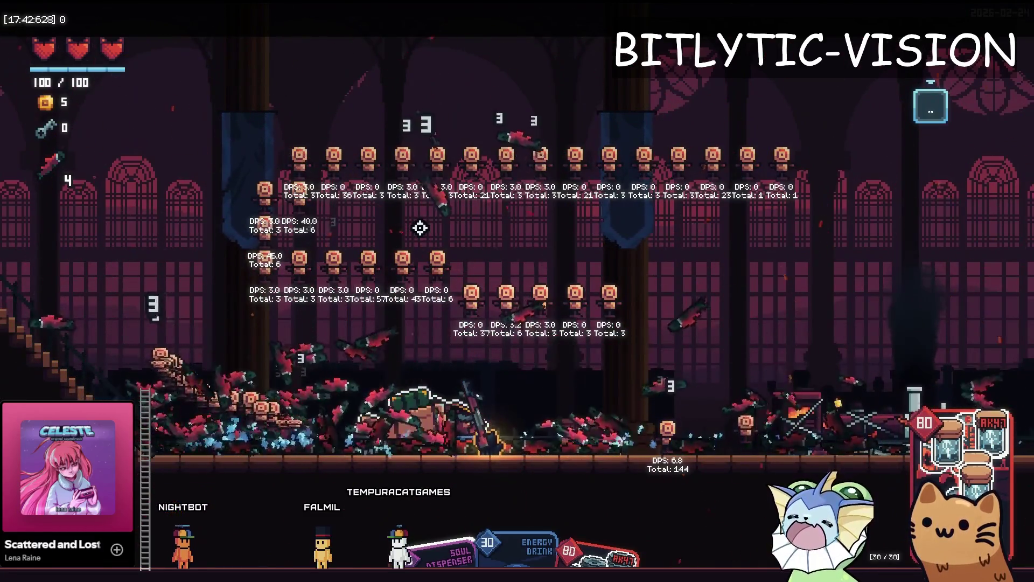
key("a")
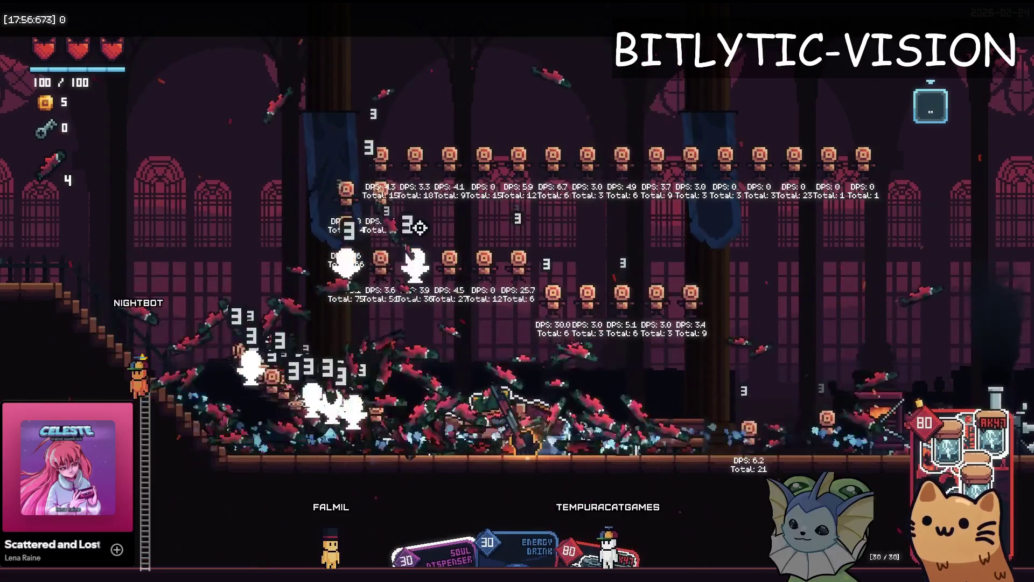
Run up and down the stairs firing at the dummies, then move on past the arena
key("a")
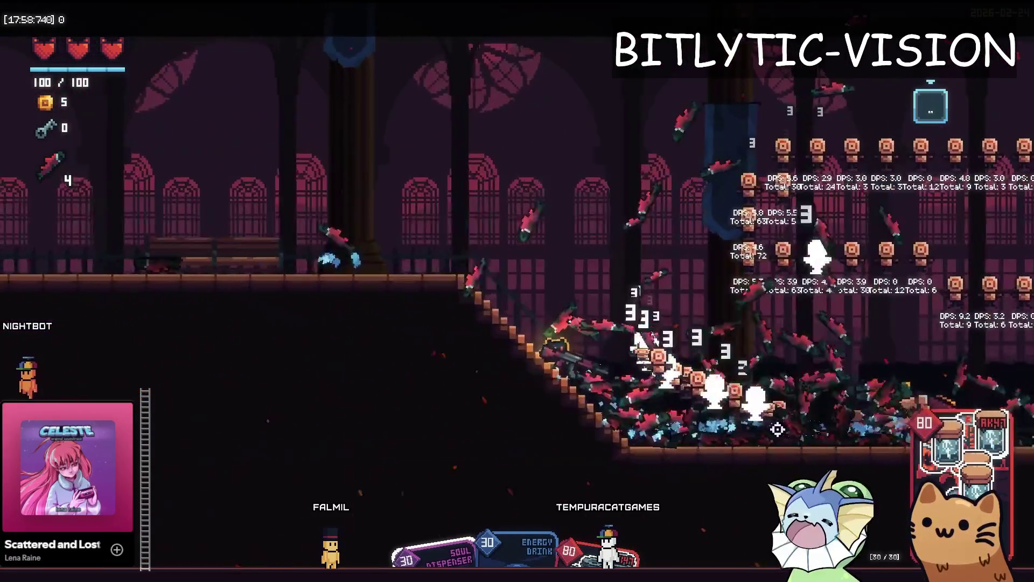
key("d")
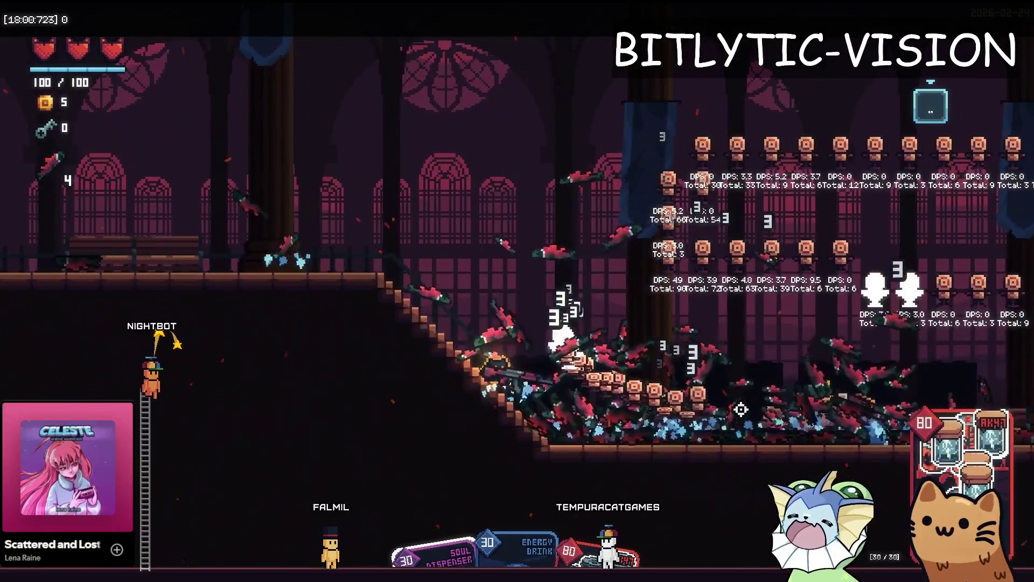
key("a")
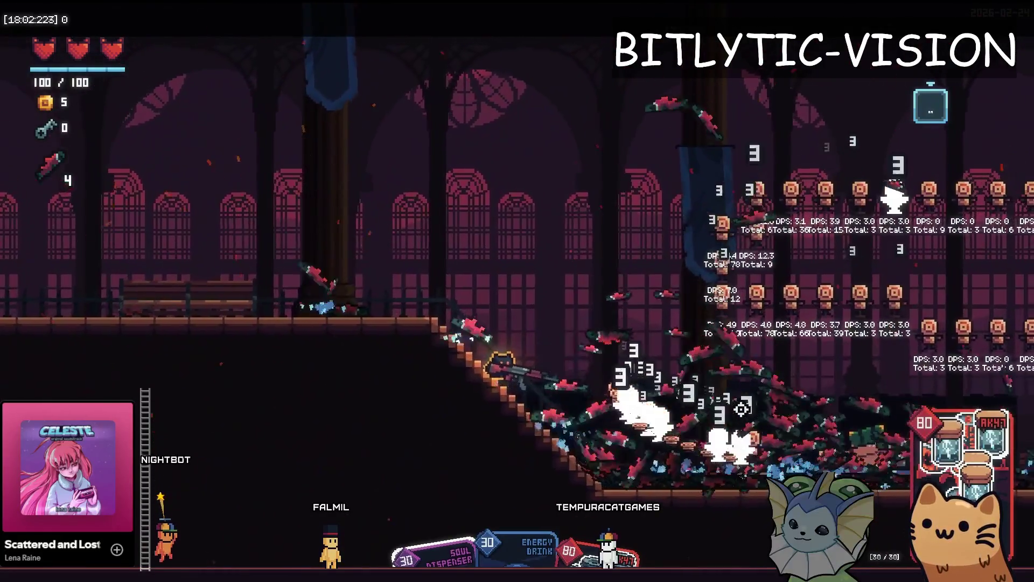
key("d")
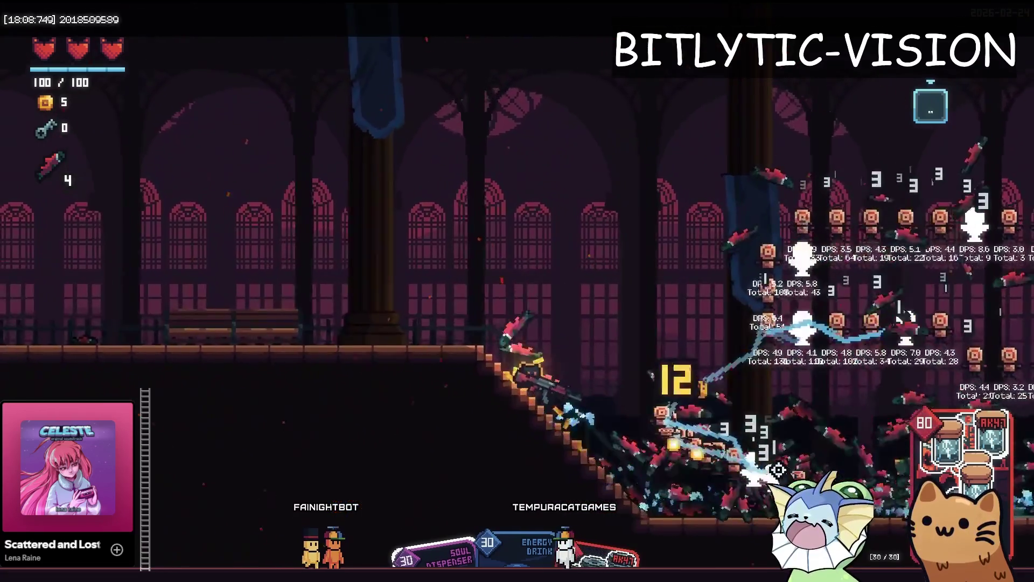
key("a")
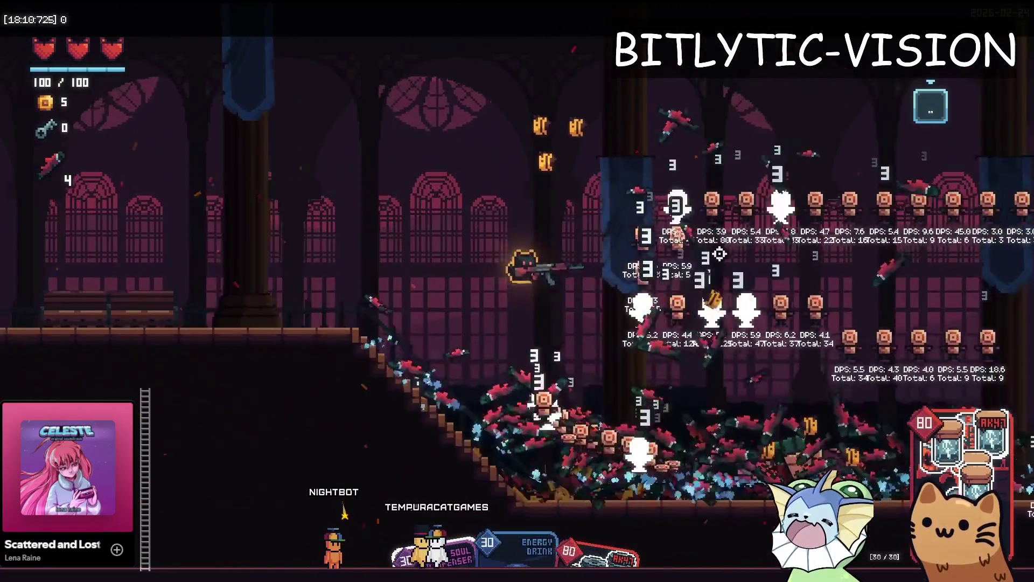
key("d")
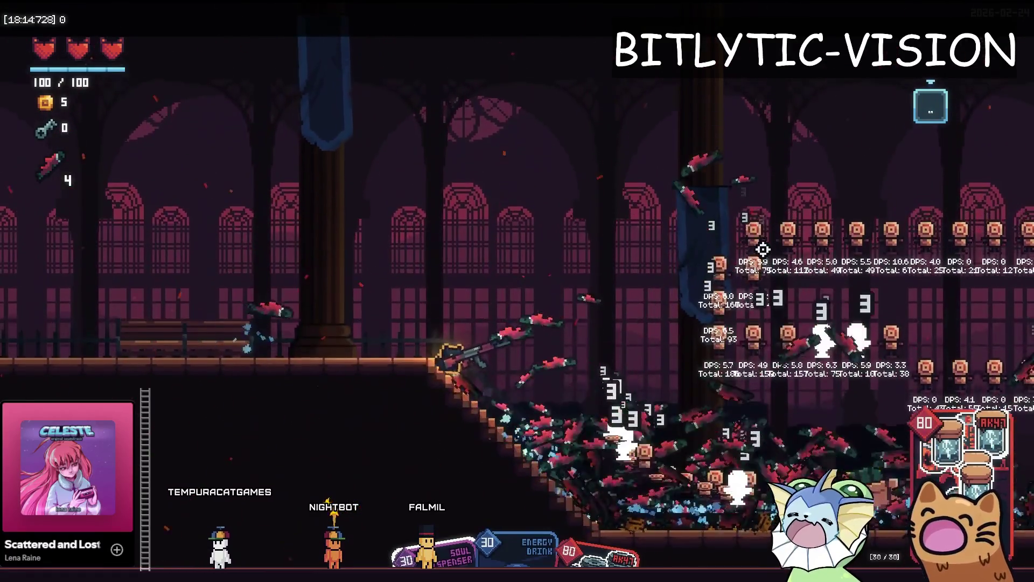
key("d")
key("d")
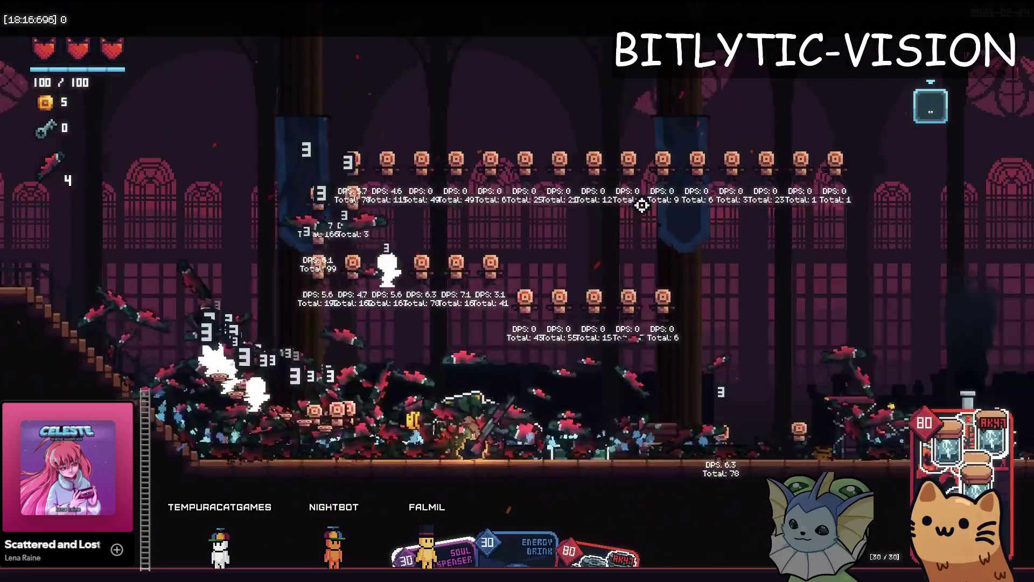
key("e")
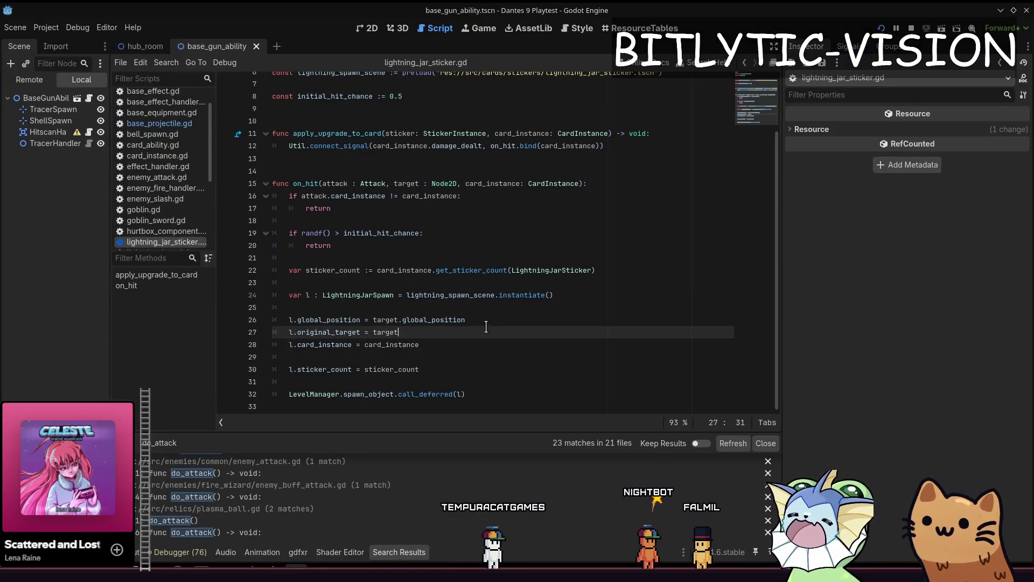
Jump to the LightningJarSpawn script and put the caret in line 50's play_sound_random_pitch call
left_click(579, 270)
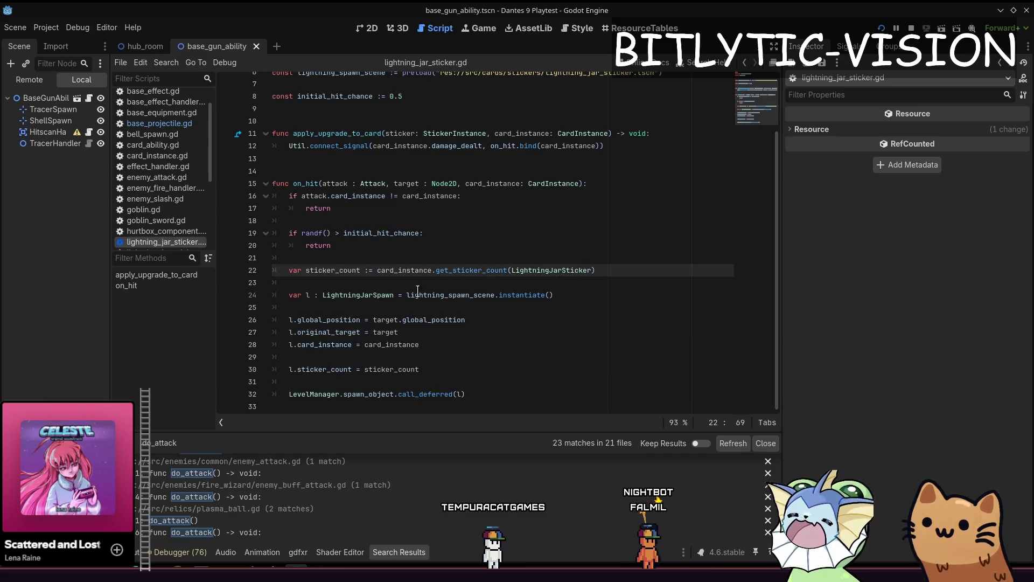
left_click(355, 295, "ctrl")
scroll(505, 317, "down", 9)
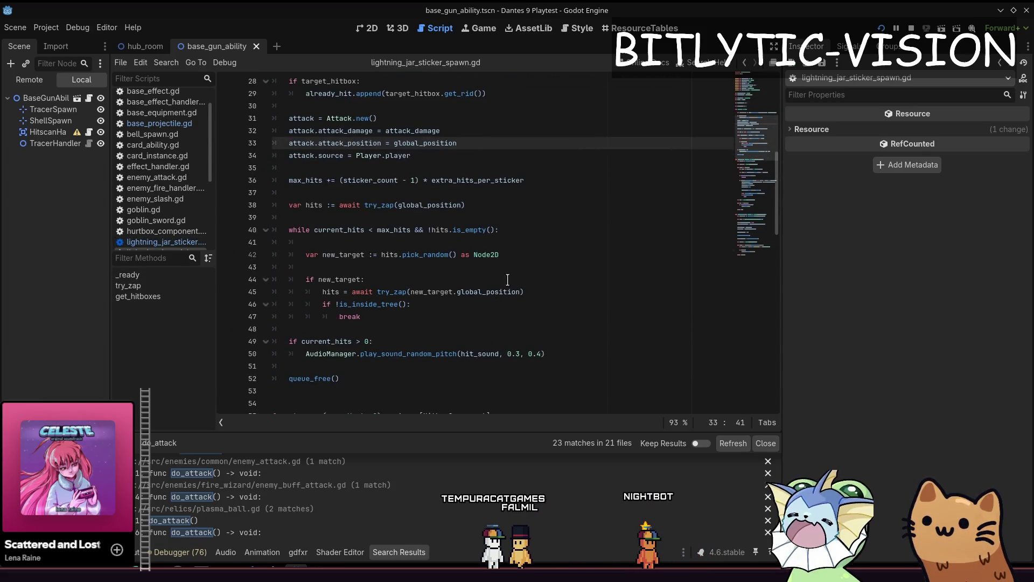
left_click(517, 354)
left_click(423, 353)
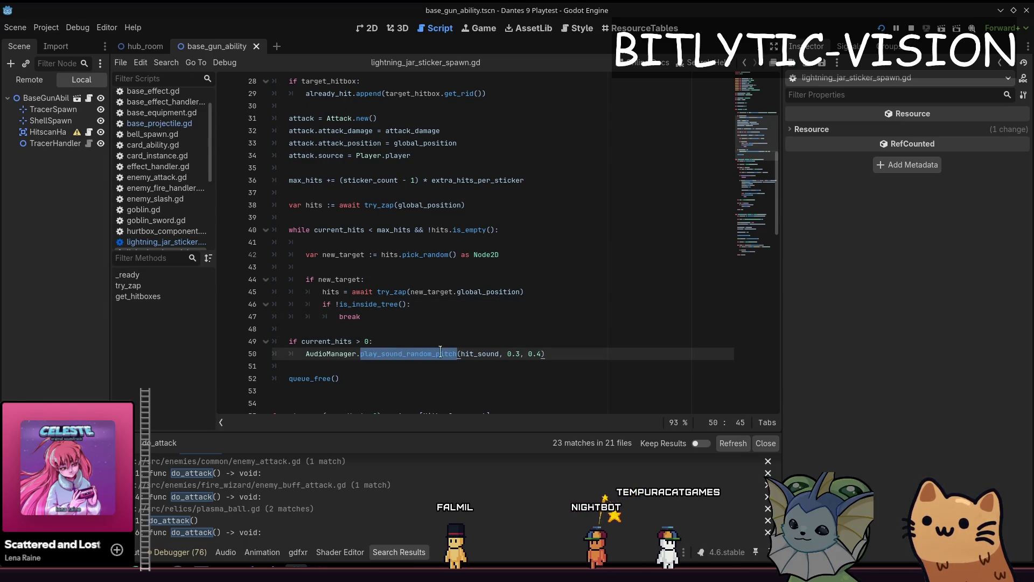
Rerun the game, fire at the target dummies, then stop the playtest to return to the script
key("F5")
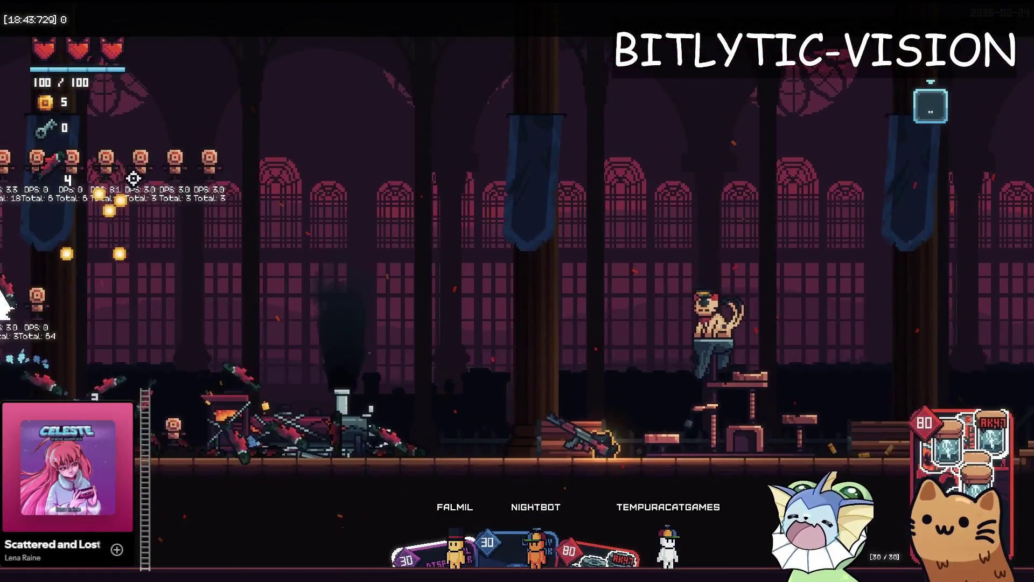
left_click(134, 178)
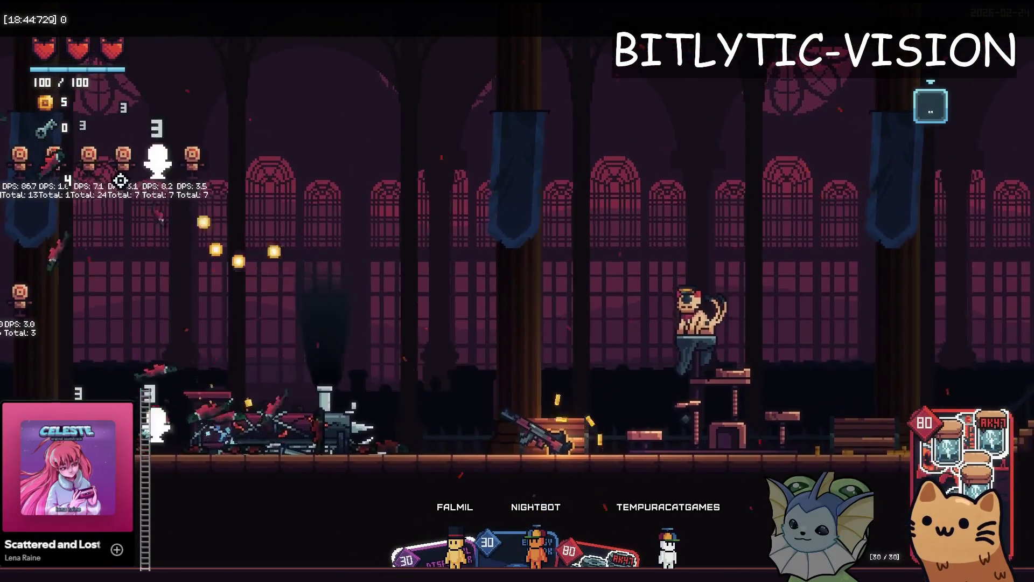
left_click(121, 180)
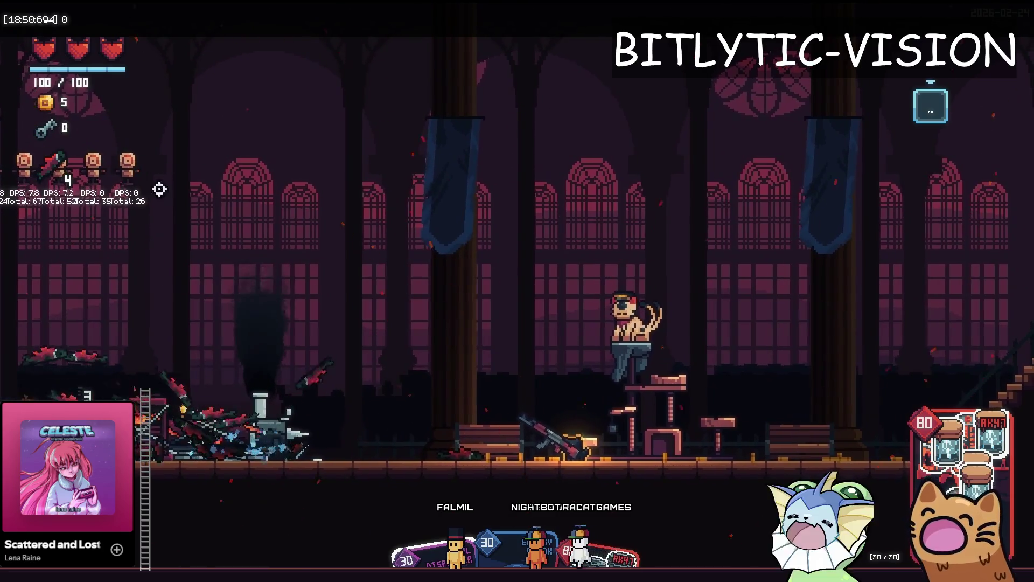
key("F8")
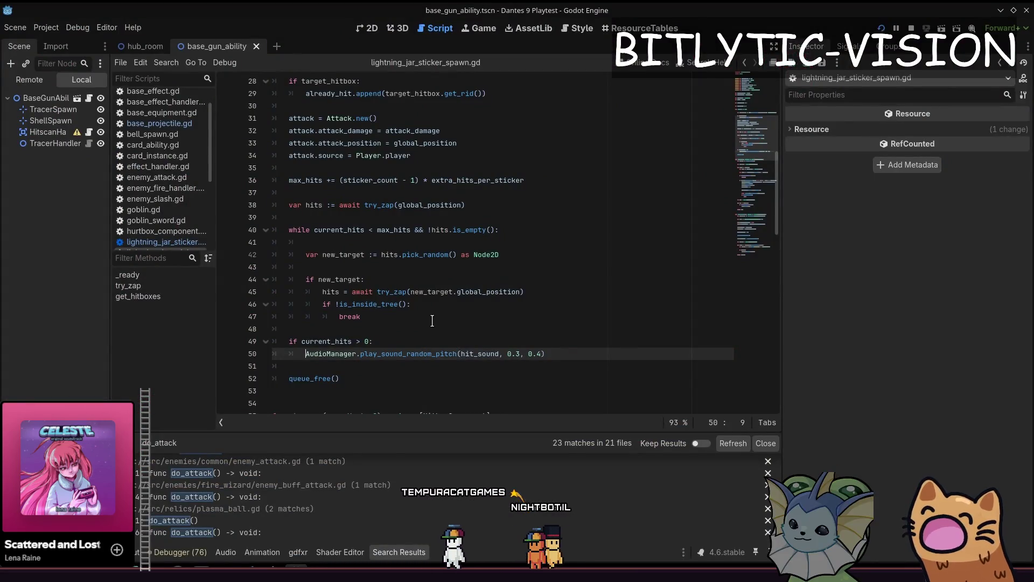
Replace the sound call on line 50 with play_sound_random_pitch_spatial from autocomplete
key("ctrl+Right")
key("ctrl+Right")
key("Up")
key("Home")
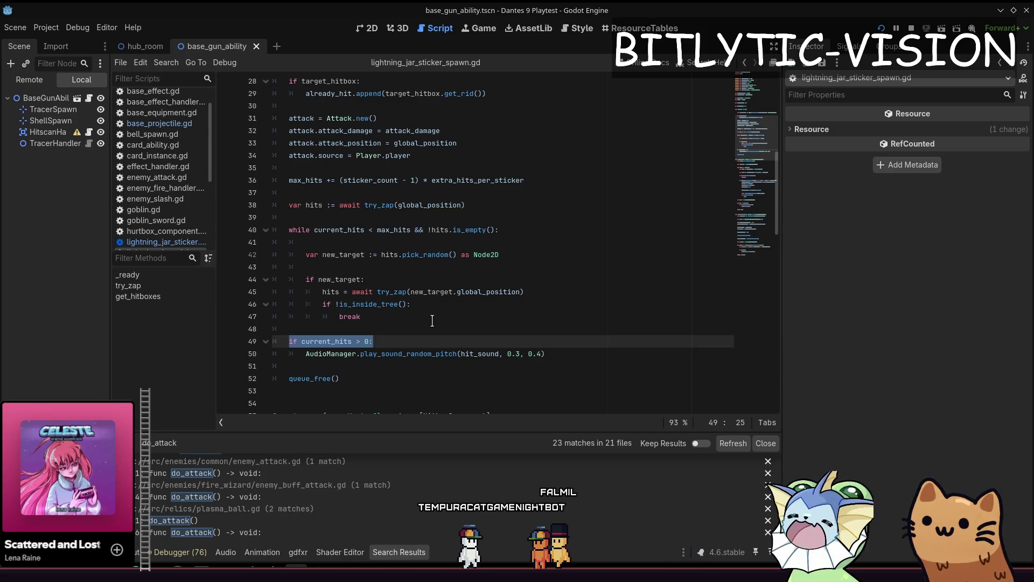
key("Down")
key("ctrl+shift+Left")
key("BackSpace")
type("play_sound_rand")
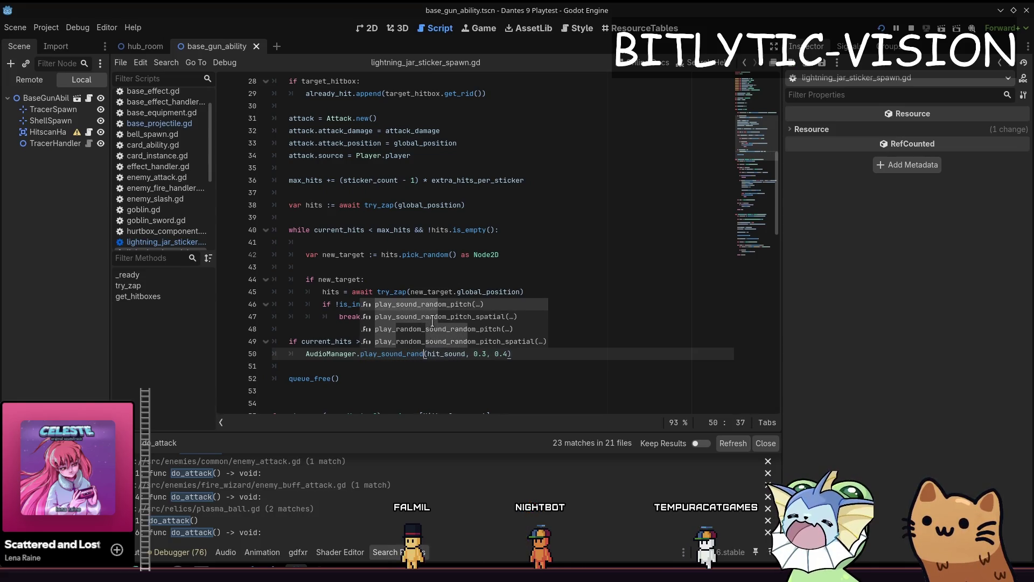
key("Down")
key("Return")
key("Home")
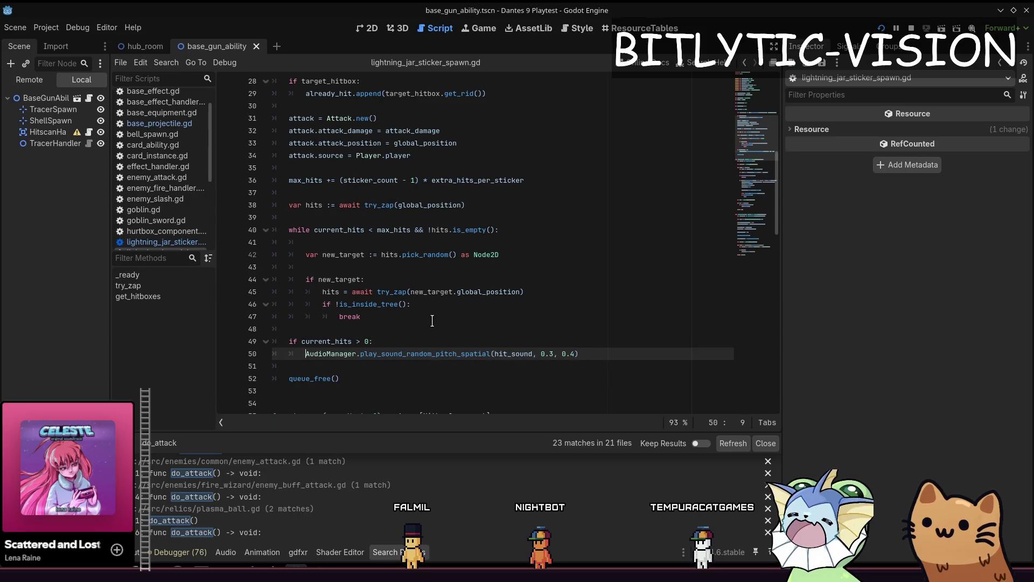
Add attack.attack_position as the argument after hit_sound
key("End")
key("Left")
key("Left")
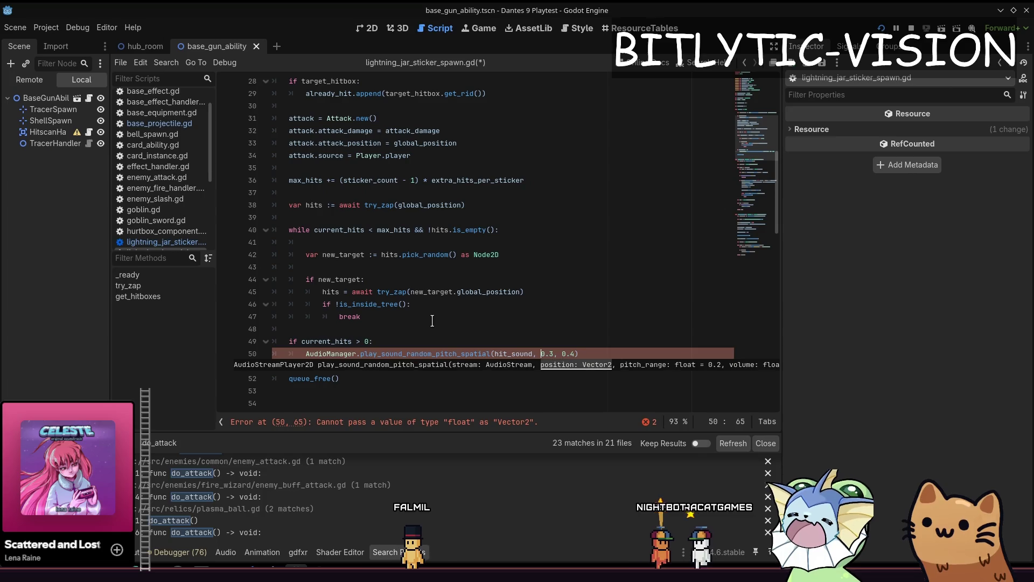
key("Left")
key("Left")
type("attack.")
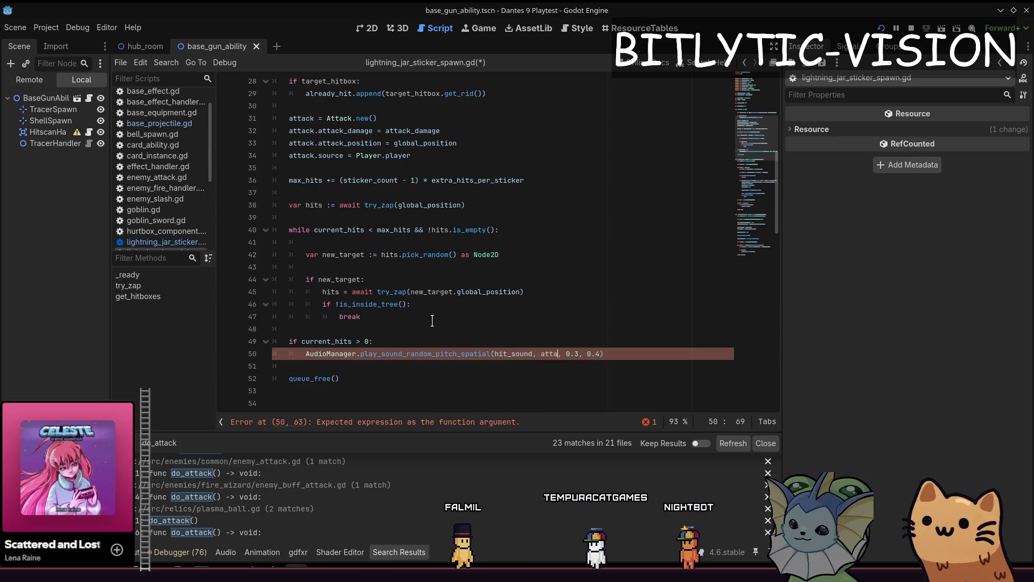
type("attack_posit")
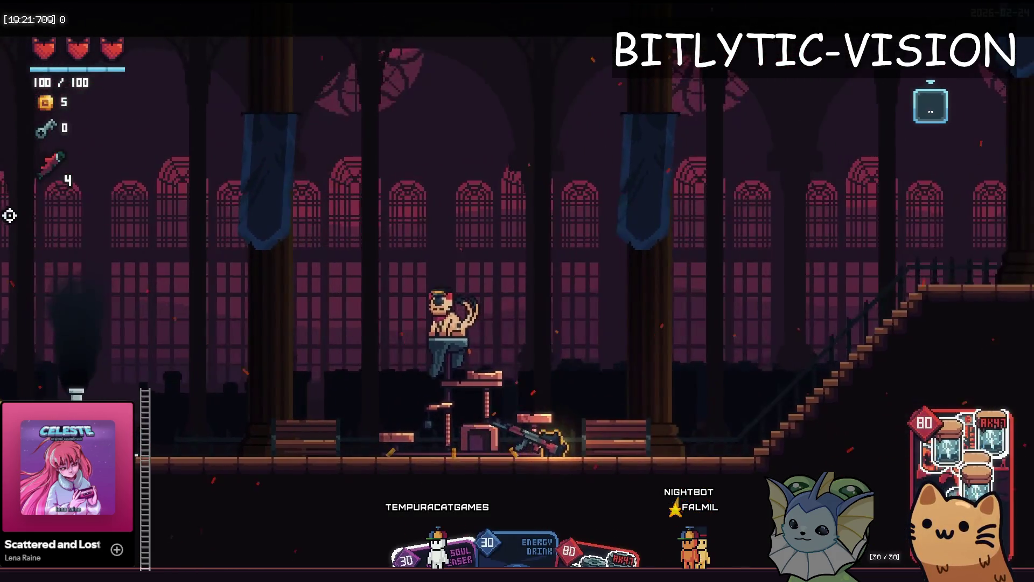
Fire salmon at the target dummies while moving right and sweeping the aim across them
left_click(16, 212)
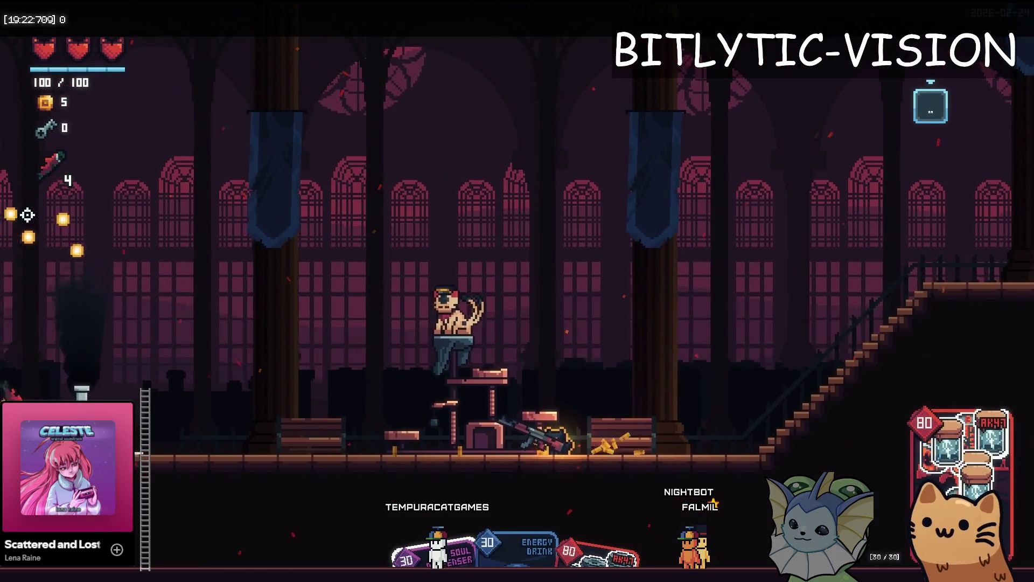
key("d")
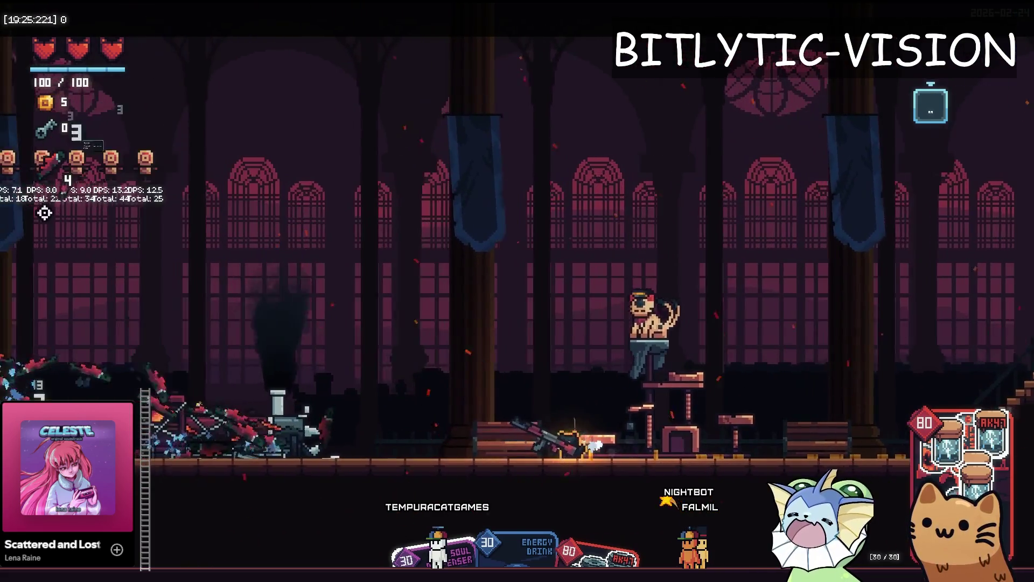
left_click(66, 203)
mouse_move(65, 203)
left_mouse_down()
mouse_move(83, 277)
mouse_move(102, 203)
mouse_move(121, 236)
left_mouse_up()
key("d")
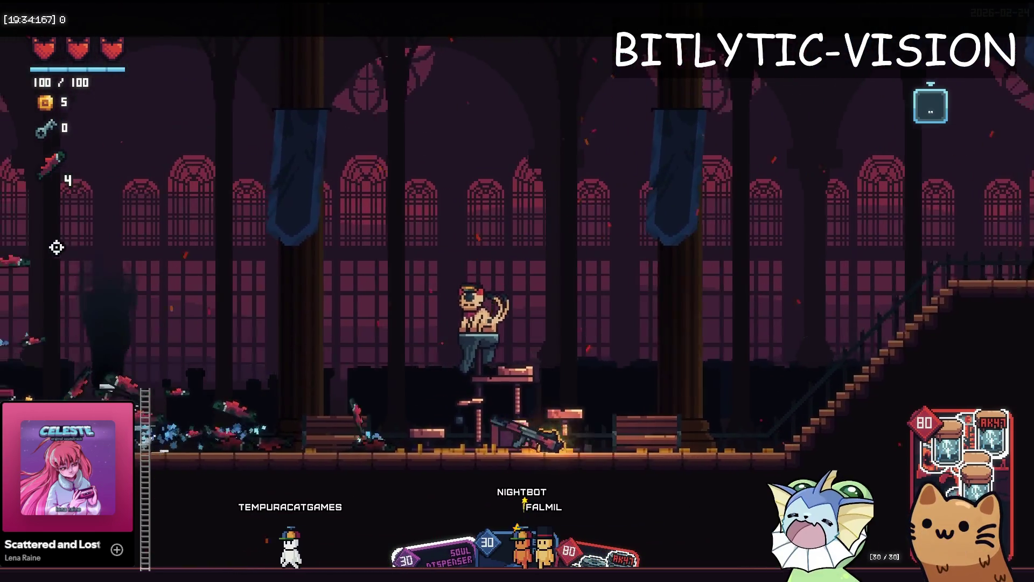
mouse_move(55, 244)
left_mouse_down()
mouse_move(124, 339)
mouse_move(134, 378)
left_mouse_up()
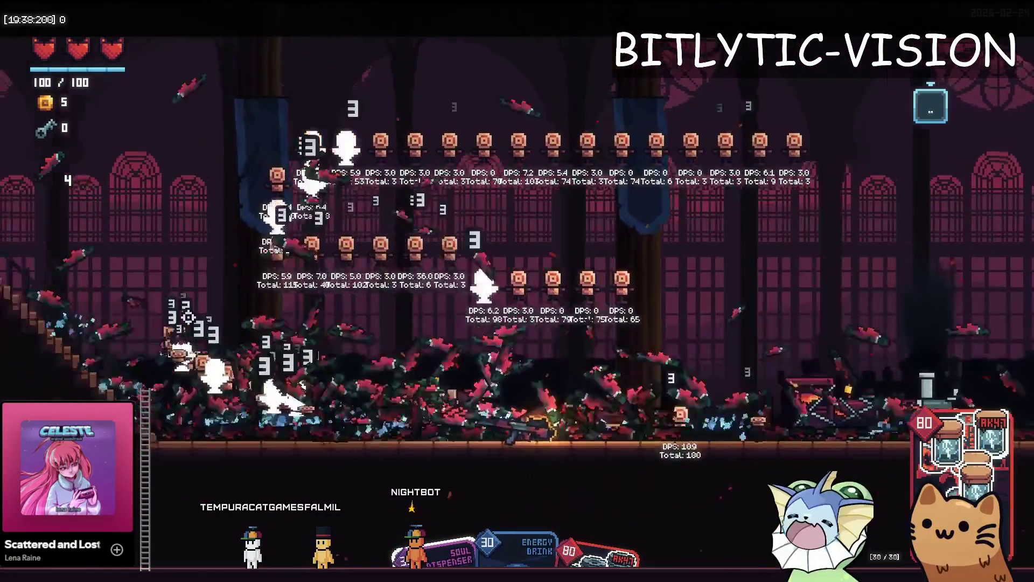
left_click_drag(188, 316, 665, 250)
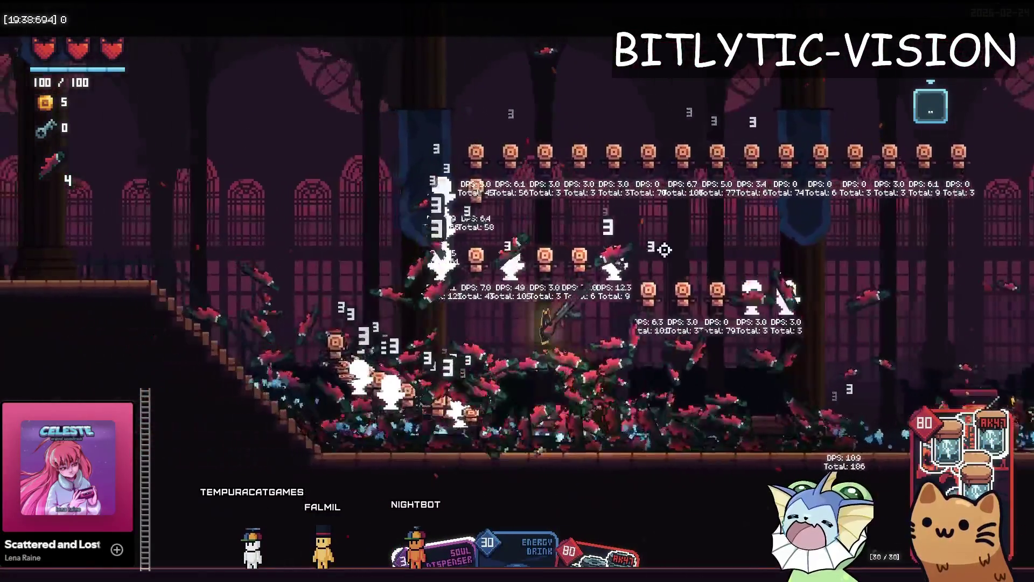
scroll(612, 321, "down", 1)
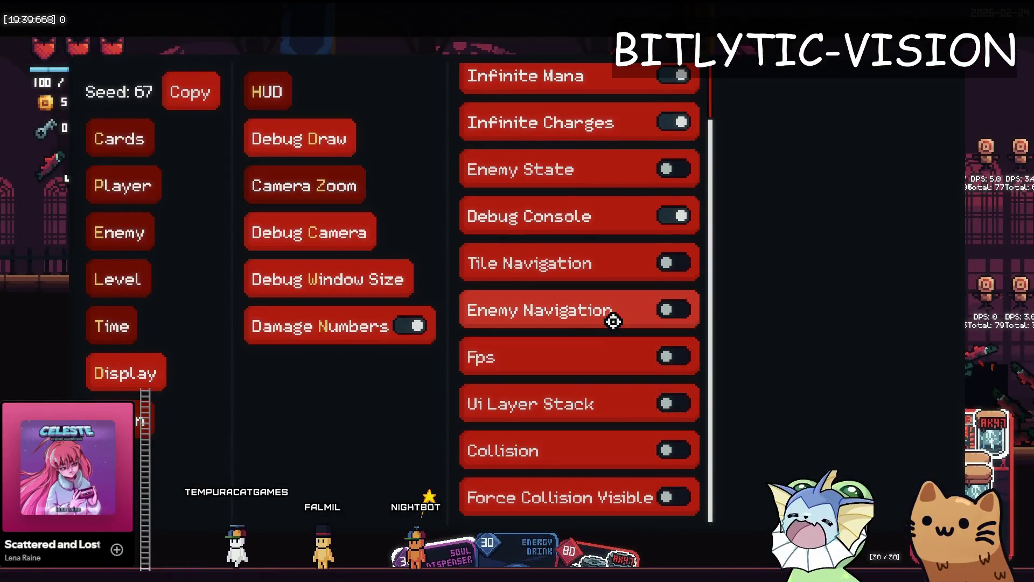
Close the debug menu, shoot more salmon at the dummies, then bring up the deck book
key("Escape")
left_click_drag(475, 289, 242, 389)
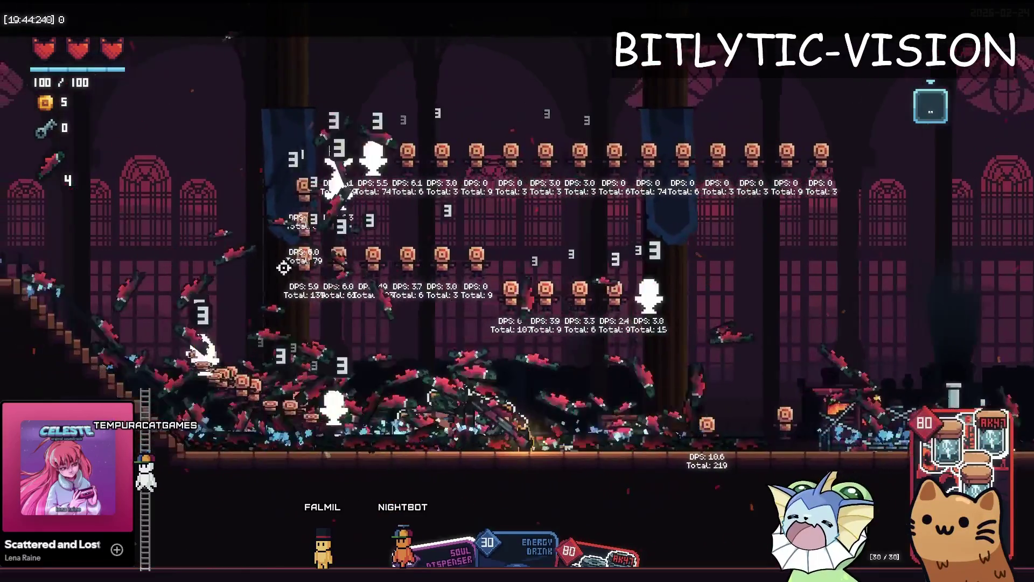
left_click_drag(284, 268, 242, 306)
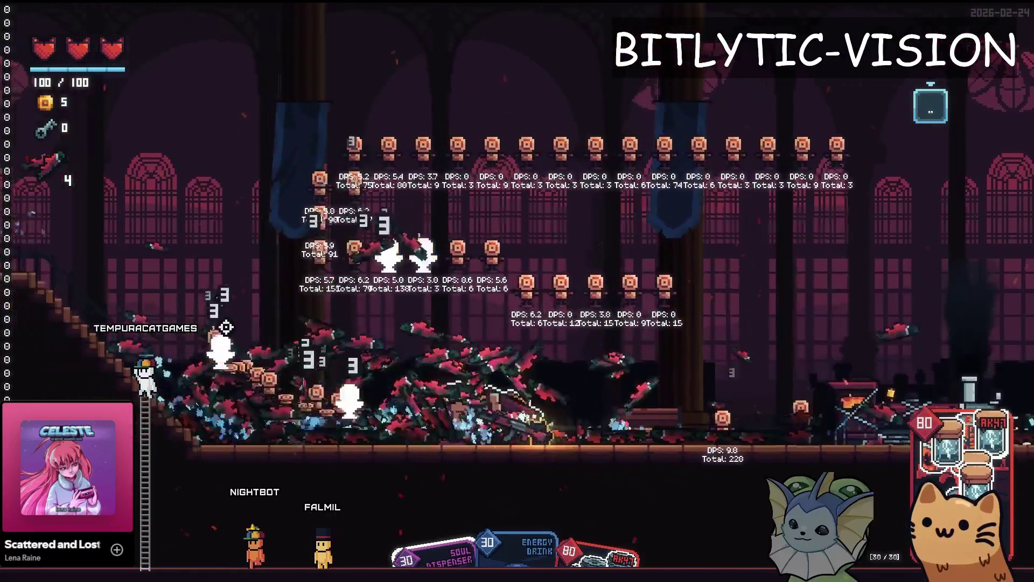
left_click_drag(227, 330, 374, 378)
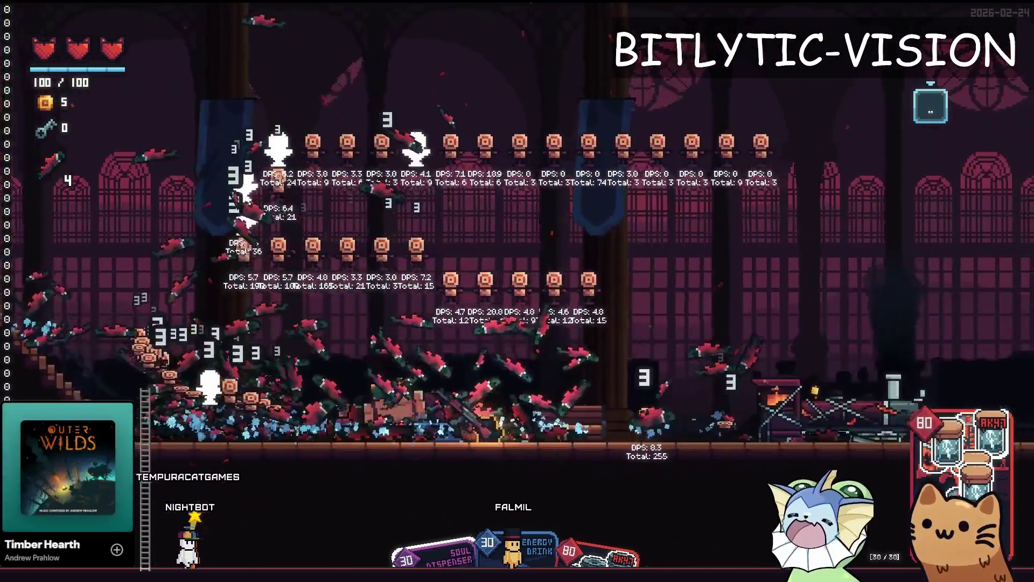
key("Escape")
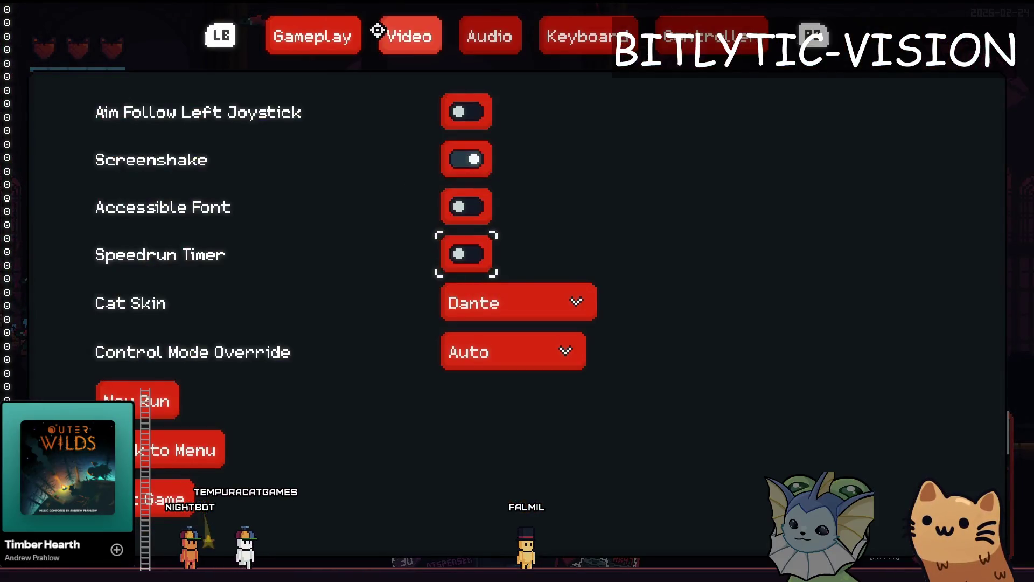
Look over the Video settings, close them, and stop the playtest to return to the script
left_click(380, 32)
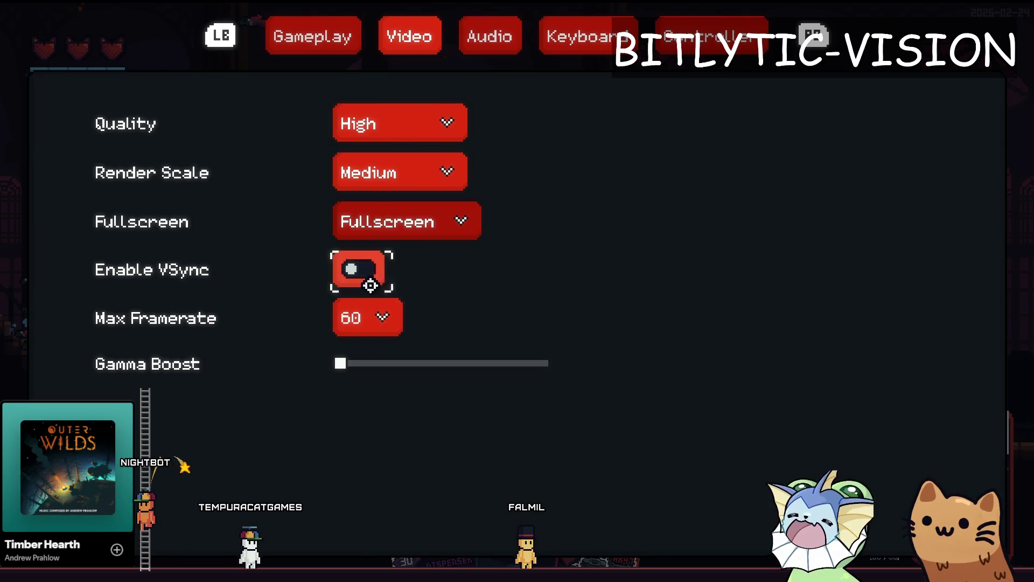
key("Escape")
key("Escape")
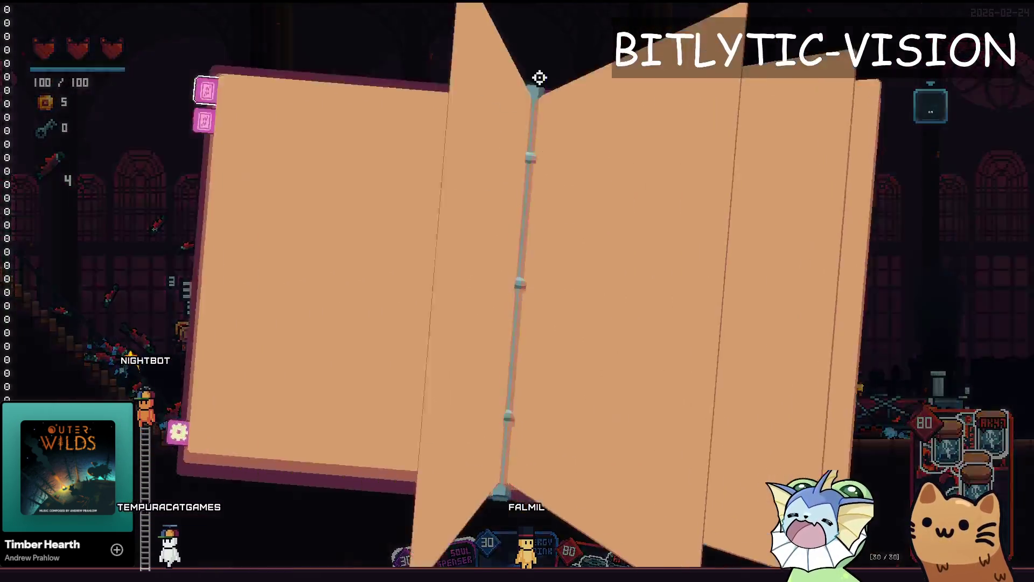
left_click(409, 36)
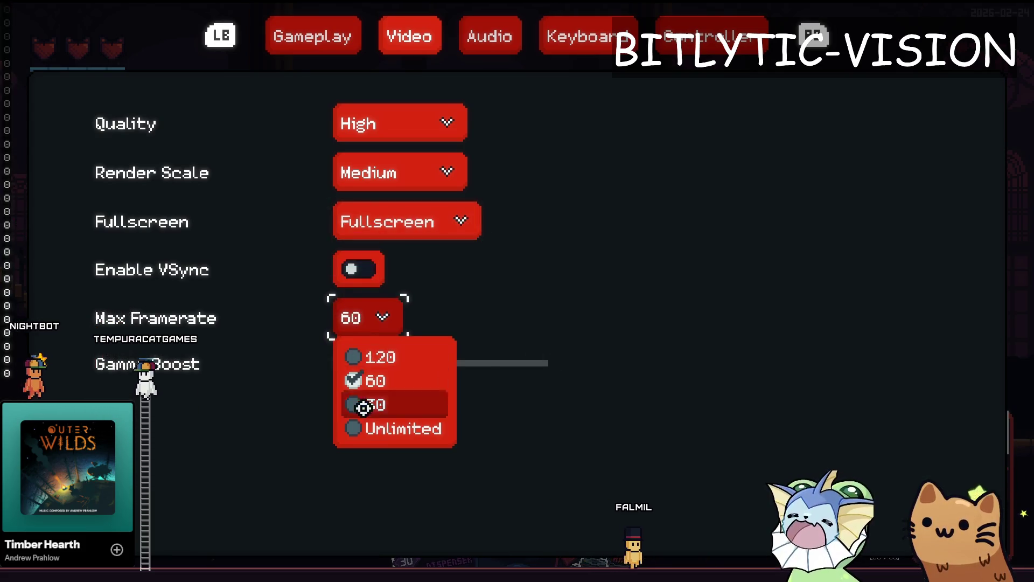
key("Escape")
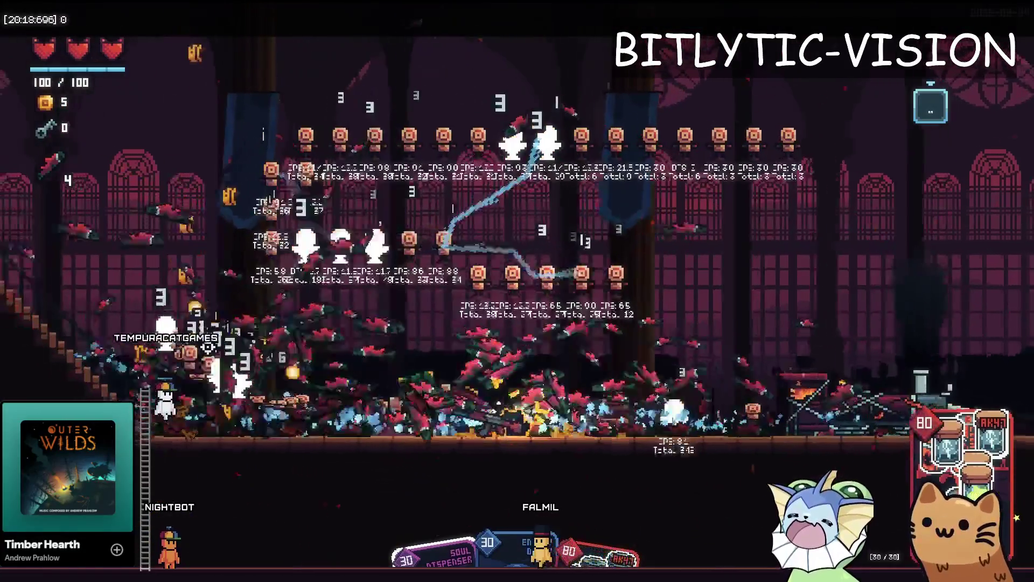
key("F8")
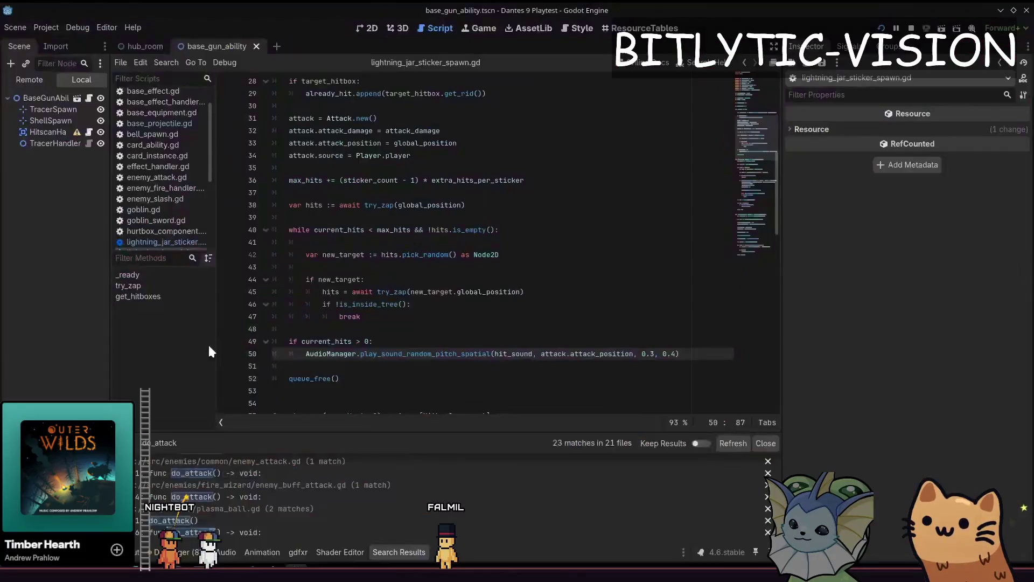
Check the output log, stop the game, and search the src folder for Console.print
left_click(137, 553)
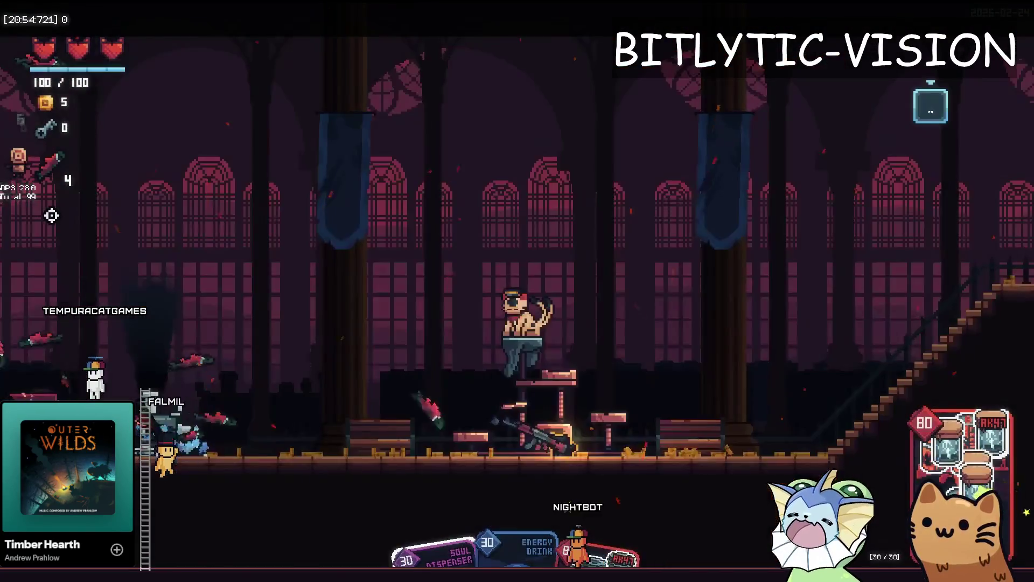
key("F8")
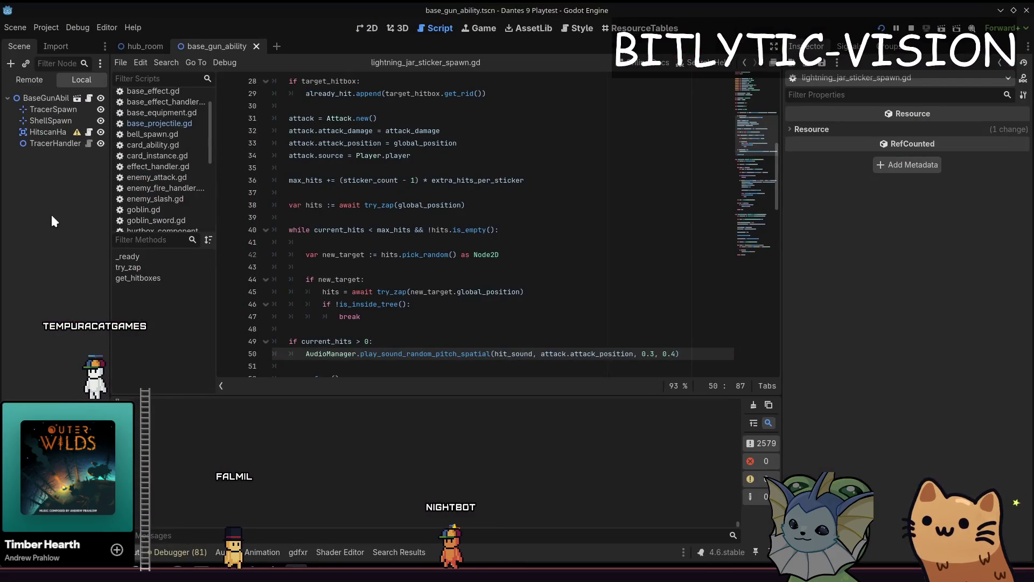
key("ctrl+shift+f")
type("Console.rpiprint")
key("Tab")
key("Tab")
key("Tab")
type("src")
key("Return")
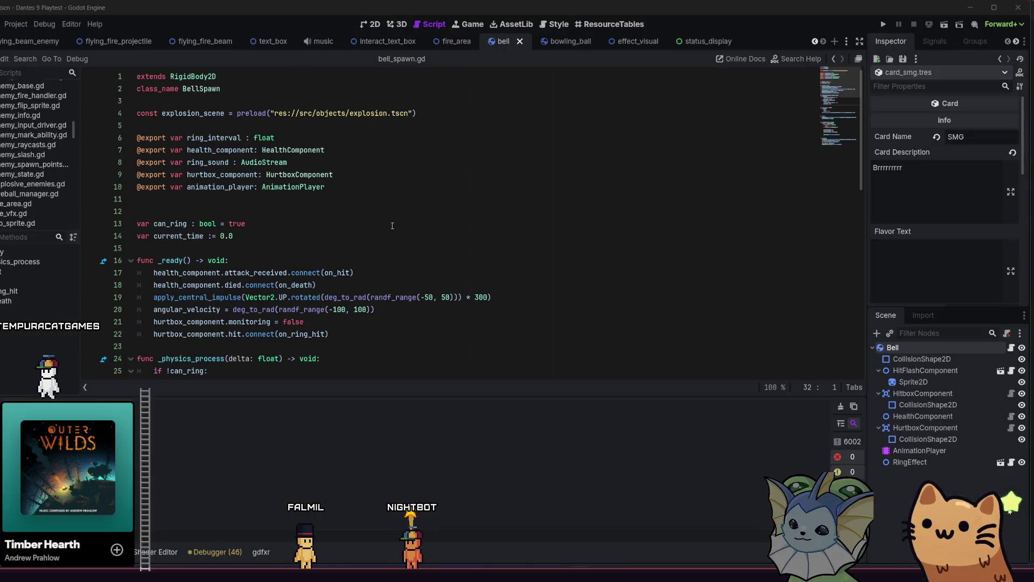
Jump to the bell_spawn.gd match, then start a new line below Obsidian's damage type list
left_click(392, 226)
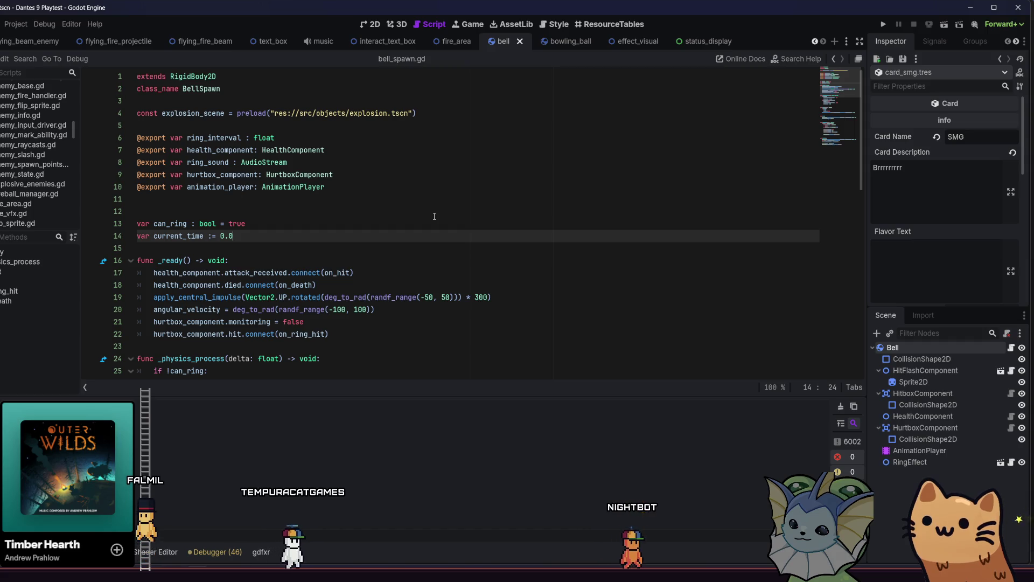
key("alt+Tab")
left_click(462, 314)
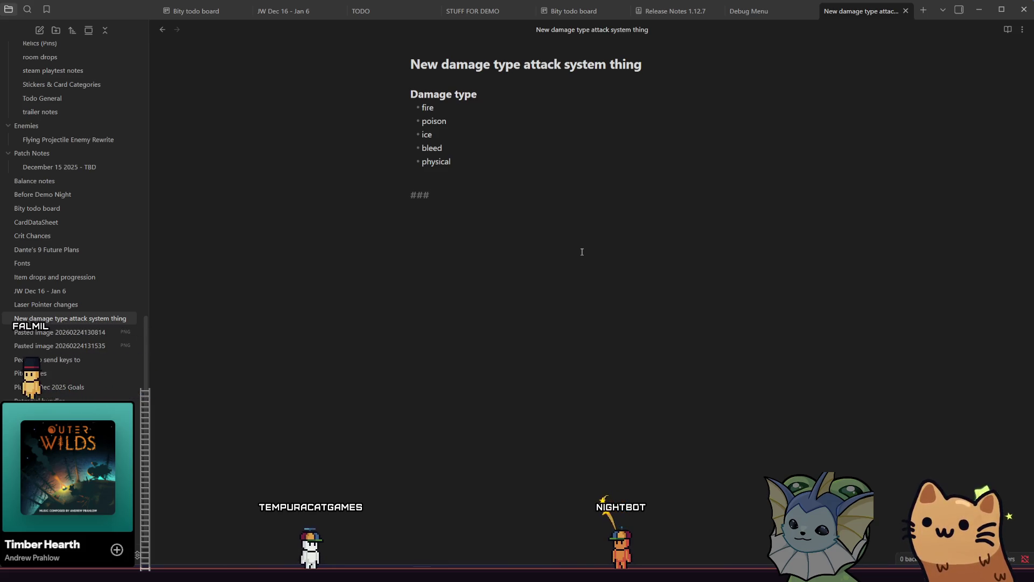
Write 'cards scale with percent of damage type of card' and 'card can have multiple damage types'
key("BackSpace")
key("BackSpace")
key("BackSpace")
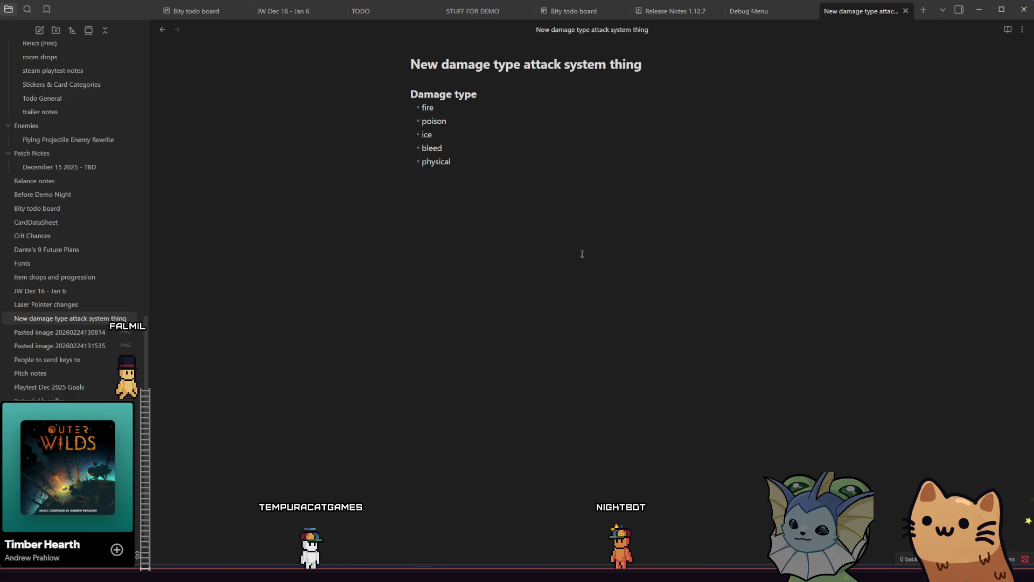
type("cards scalewith")
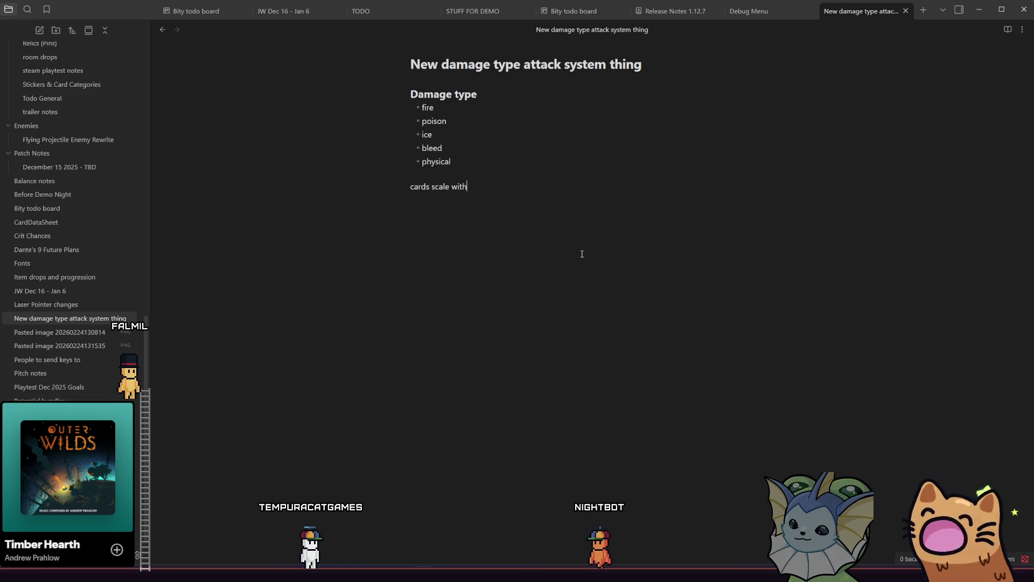
type(" dama")
key("BackSpace")
type("type of card")
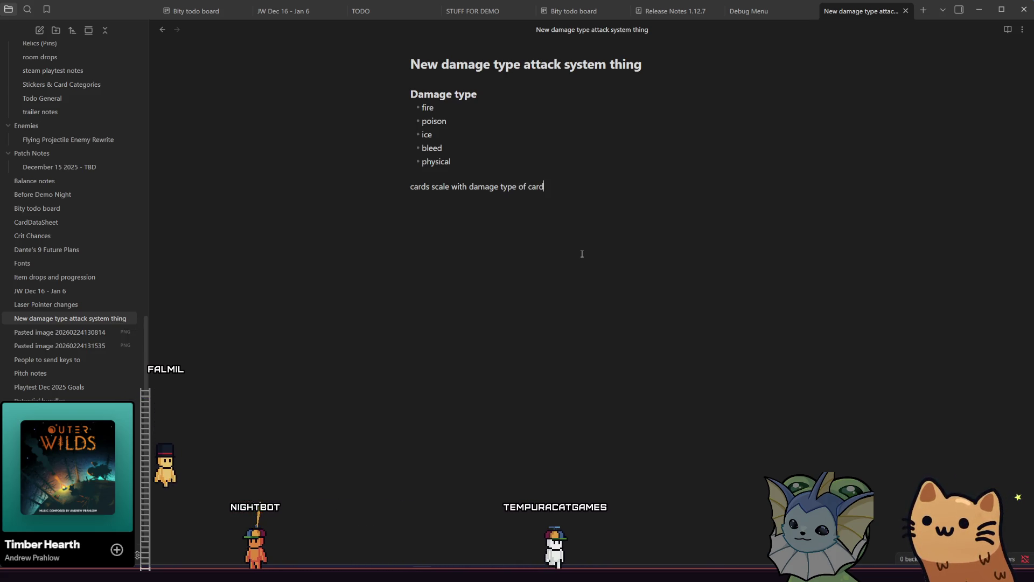
left_click(476, 187)
left_click(471, 186)
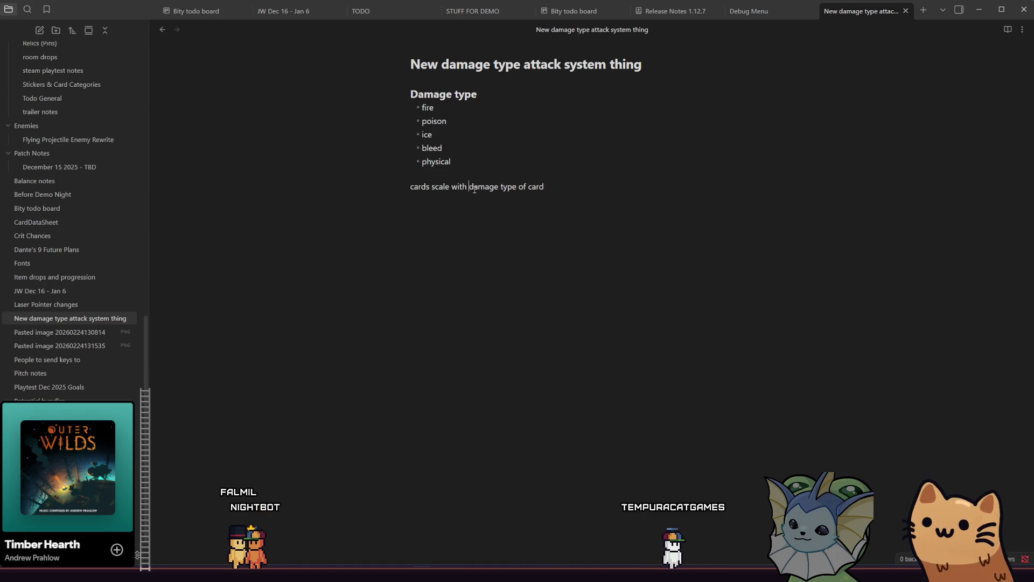
type("oer")
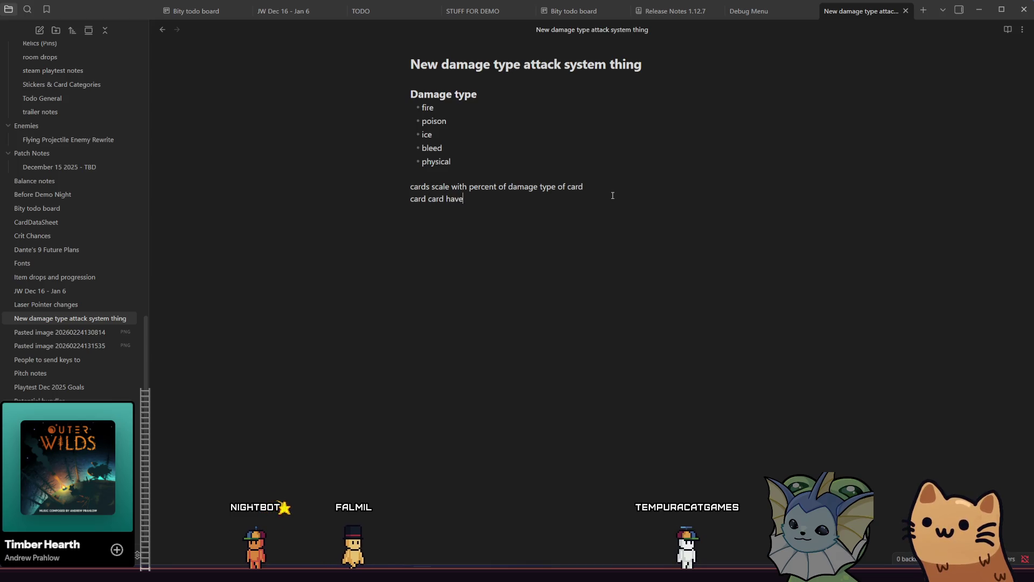
type("have mul")
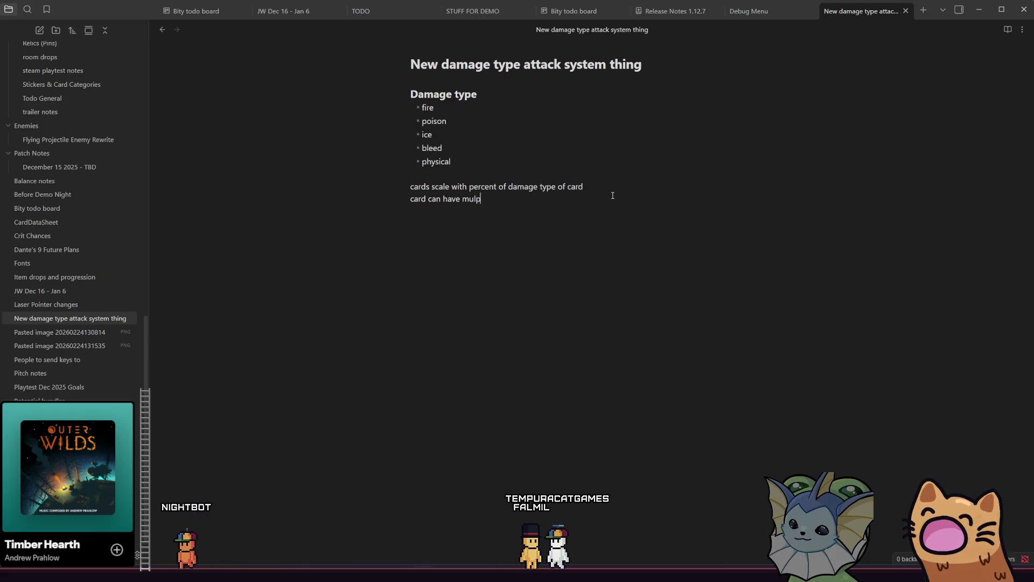
type("tiple damage ")
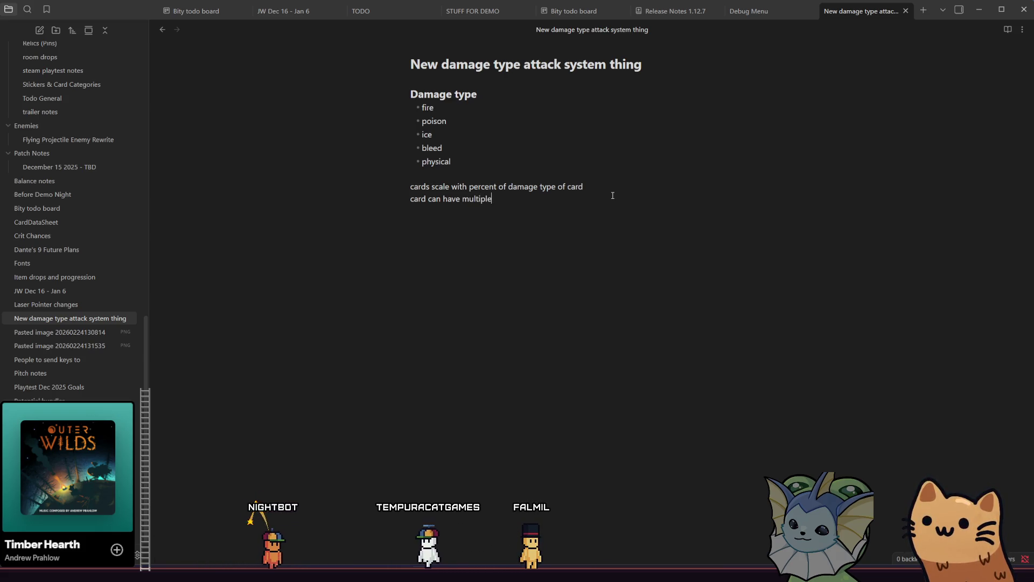
type("types")
key("Return")
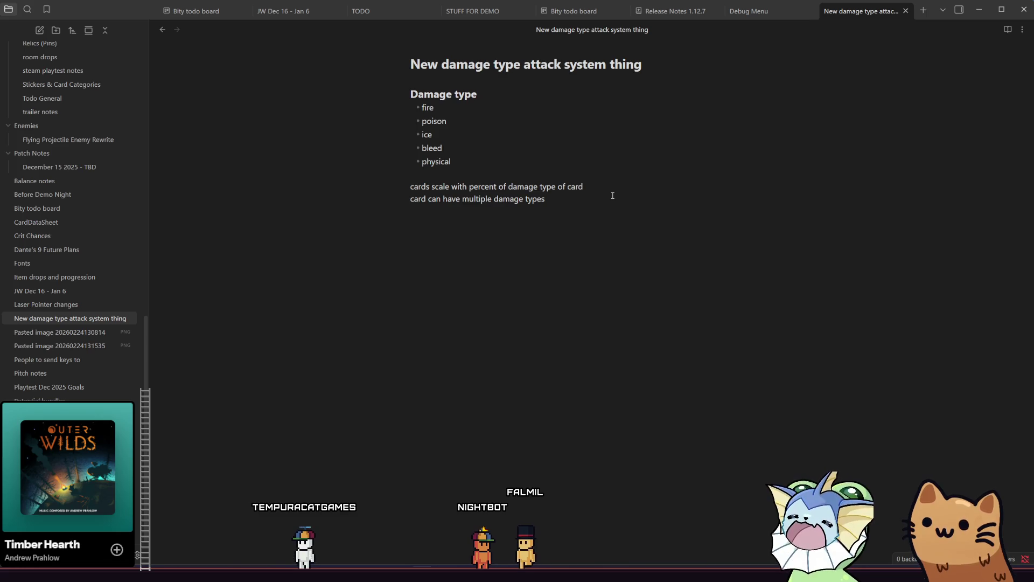
Add 'items can trigger off of on hit of damage types' and a line on multiple same-type cards
type("items ")
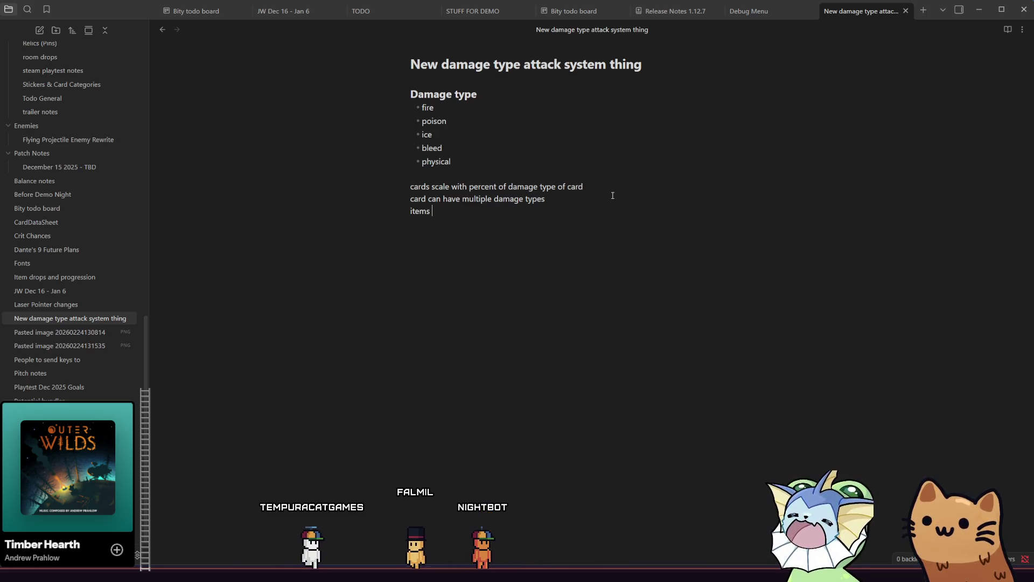
type("can tr")
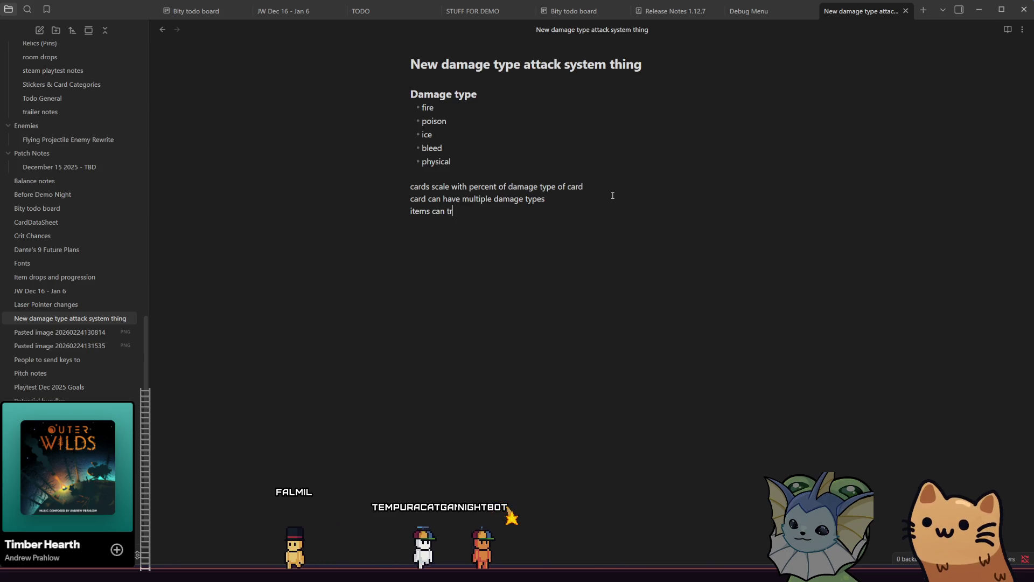
type("igger off of ")
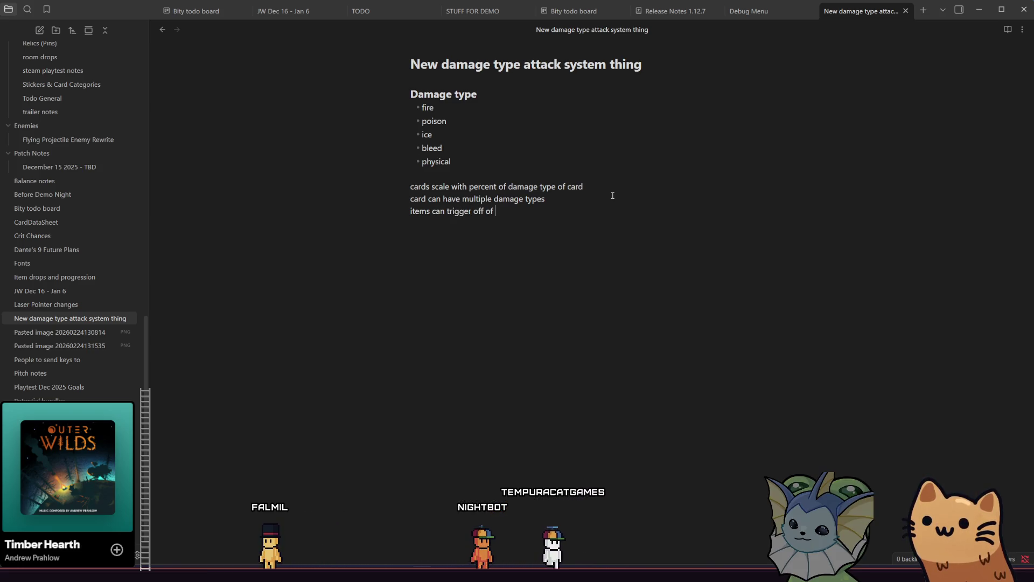
type("on hit of")
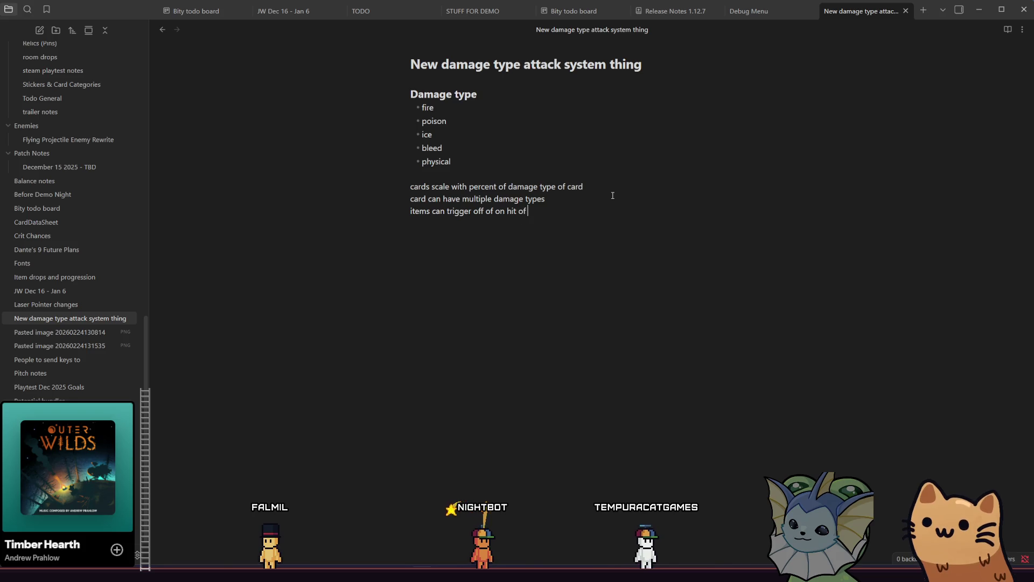
type(" damage t")
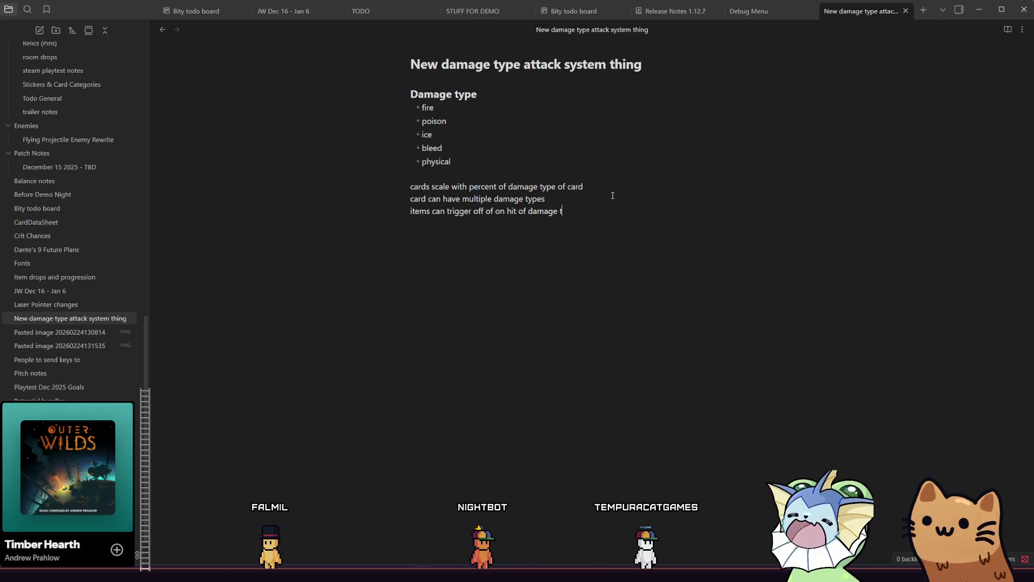
type("ypes hav")
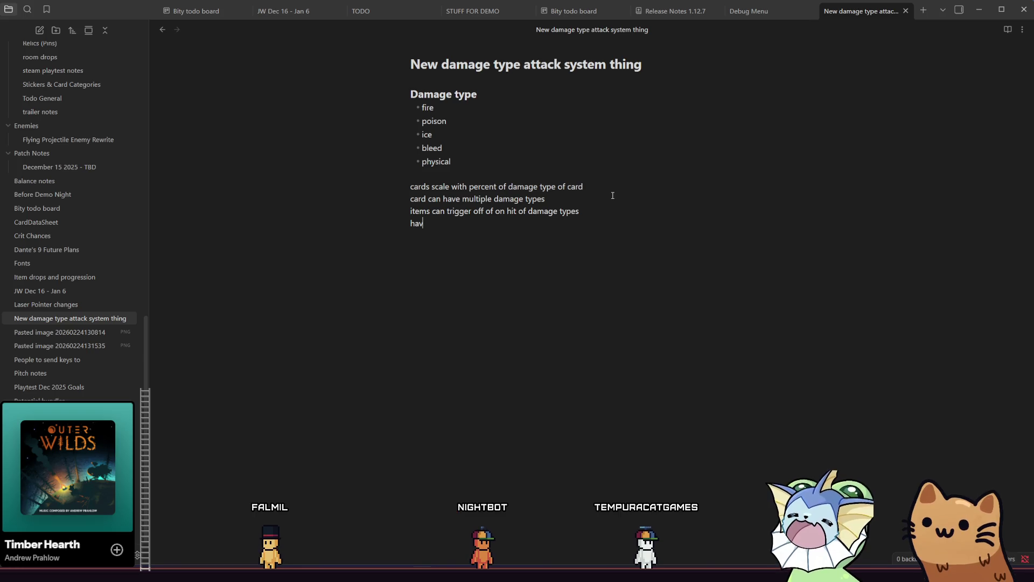
type("ing multiple")
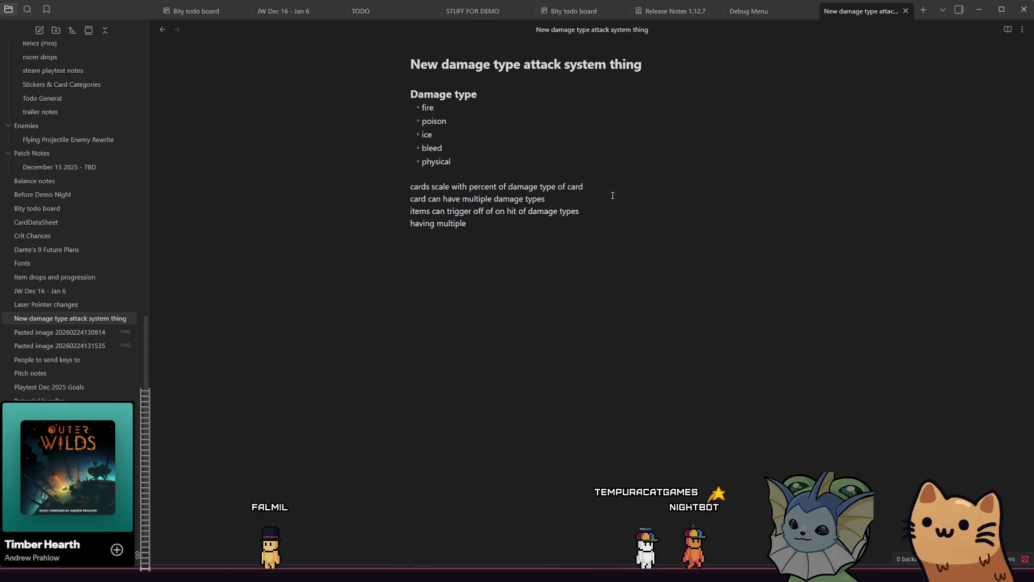
key("BackSpace")
key("BackSpace")
key("BackSpace")
type("cards of a damge")
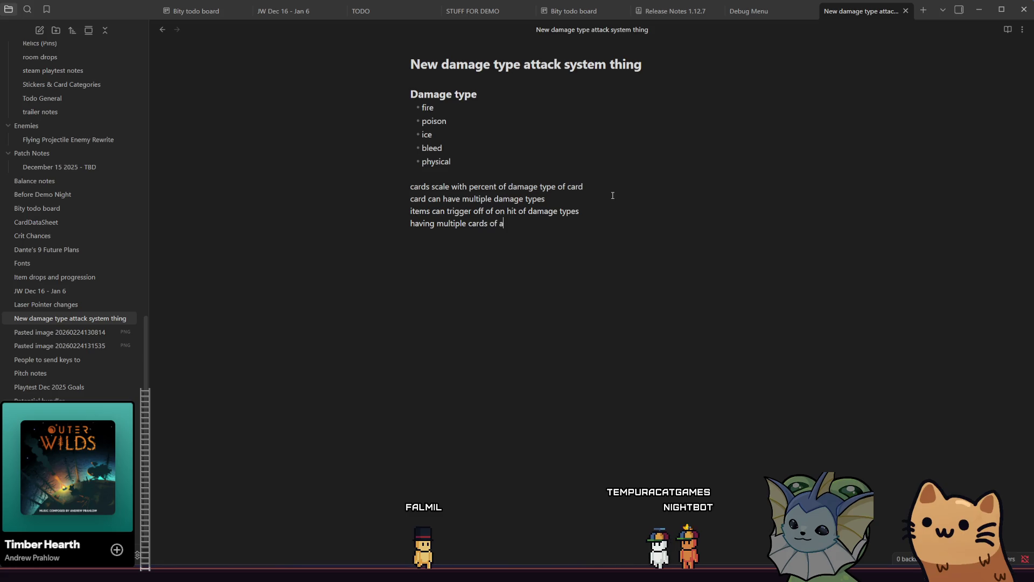
key("BackSpace")
key("BackSpace")
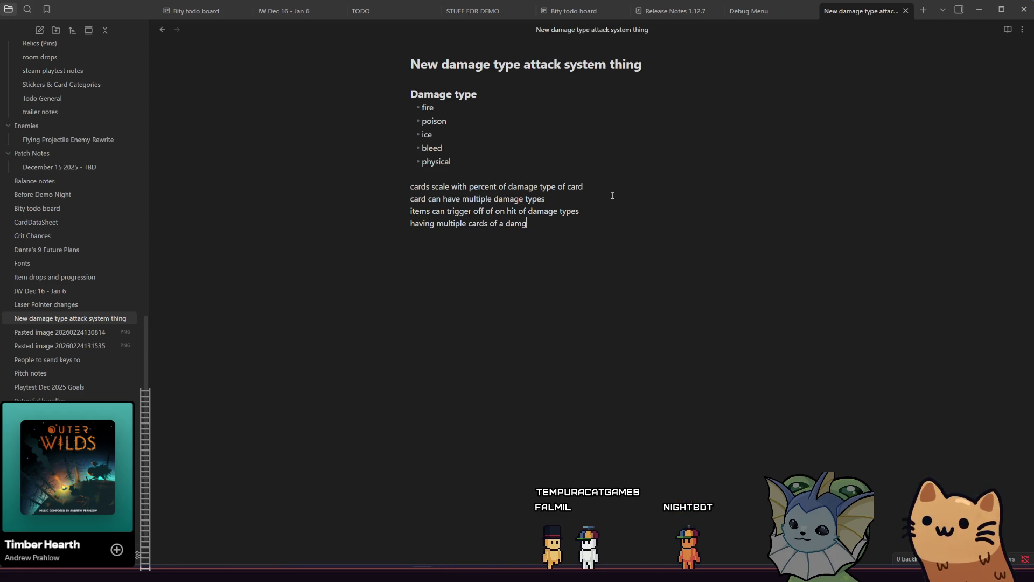
type("age type can increase damage/give buff")
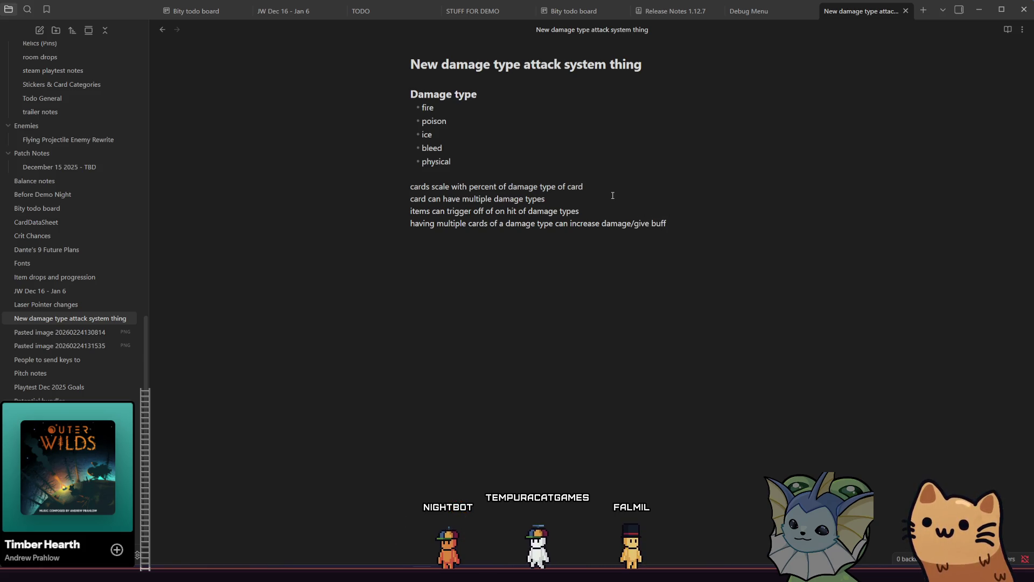
type(" for how")
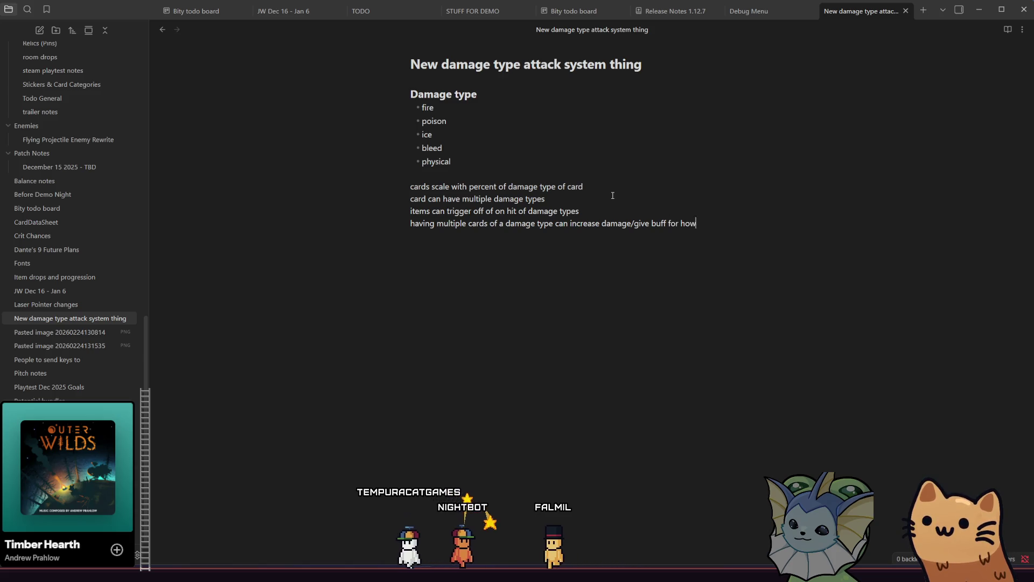
type(" many you have")
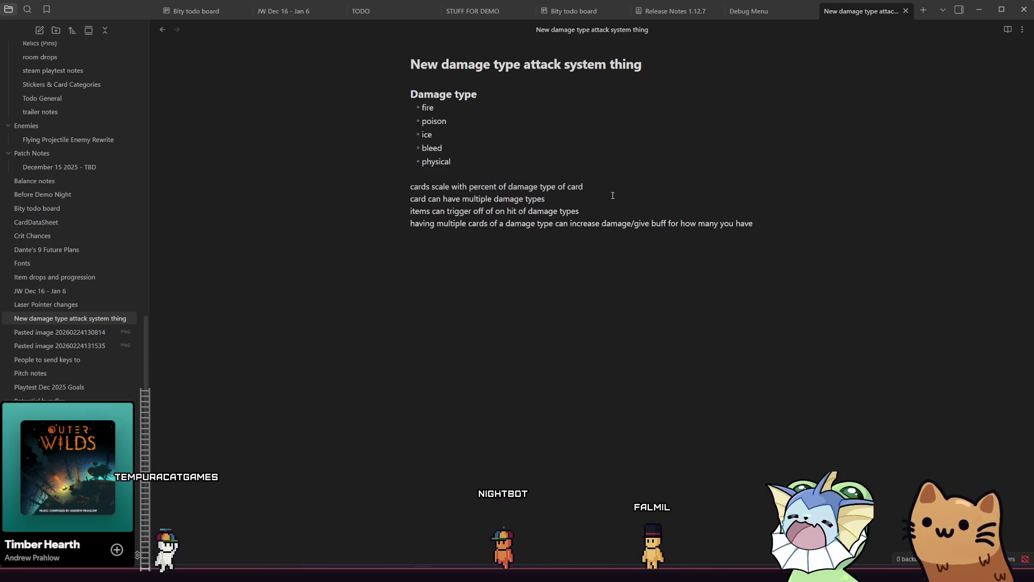
Review the four note lines by selecting their text, ending at the last line's end
mouse_move(418, 186)
left_mouse_down()
mouse_move(437, 195)
mouse_move(640, 189)
left_mouse_up()
left_click(623, 195)
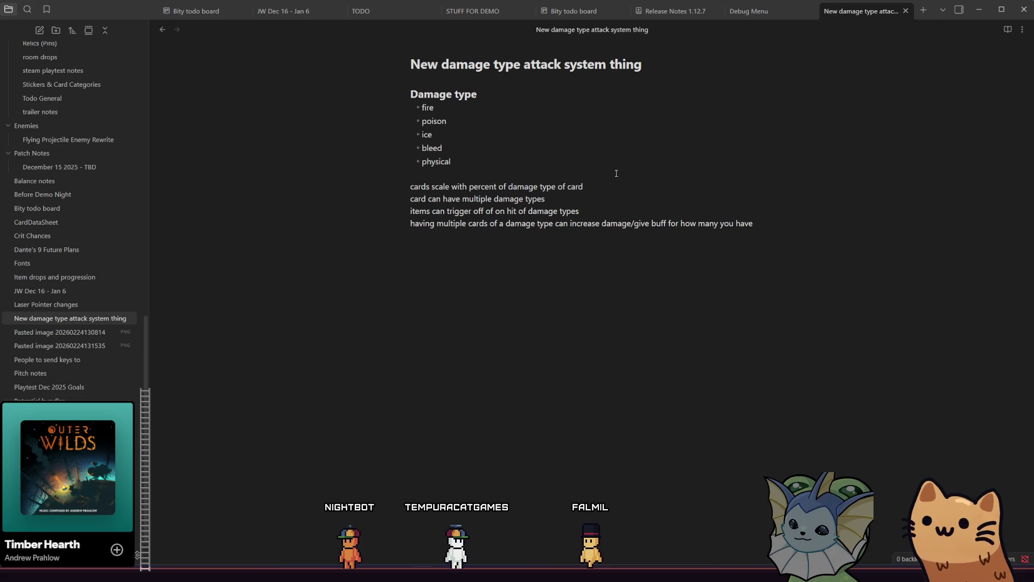
type("type")
mouse_move(582, 194)
left_mouse_down()
mouse_move(469, 187)
mouse_move(415, 199)
left_mouse_up()
left_click(429, 211)
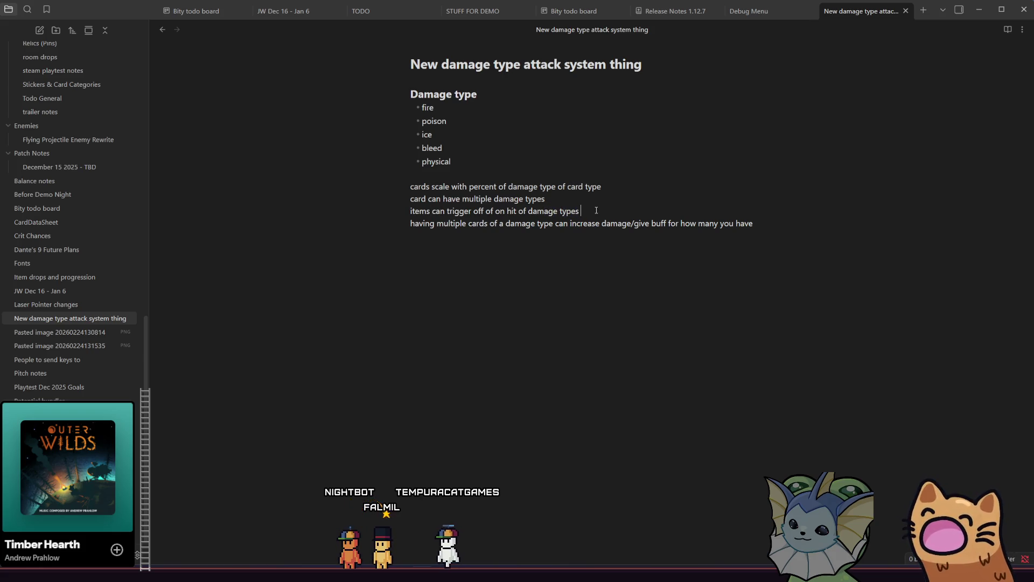
left_click_drag(414, 224, 560, 226)
left_click_drag(491, 224, 641, 223)
left_click(640, 224)
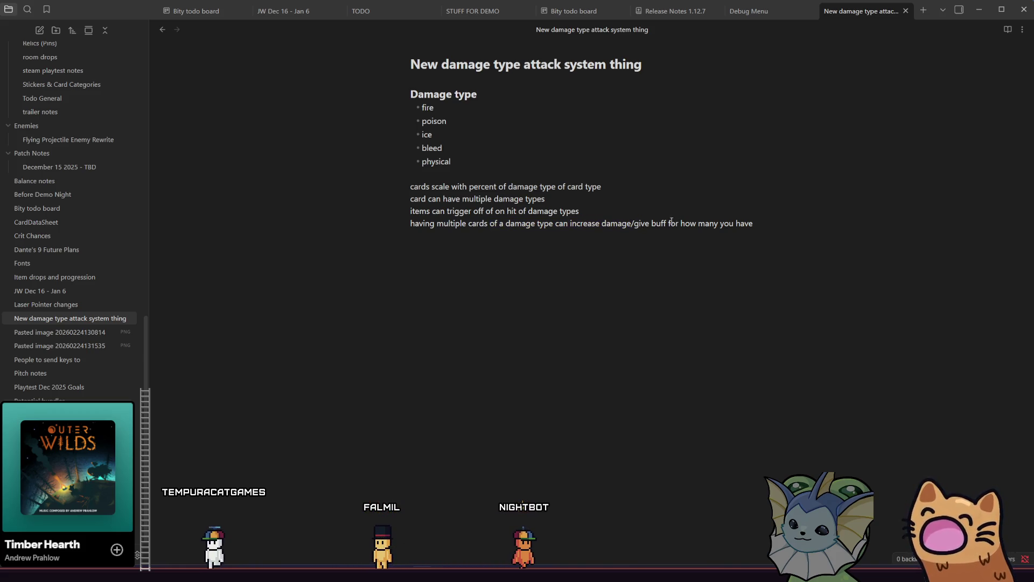
left_click(767, 221)
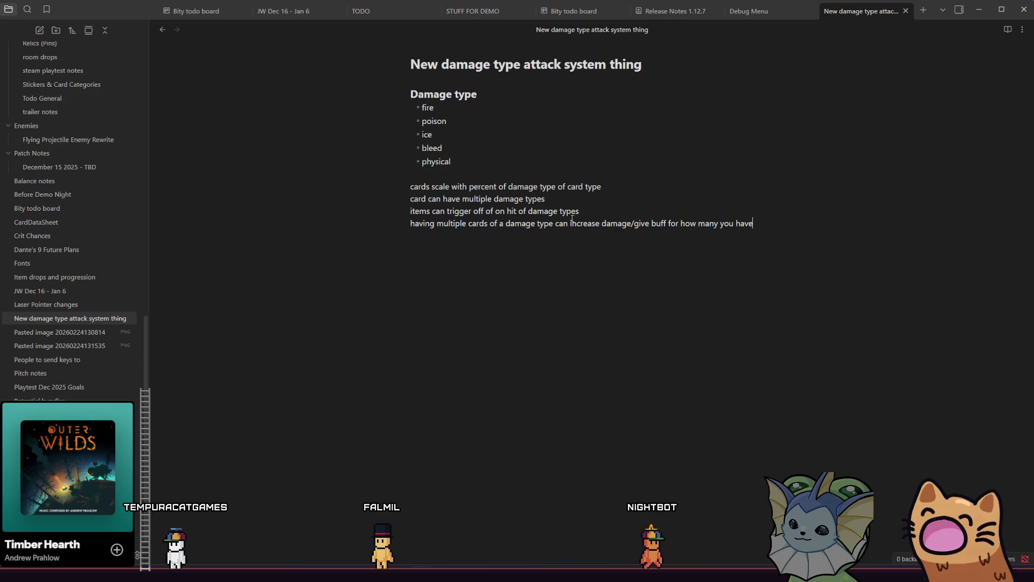
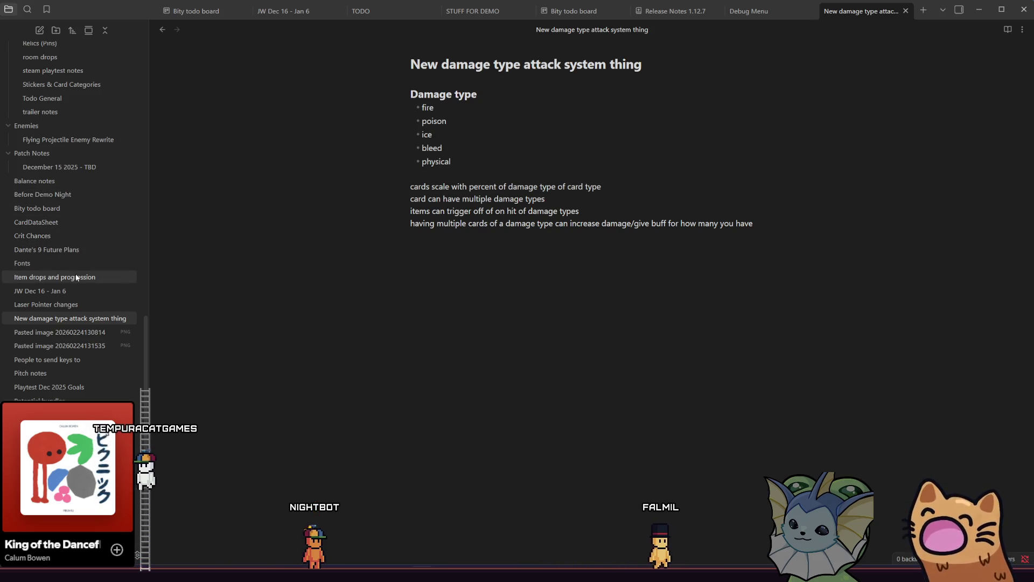
Add a 'bowling ball can hit salmon' card to the Bity todo board's other column, then return to Aseprite
scroll(75, 273, "up", 3)
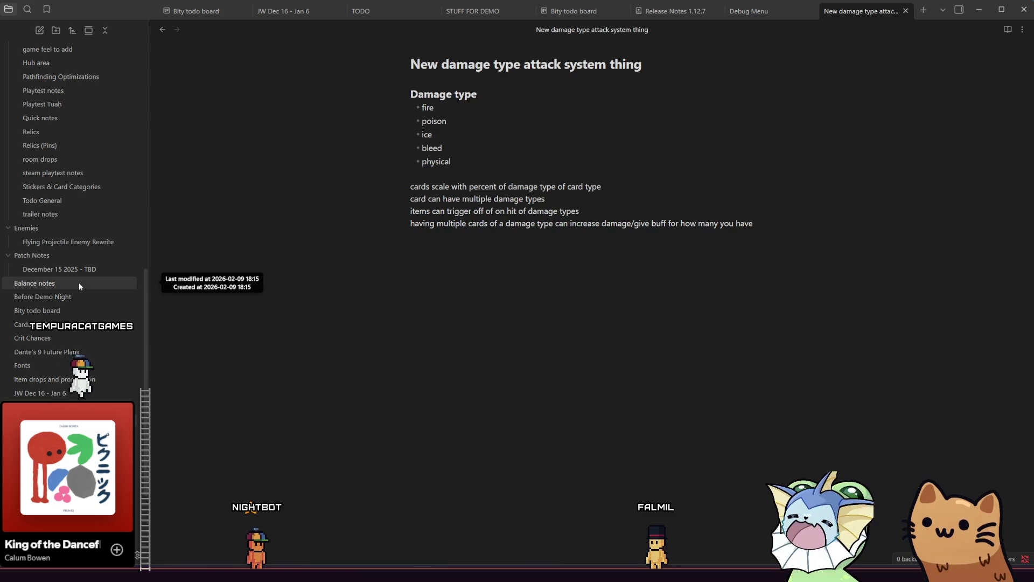
scroll(79, 283, "up", 3)
scroll(80, 285, "up", 6)
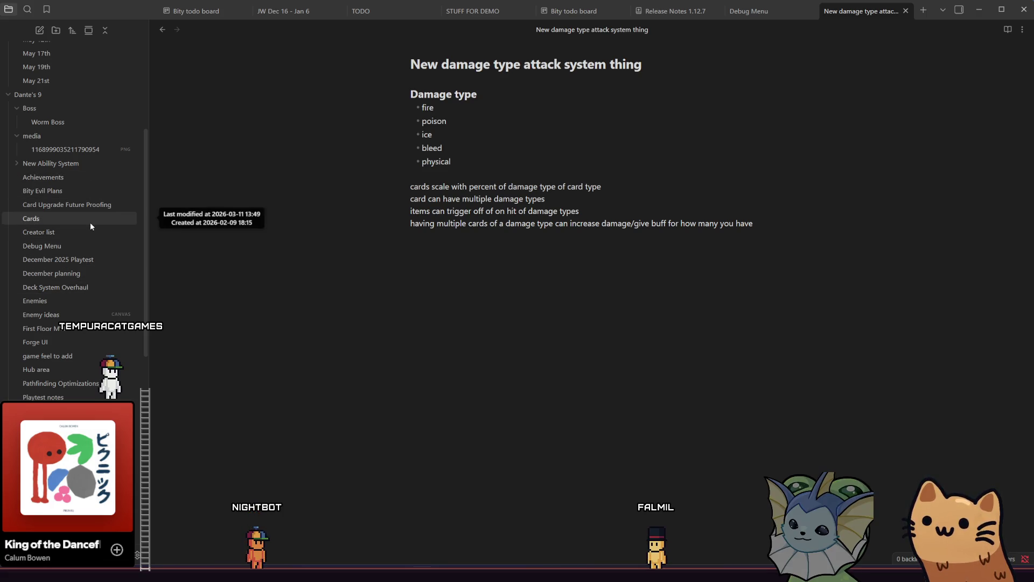
scroll(89, 222, "down", 3)
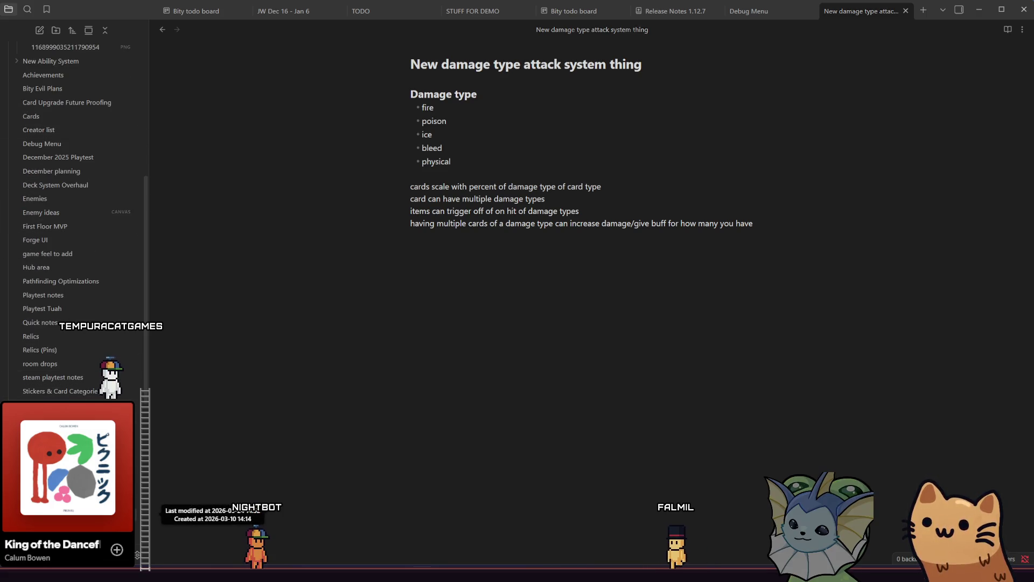
left_click(81, 514)
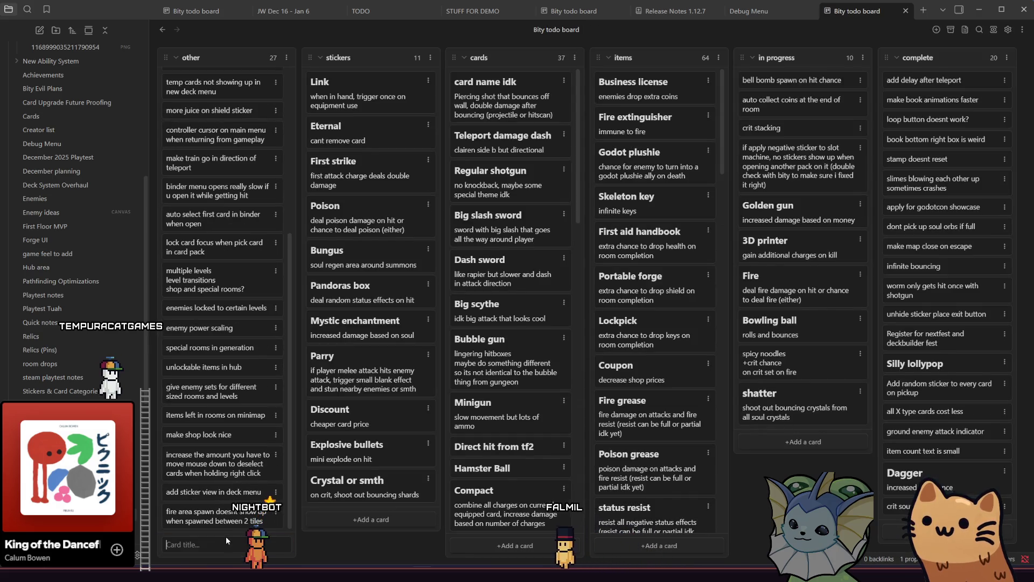
type("bowling ball can hit salmon")
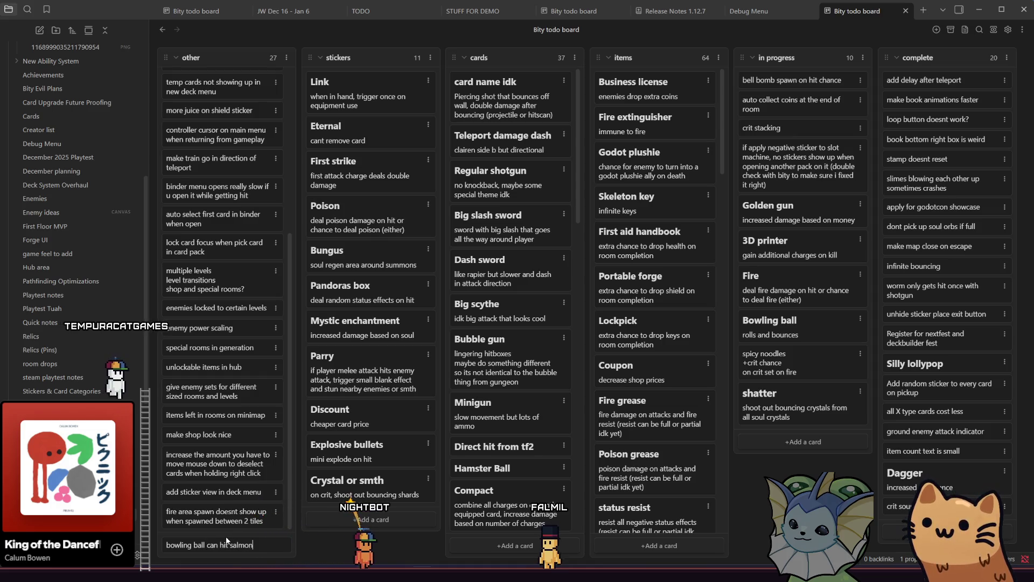
key("Return")
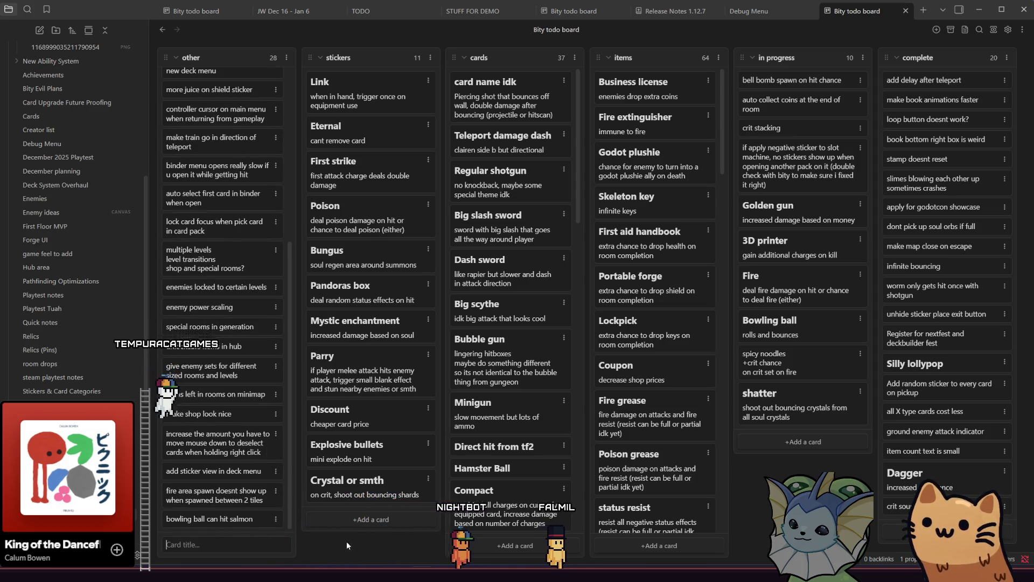
key("alt+Tab")
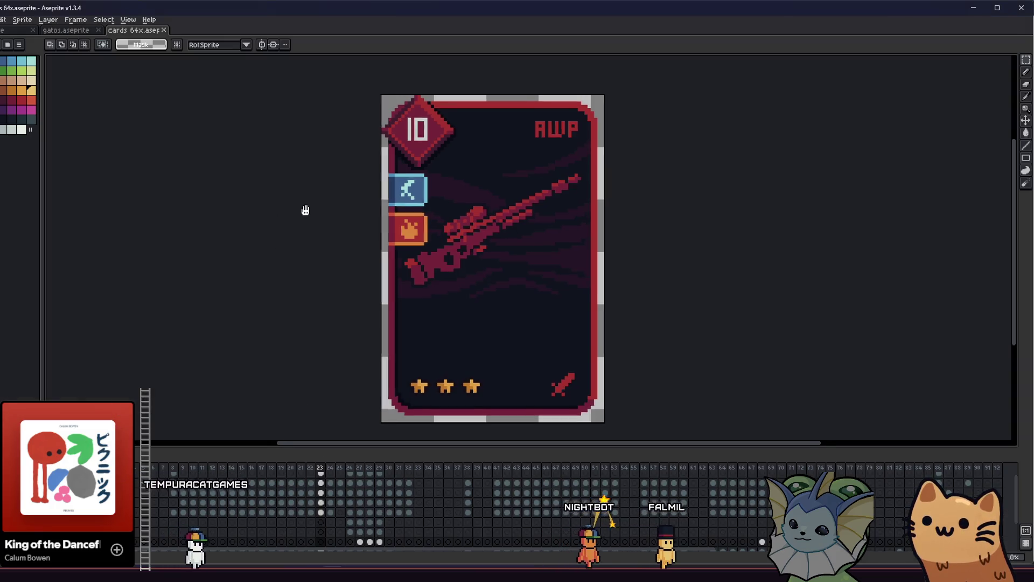
Paint red pixels along the fire icon flame's lower and right edges
key("i")
scroll(420, 236, "up", 4)
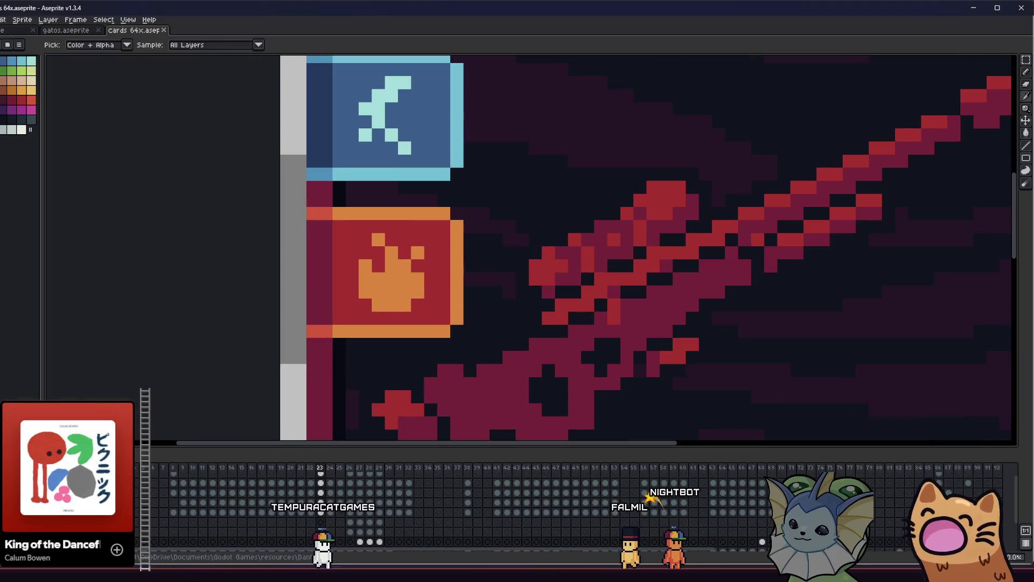
left_click(36, 101)
key("b")
scroll(375, 282, "up", 2)
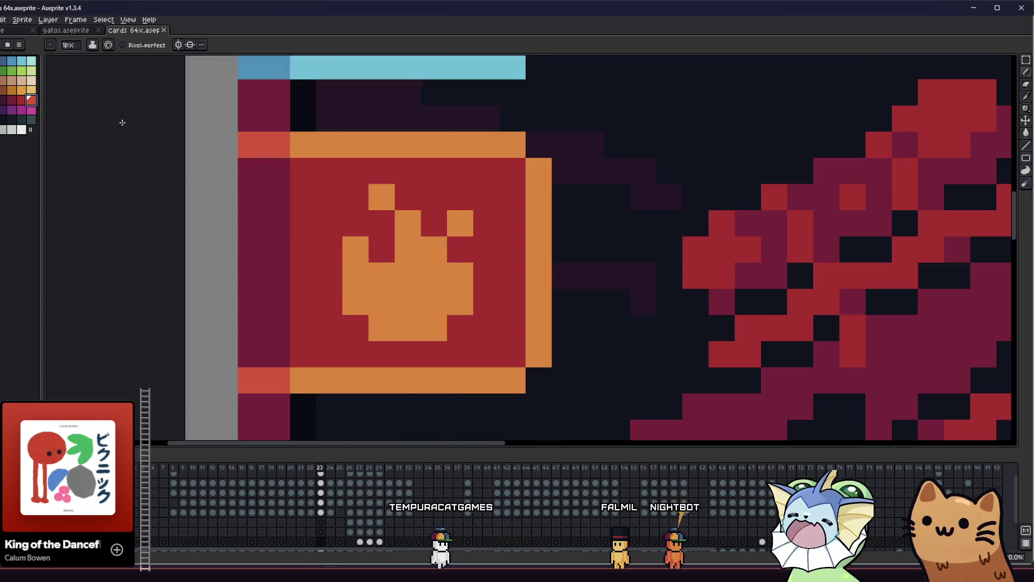
left_click(396, 301)
mouse_move(396, 301)
left_mouse_down()
mouse_move(381, 326)
mouse_move(428, 326)
mouse_move(457, 274)
left_mouse_up()
Recolour several flame pixels coral, restoring one pixel to orange
left_click(381, 302)
left_click(381, 276)
key("i")
left_click(356, 302)
left_click(356, 275)
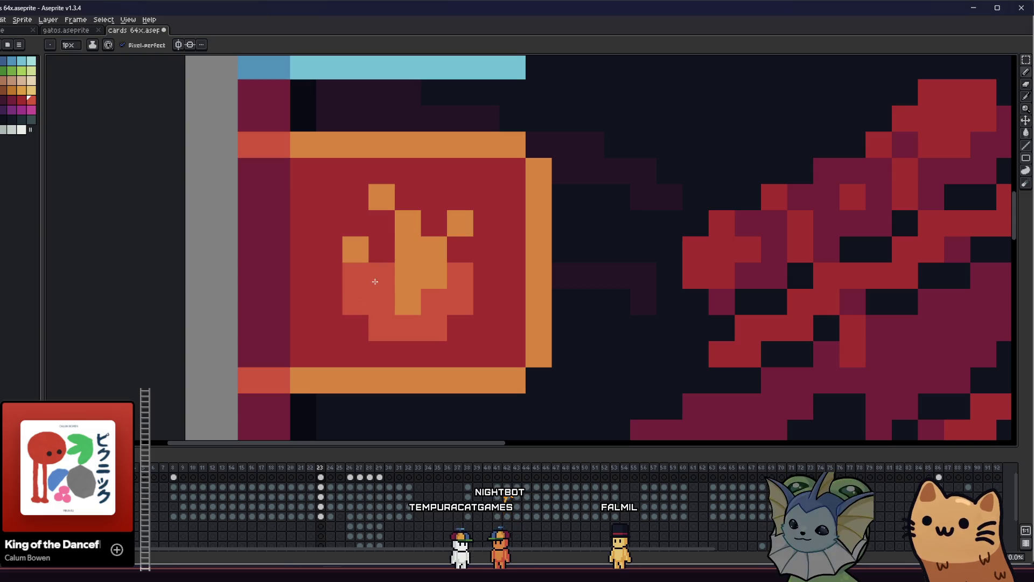
left_click(398, 267, "alt")
left_click(384, 275)
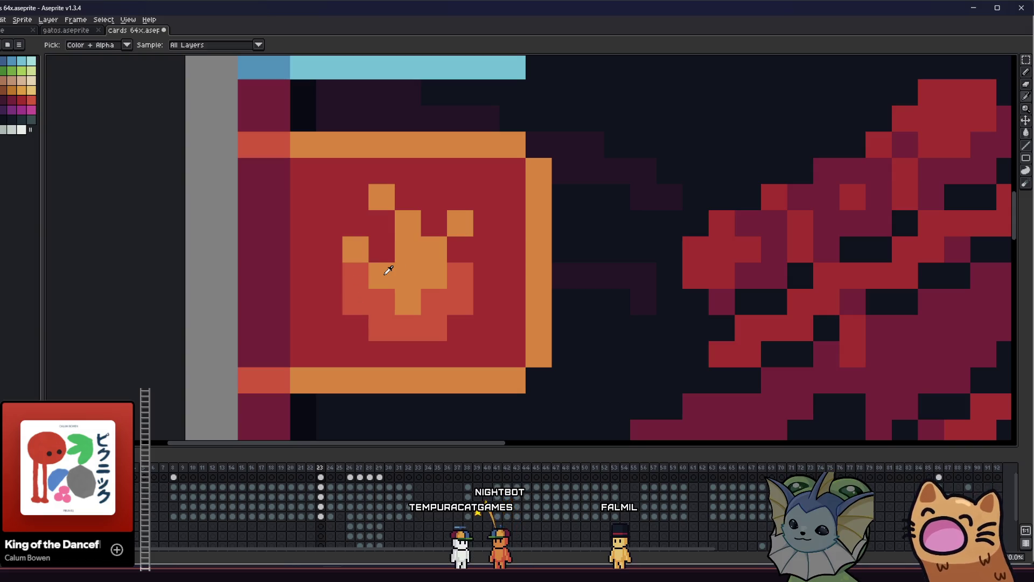
left_click(408, 301)
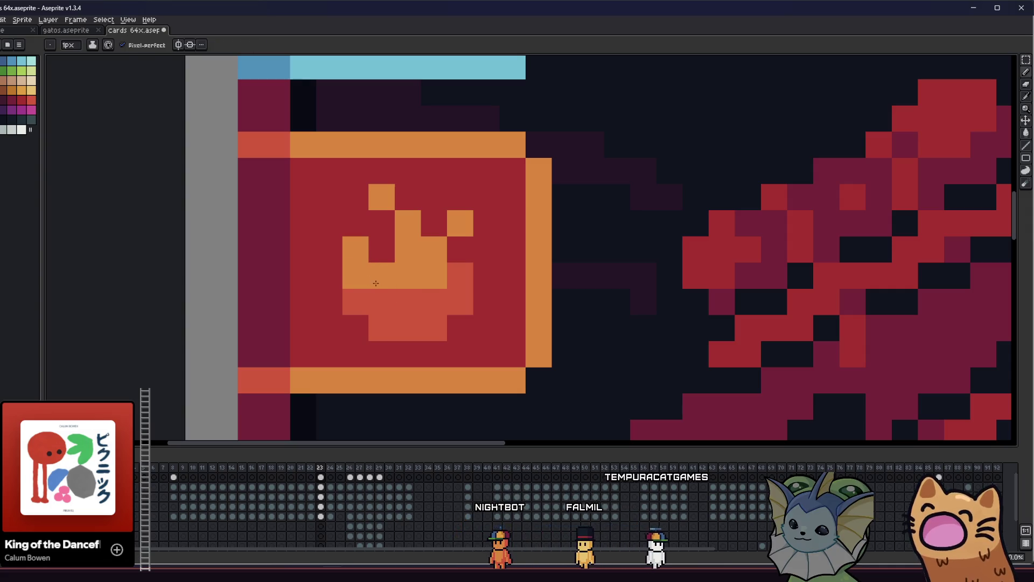
Darken the crimson strip beside the fire icon
scroll(347, 329, "down", 6)
scroll(353, 328, "down", 4)
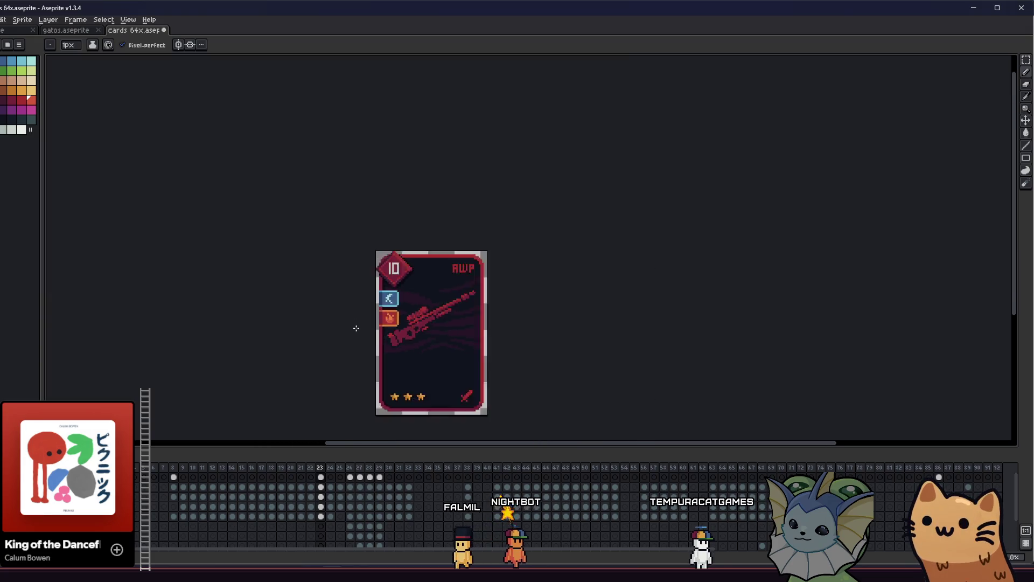
mouse_move(355, 328)
left_mouse_down()
mouse_move(320, 324)
mouse_move(432, 347)
mouse_move(503, 319)
mouse_move(364, 303)
left_mouse_up()
scroll(360, 320, "up", 4)
scroll(360, 319, "up", 3)
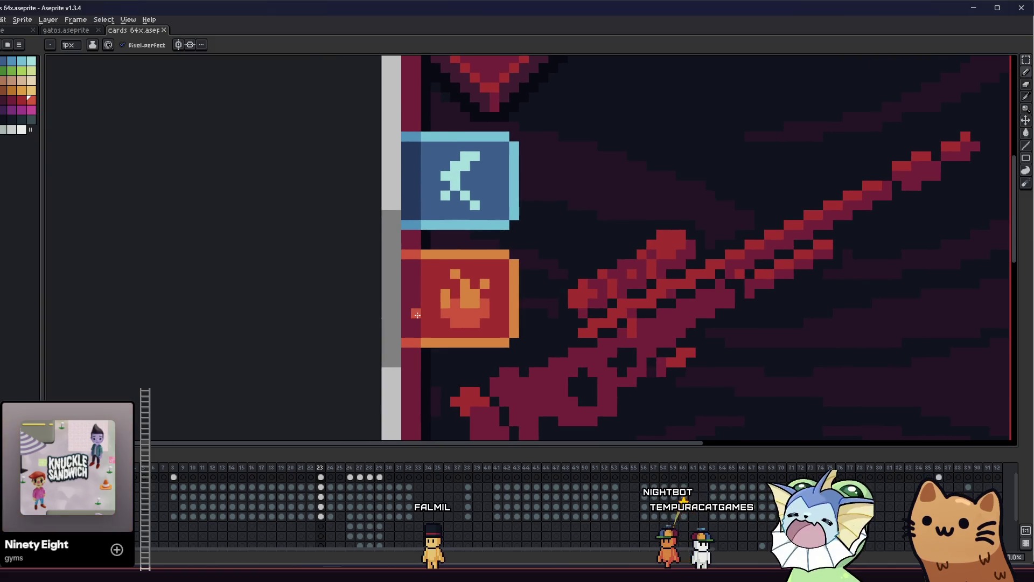
scroll(423, 277, "up", 1)
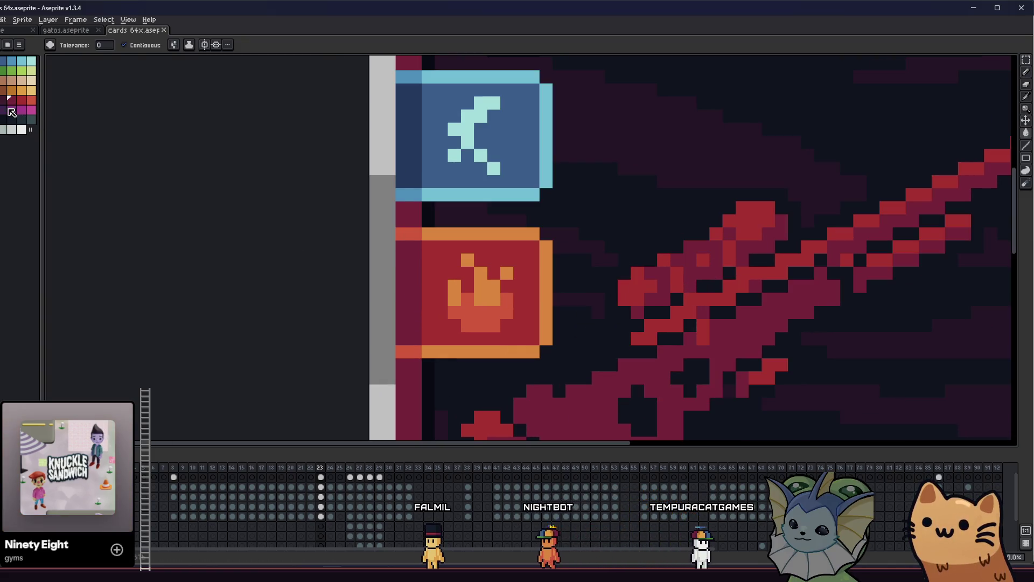
left_click(401, 295)
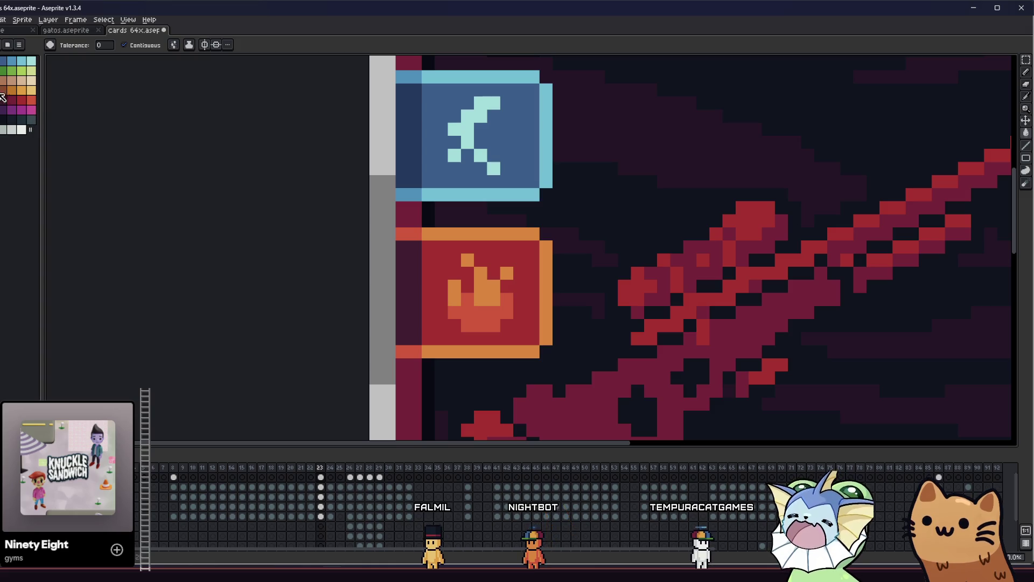
Flood-fill the fire icon's top, right and another side of its frame red-orange
scroll(427, 270, "down", 3)
left_click_drag(358, 270, 266, 286)
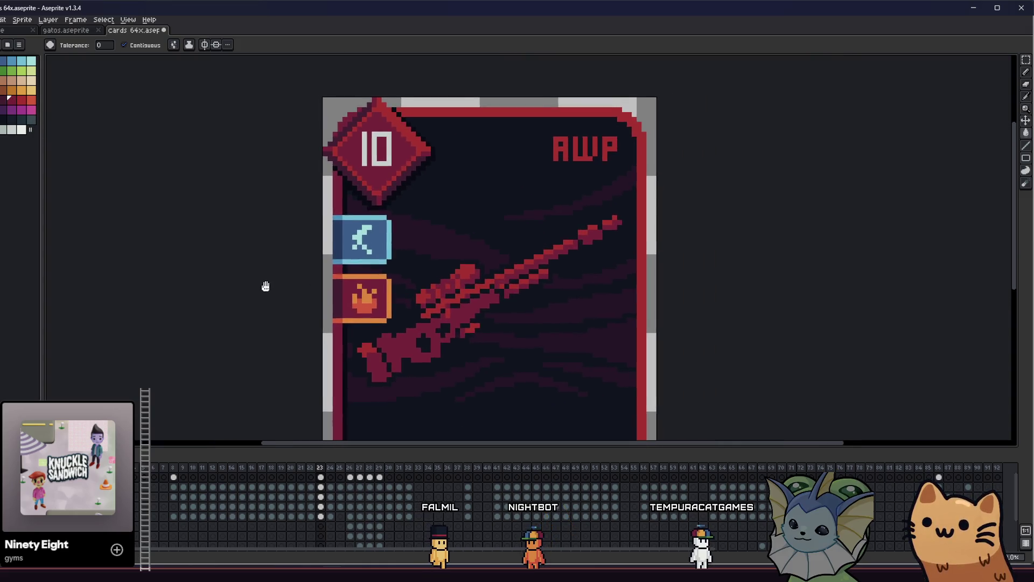
scroll(311, 296, "down", 4)
scroll(322, 305, "up", 4)
key("i")
scroll(339, 273, "down", 1)
scroll(370, 253, "up", 1)
scroll(370, 252, "down", 1)
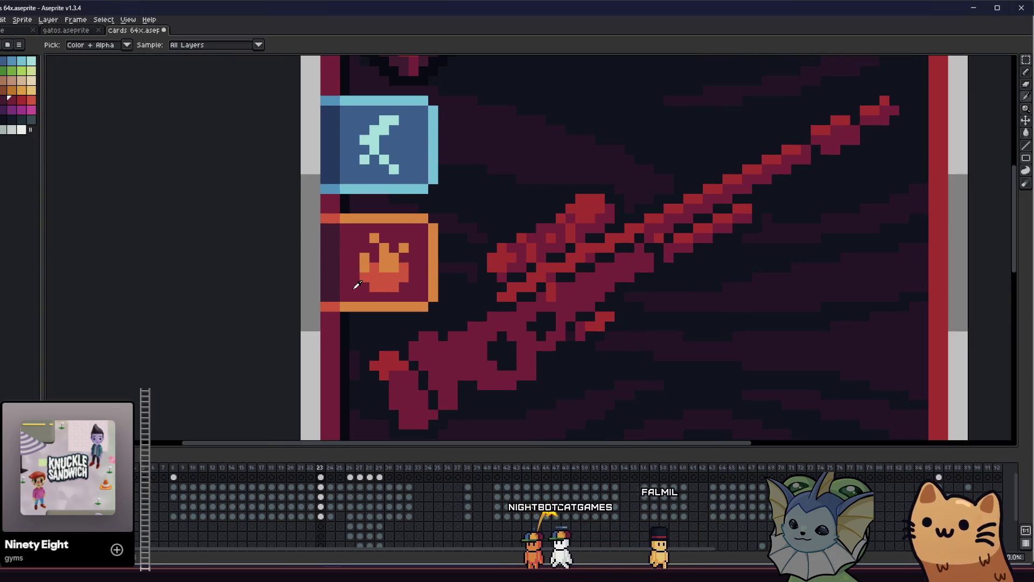
scroll(338, 303, "up", 2)
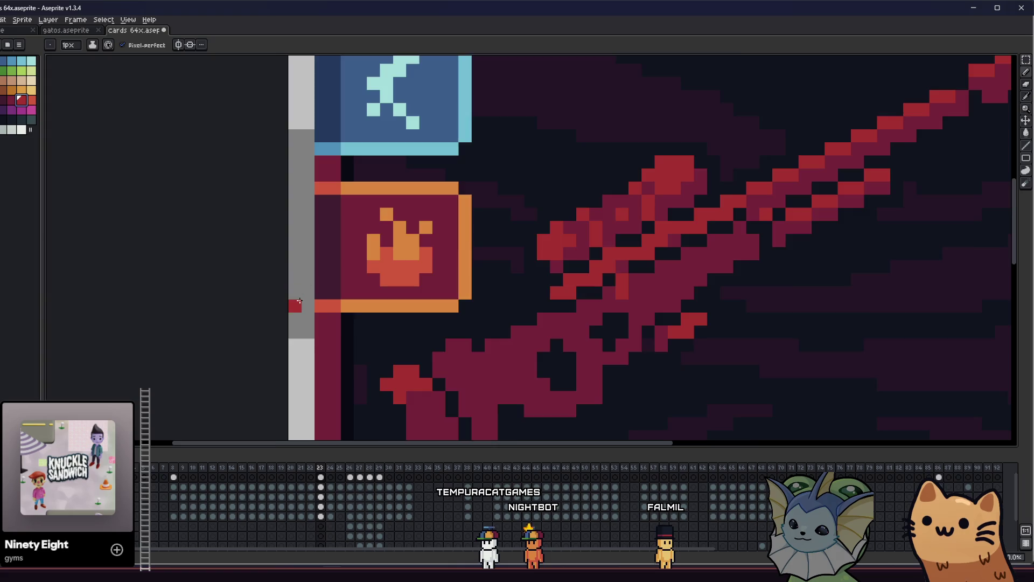
scroll(299, 301, "up", 1)
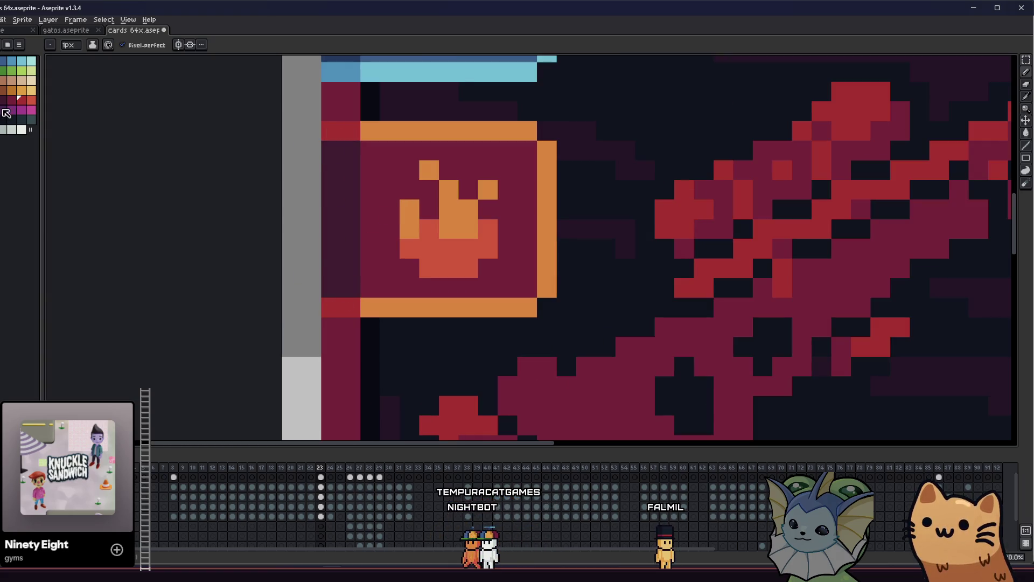
key("g")
left_click(388, 131)
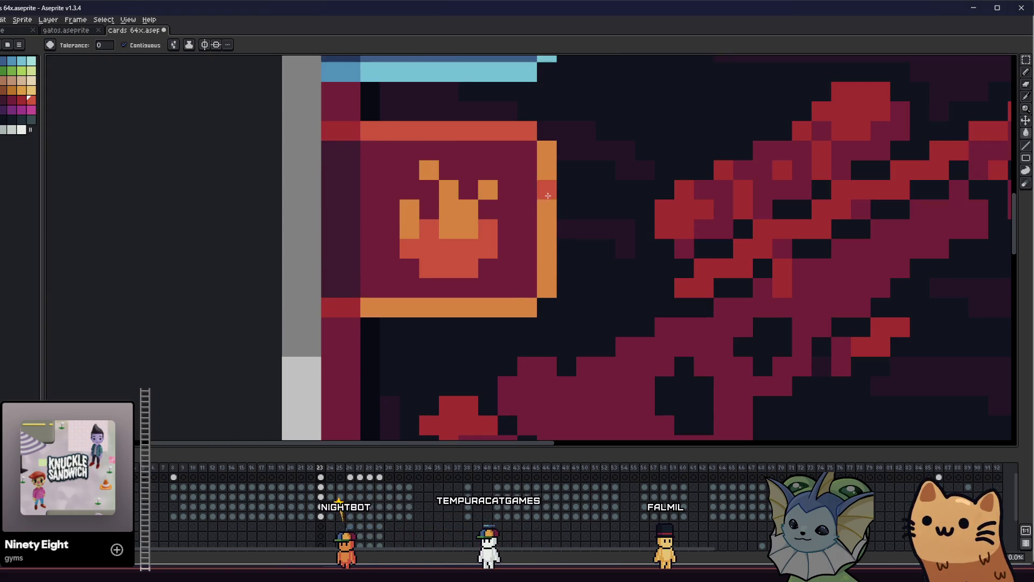
left_click(547, 205)
left_click(485, 307)
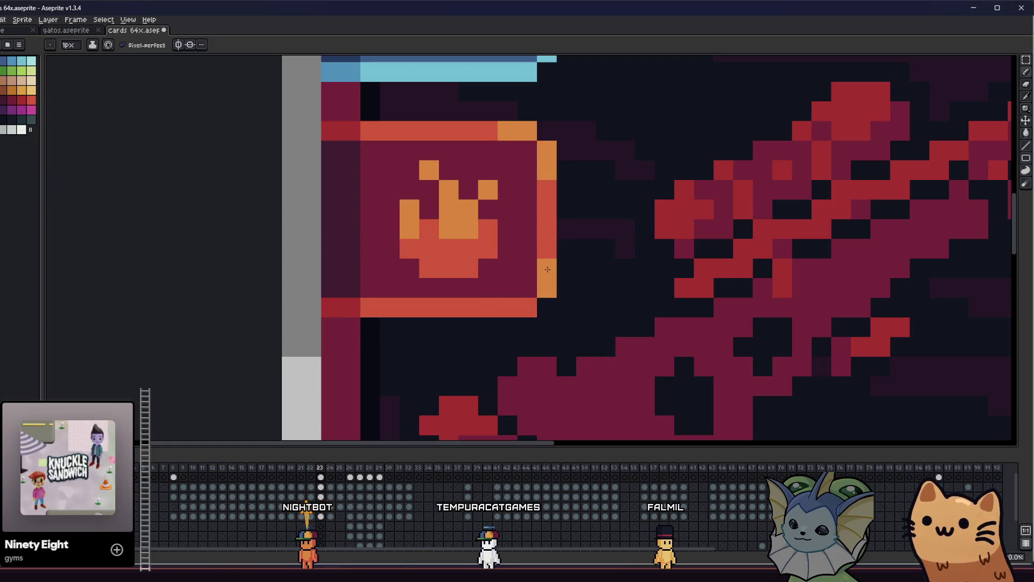
scroll(515, 306, "down", 6)
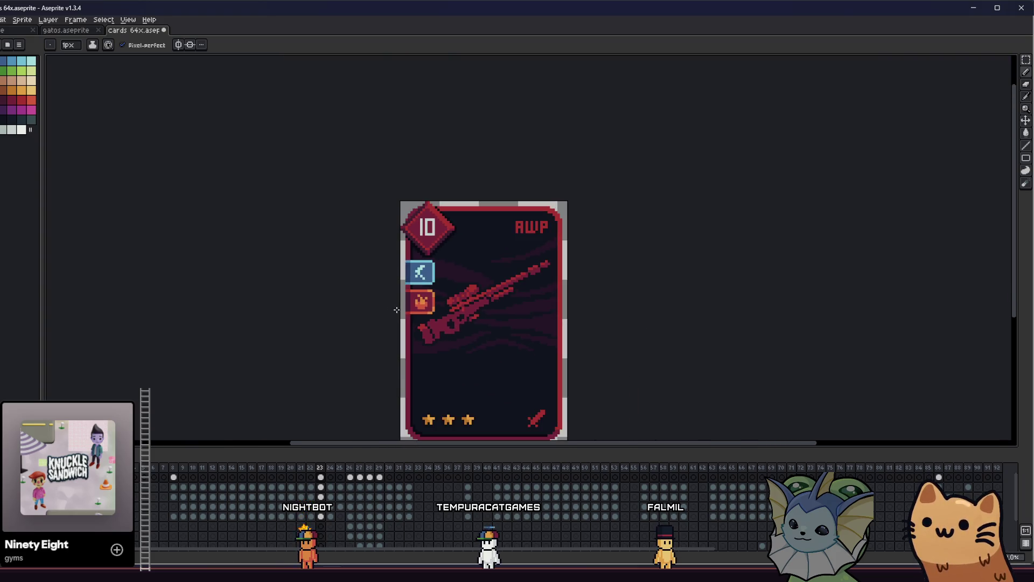
scroll(395, 312, "down", 1)
Flood-fill the fire icon's background orange, then undo it
scroll(450, 284, "up", 5)
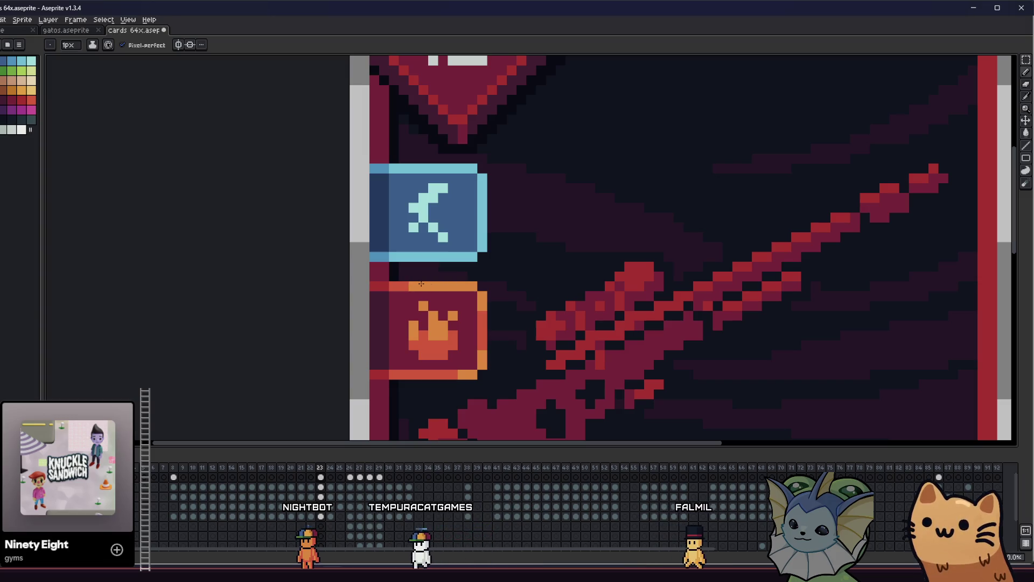
key("ctrl")
key("g")
left_click(434, 292)
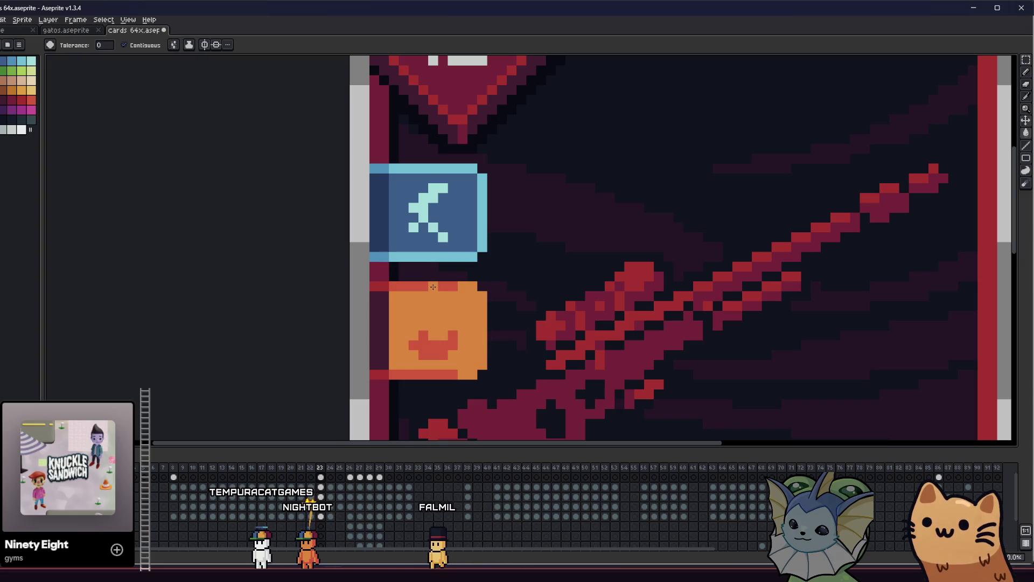
key("ctrl+z")
Give the blue lightning icon a light-cyan top row and pick light cyan for drawing
left_click(428, 354, "alt")
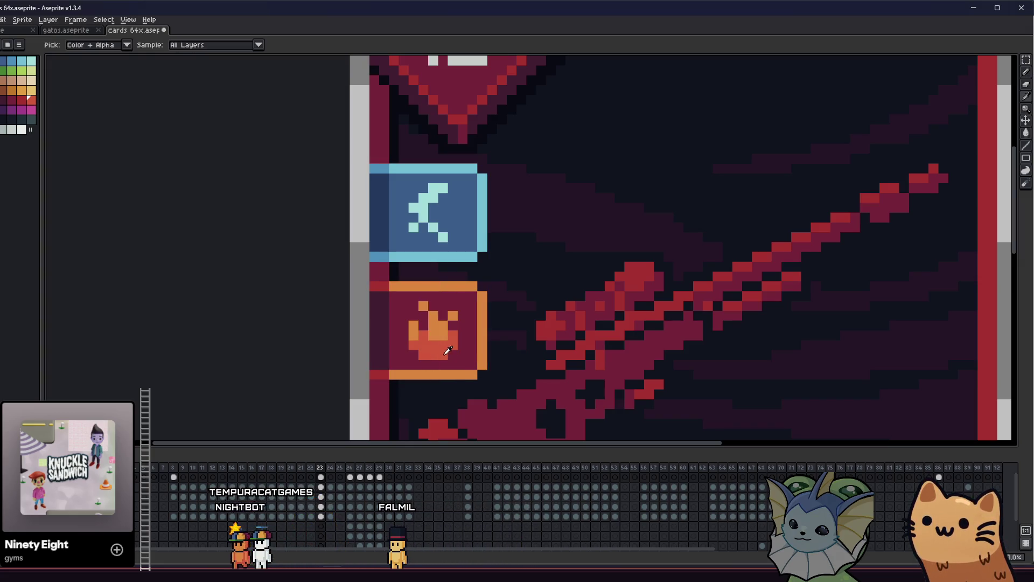
key("b")
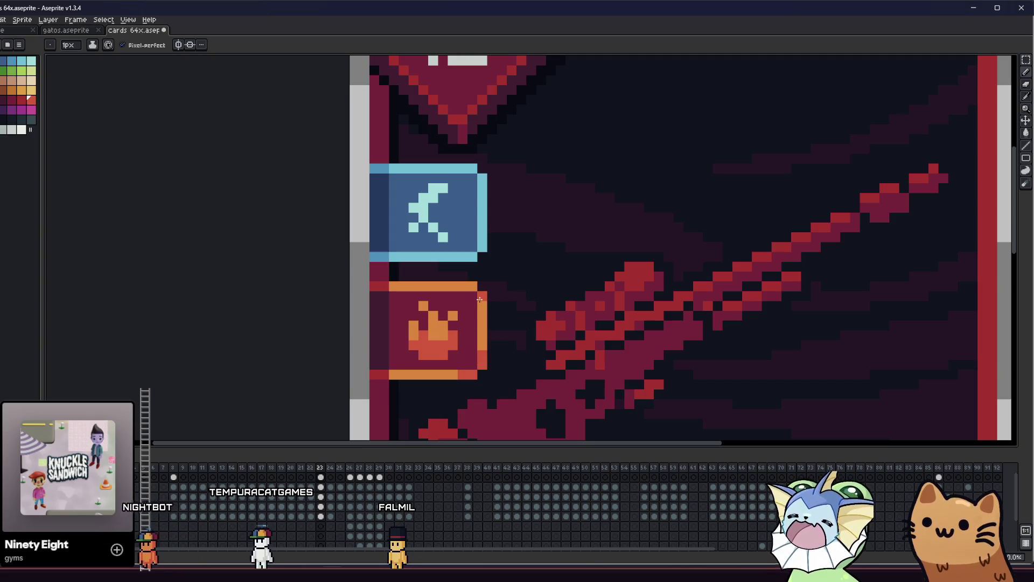
scroll(461, 285, "down", 4)
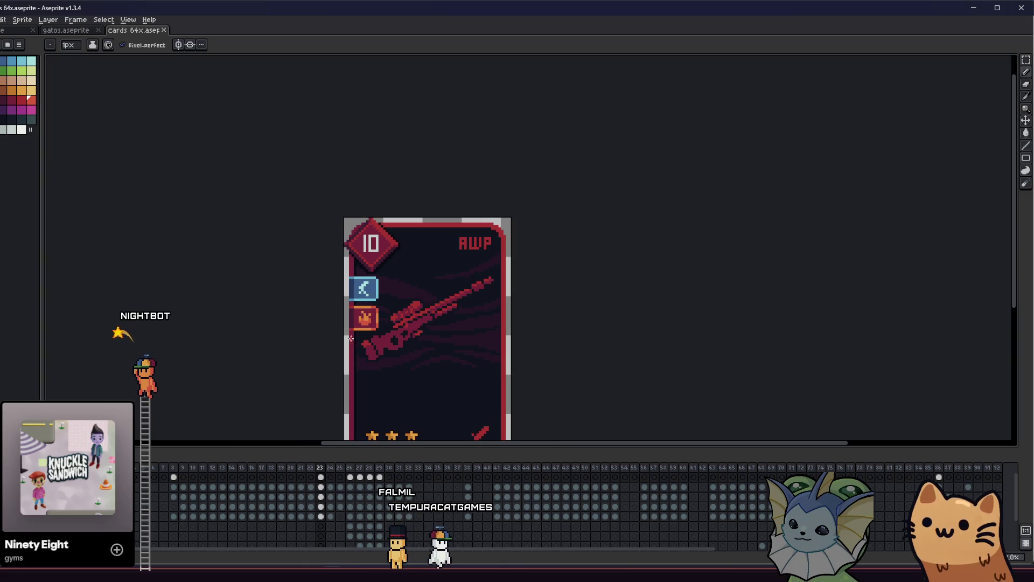
scroll(350, 330, "up", 2)
scroll(295, 322, "up", 1)
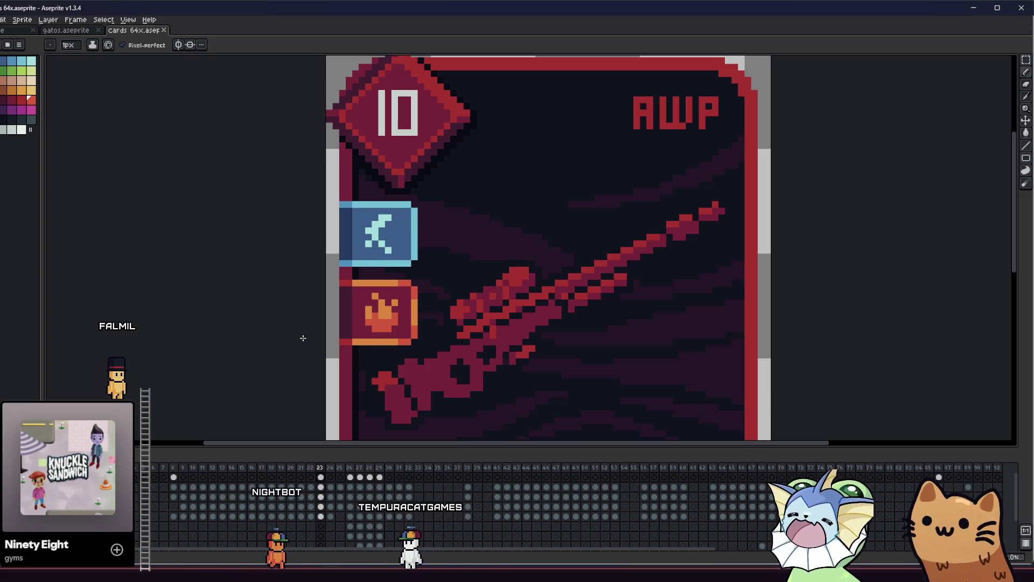
scroll(298, 341, "down", 1)
scroll(324, 318, "up", 5)
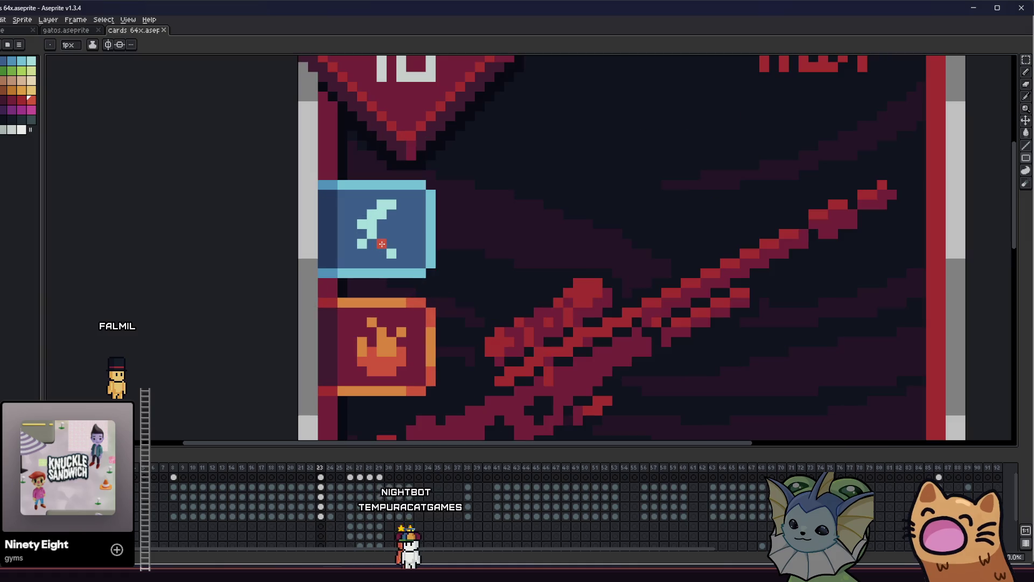
scroll(358, 290, "down", 2)
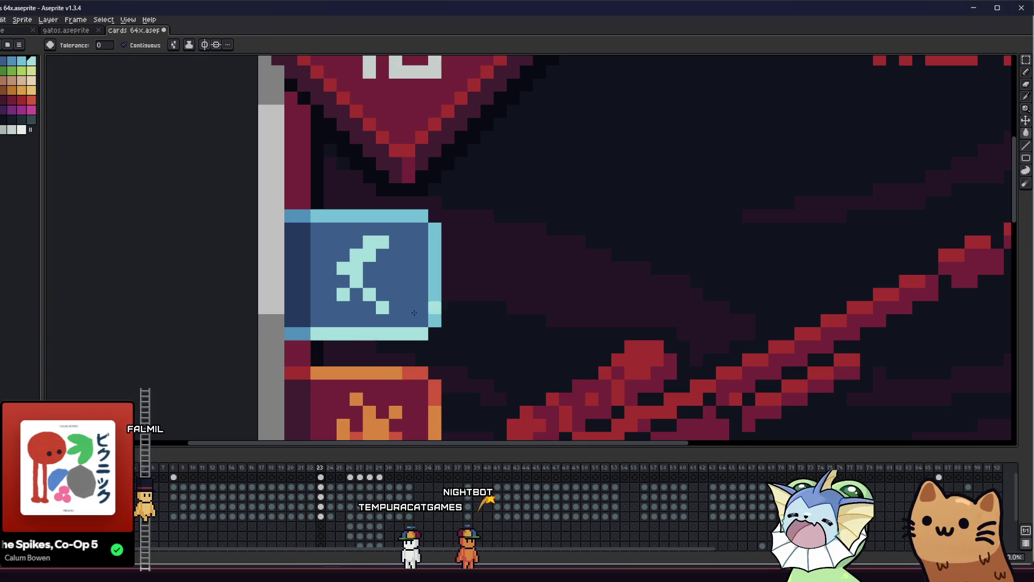
left_click(391, 216)
left_click(22, 62)
key("b")
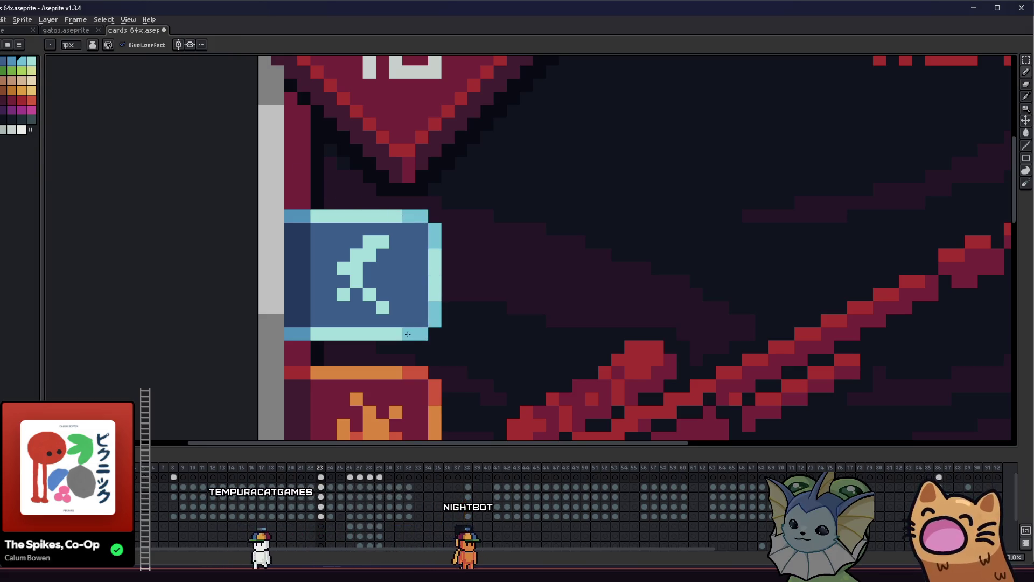
Save cards 64x.aseprite
scroll(407, 334, "down", 5)
key("ctrl+s")
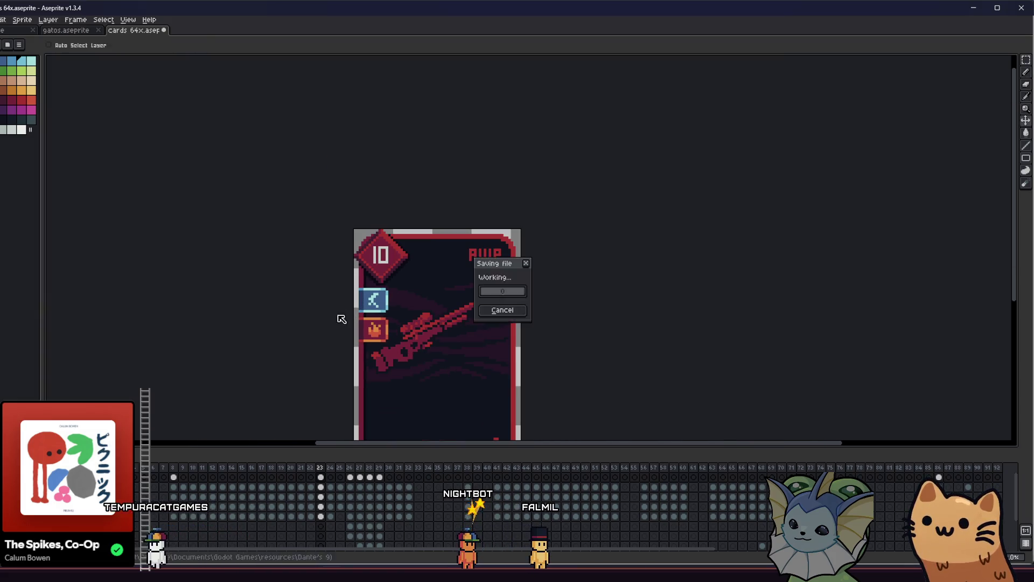
scroll(346, 358, "up", 3)
Paint the old angle-bracket pixels dark blue, clearing a stray cyan pixel
key("i")
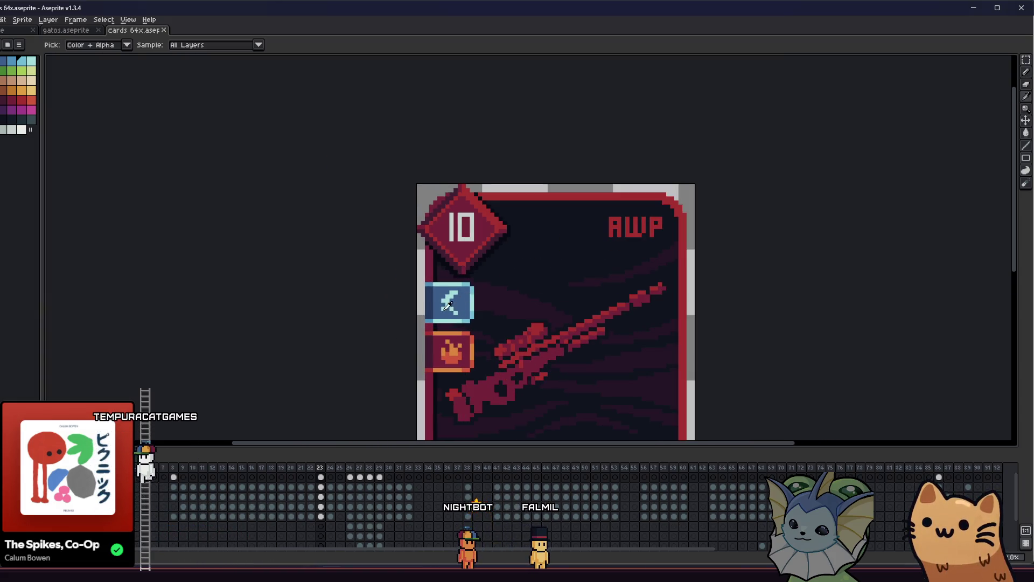
scroll(448, 305, "up", 5)
mouse_move(445, 276)
left_mouse_down()
mouse_move(422, 296)
mouse_move(478, 359)
left_mouse_up()
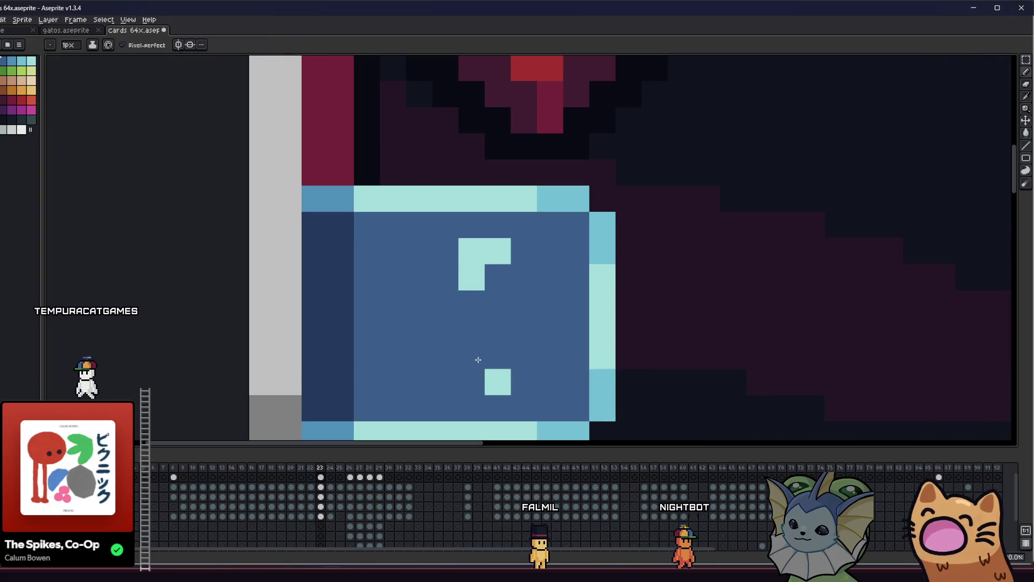
left_click_drag(473, 283, 477, 261)
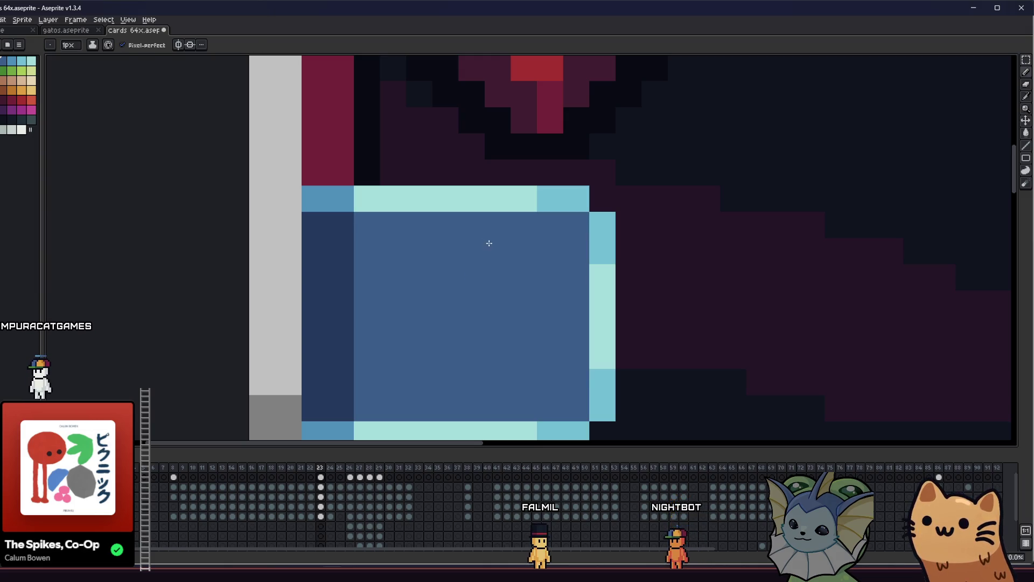
left_click(473, 203, "alt")
scroll(458, 189, "down", 2)
left_click(491, 191)
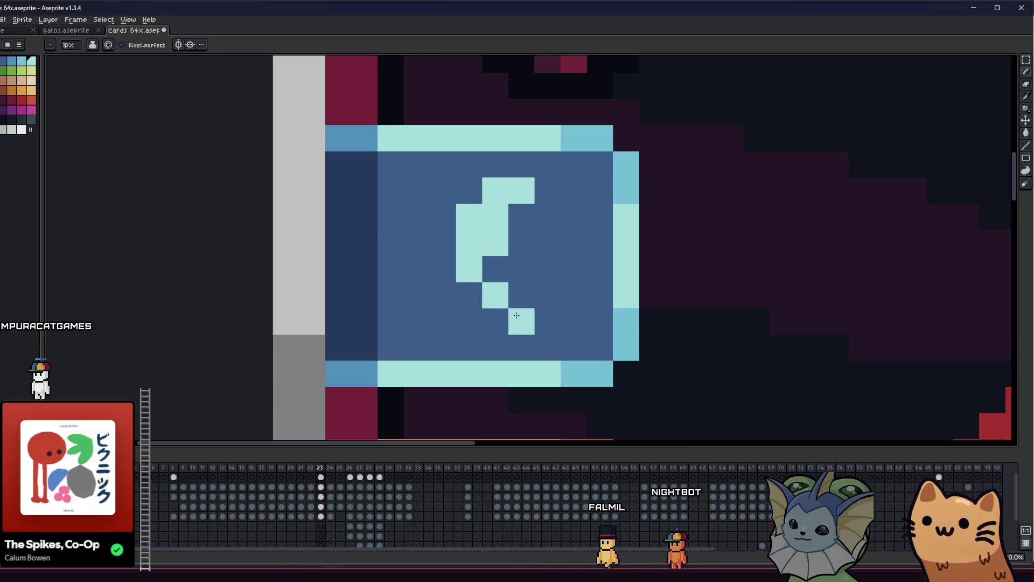
key("ctrl+z")
left_click(536, 288, "alt")
left_click(497, 298)
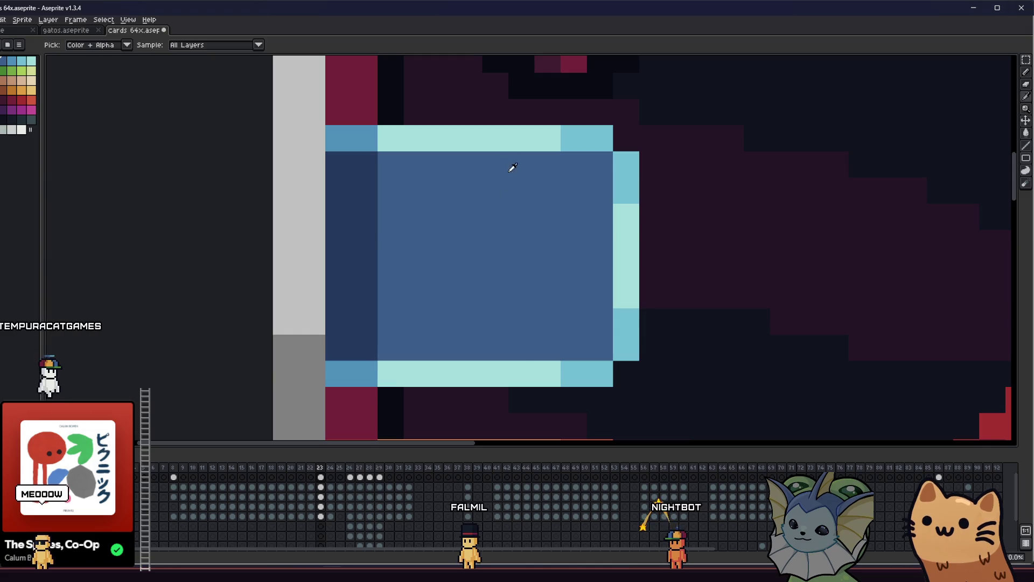
Draw the light-cyan lightning bolt's diagonal pixels and middle row, undoing mistakes
left_click(498, 186)
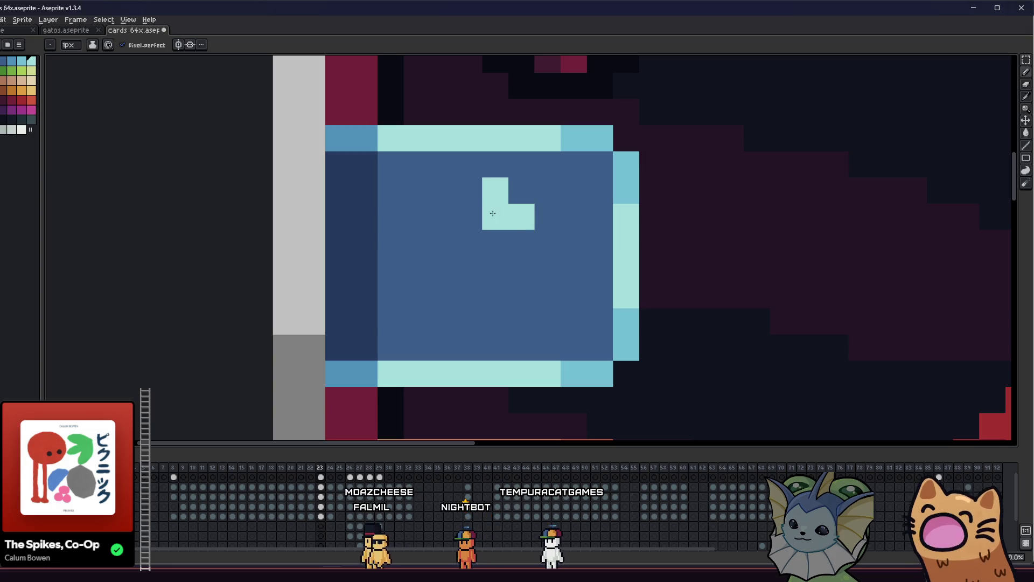
key("ctrl+z")
key("ctrl+z")
left_click(473, 205)
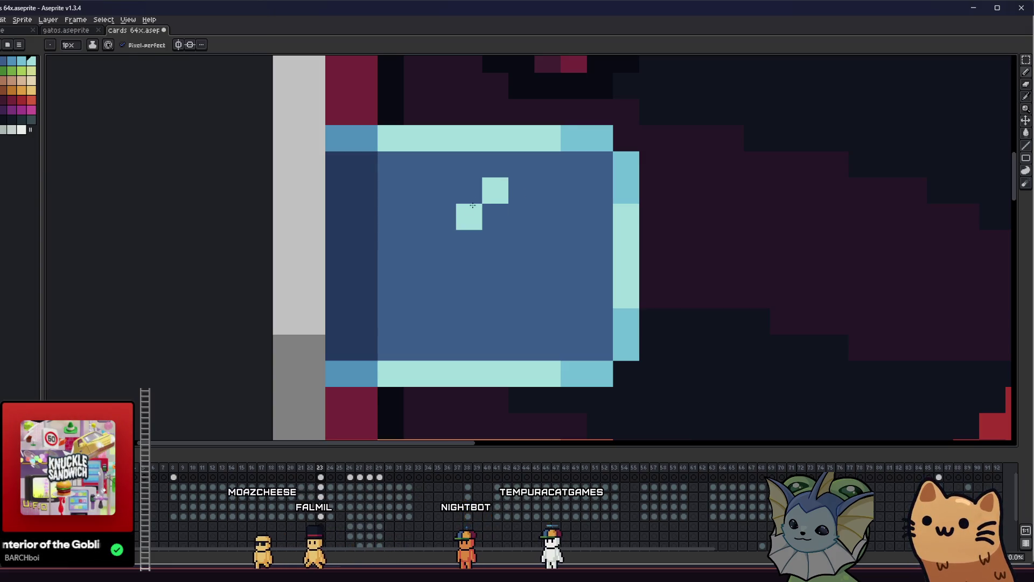
left_click(442, 243)
mouse_move(442, 269)
left_mouse_down()
mouse_move(530, 264)
mouse_move(521, 297)
left_mouse_up()
key("ctrl+z")
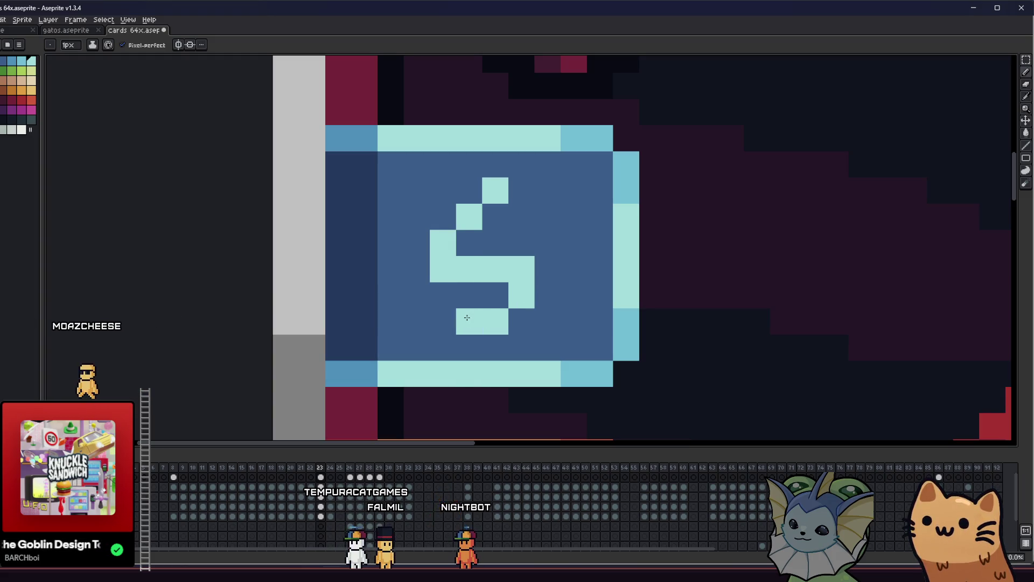
scroll(477, 308, "down", 8)
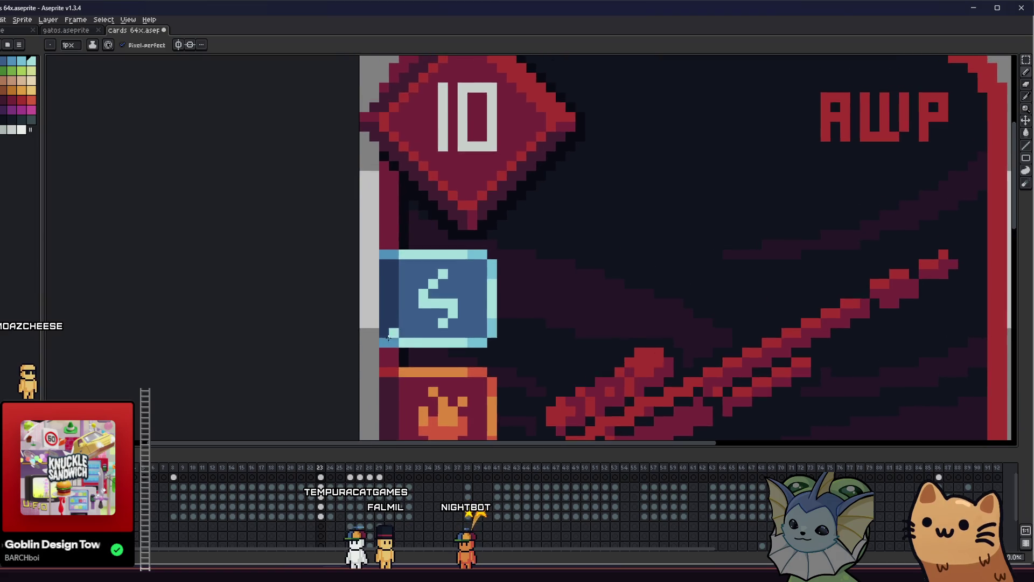
scroll(393, 334, "down", 2)
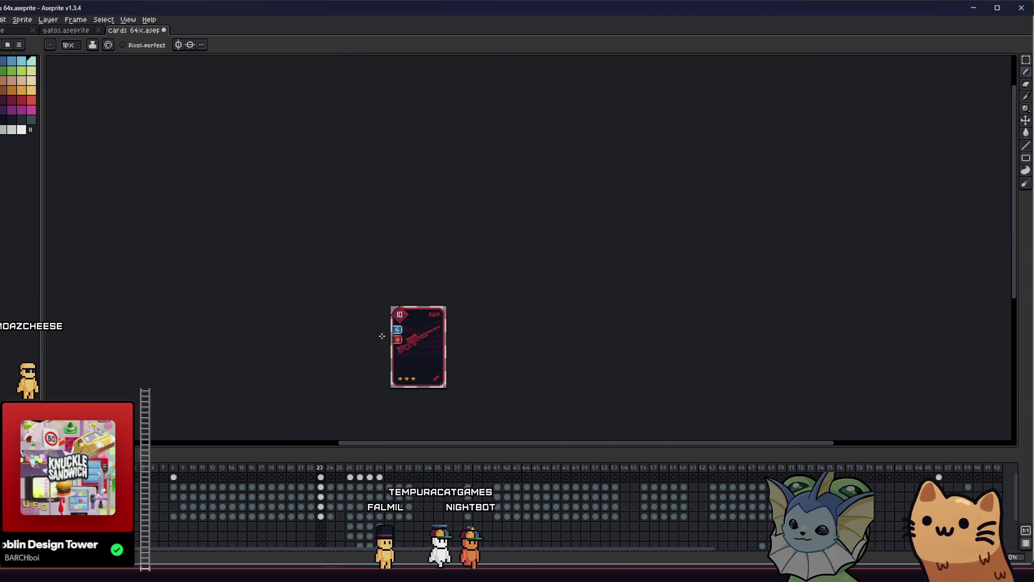
Fill the gap row between the lightning and fire icons with the sampled dark colour
scroll(382, 336, "up", 6)
left_click_drag(239, 324, 429, 302)
scroll(404, 305, "down", 3)
mouse_move(360, 310)
left_mouse_down()
mouse_move(278, 289)
mouse_move(280, 260)
mouse_move(328, 261)
mouse_move(432, 302)
left_mouse_up()
scroll(286, 286, "up", 2)
scroll(411, 264, "up", 2)
scroll(381, 273, "down", 4)
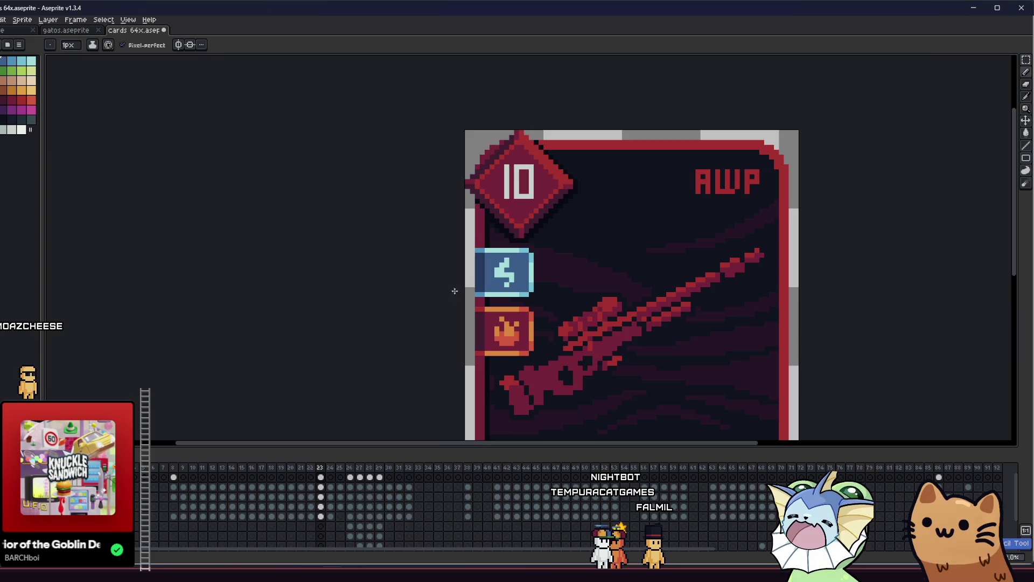
scroll(510, 272, "up", 2)
mouse_move(364, 290)
left_mouse_down()
mouse_move(399, 289)
mouse_move(390, 281)
left_mouse_up()
scroll(404, 289, "down", 2)
key("i")
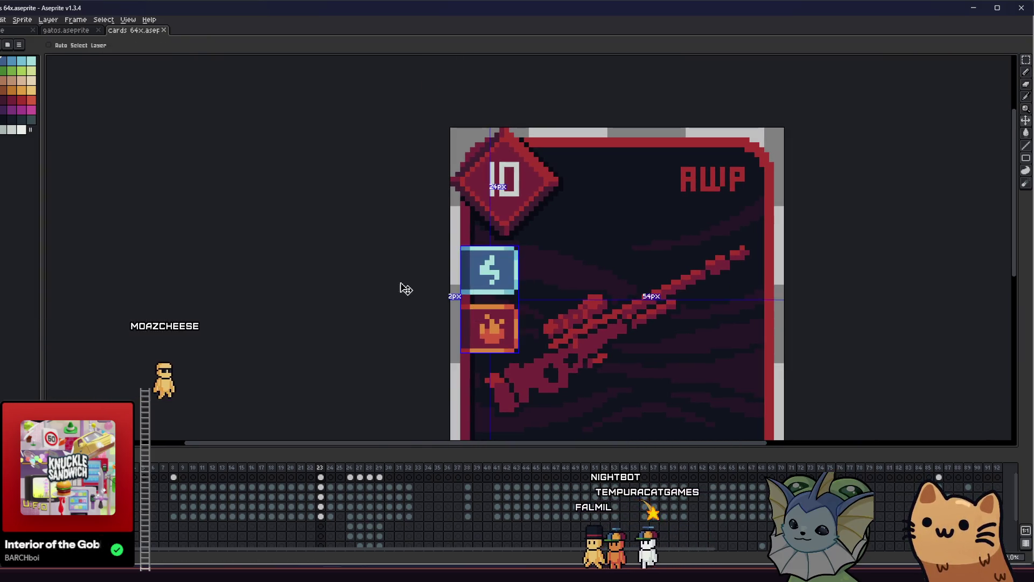
scroll(420, 282, "up", 3)
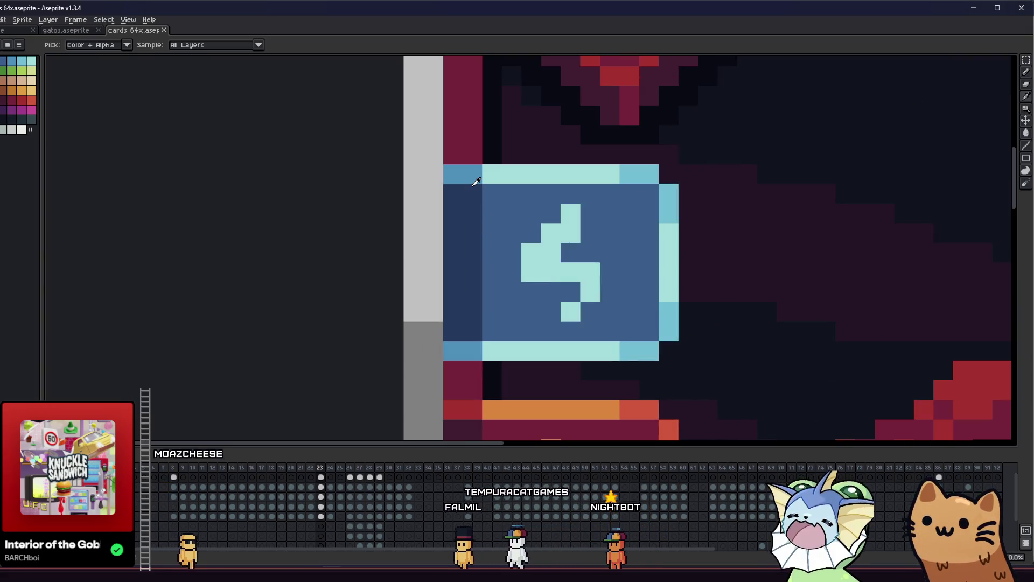
scroll(467, 197, "down", 2)
left_click_drag(467, 196, 276, 293)
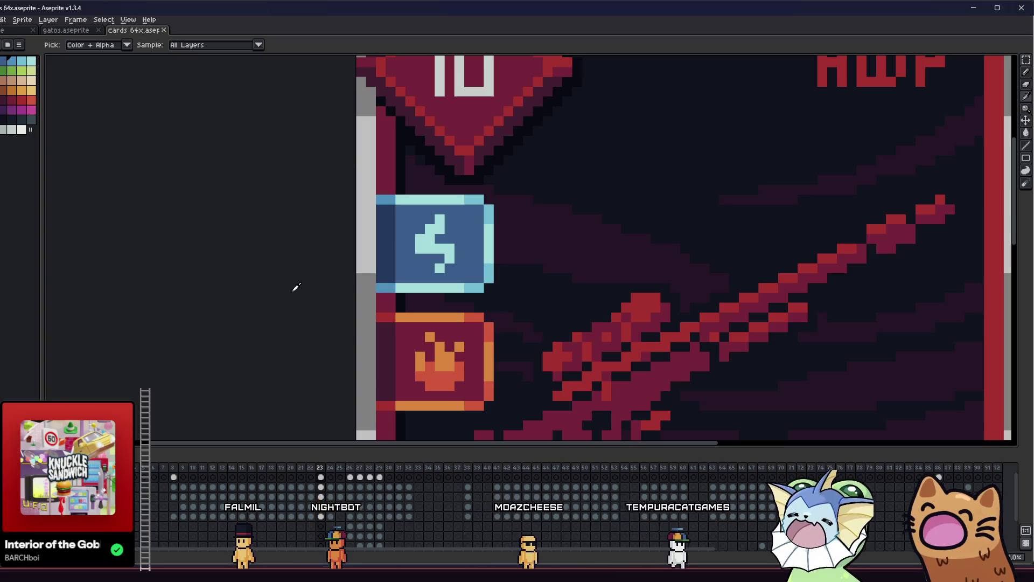
scroll(294, 277, "down", 2)
scroll(237, 267, "right", 2)
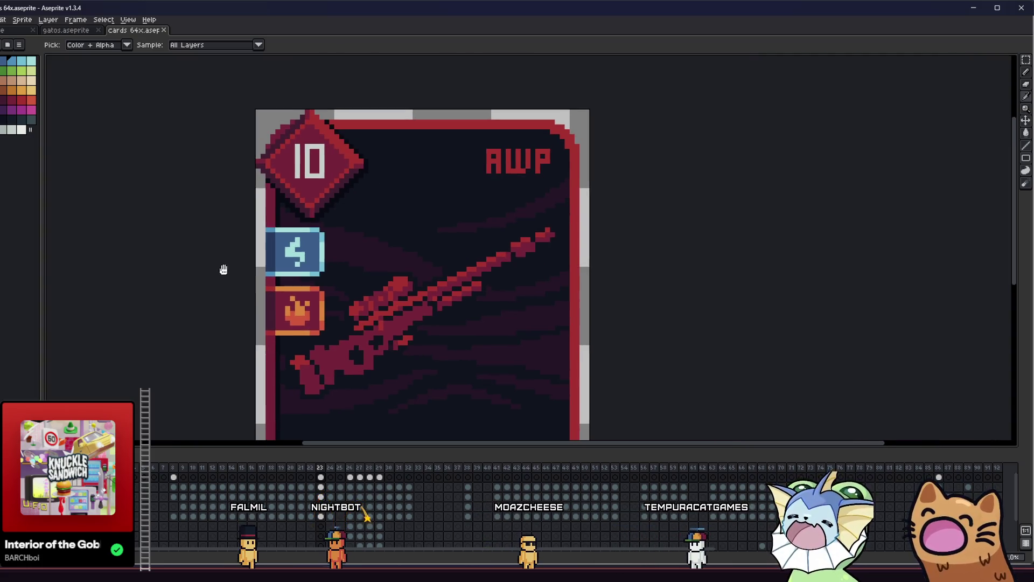
scroll(222, 267, "down", 1)
scroll(238, 231, "up", 4)
scroll(311, 250, "down", 3)
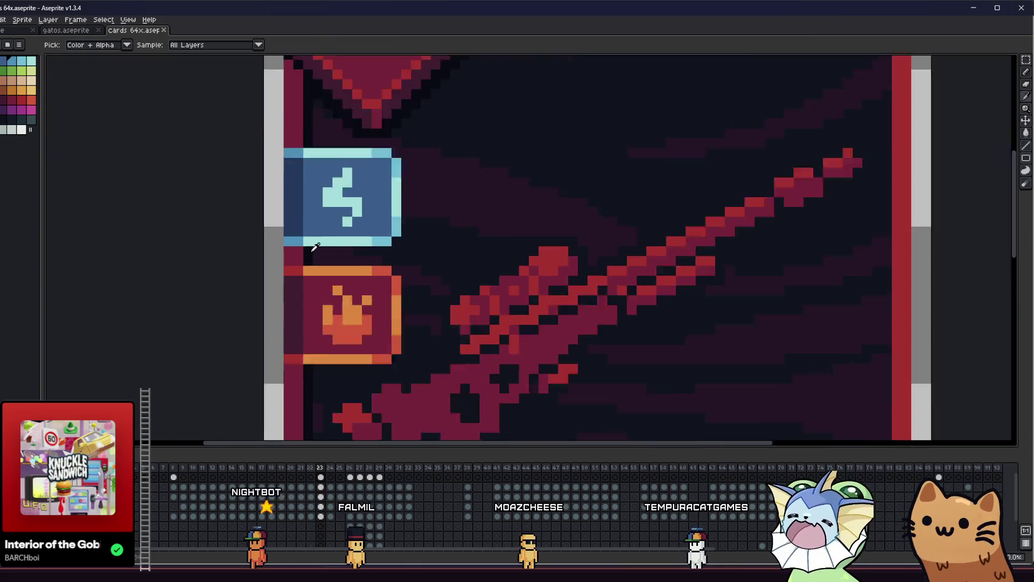
scroll(309, 266, "up", 1)
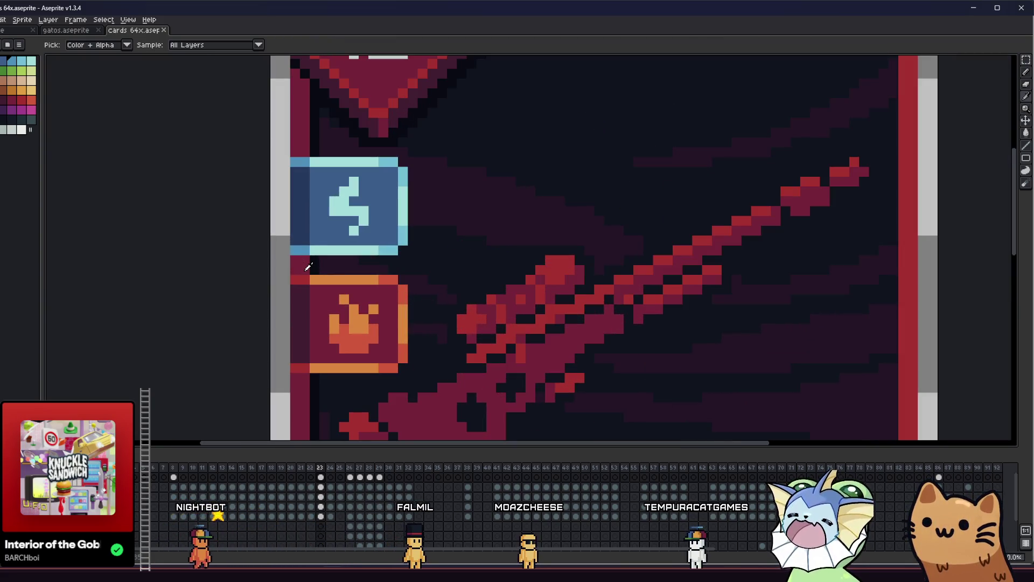
scroll(315, 260, "up", 2)
left_click_drag(312, 256, 484, 257)
Save cards 64x.aseprite
scroll(528, 260, "down", 1)
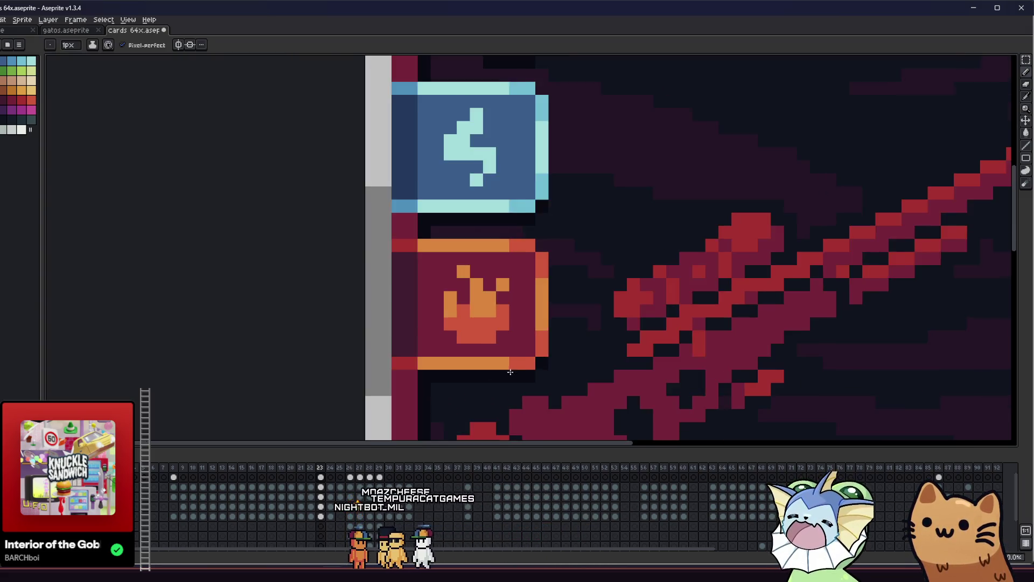
scroll(422, 358, "down", 1)
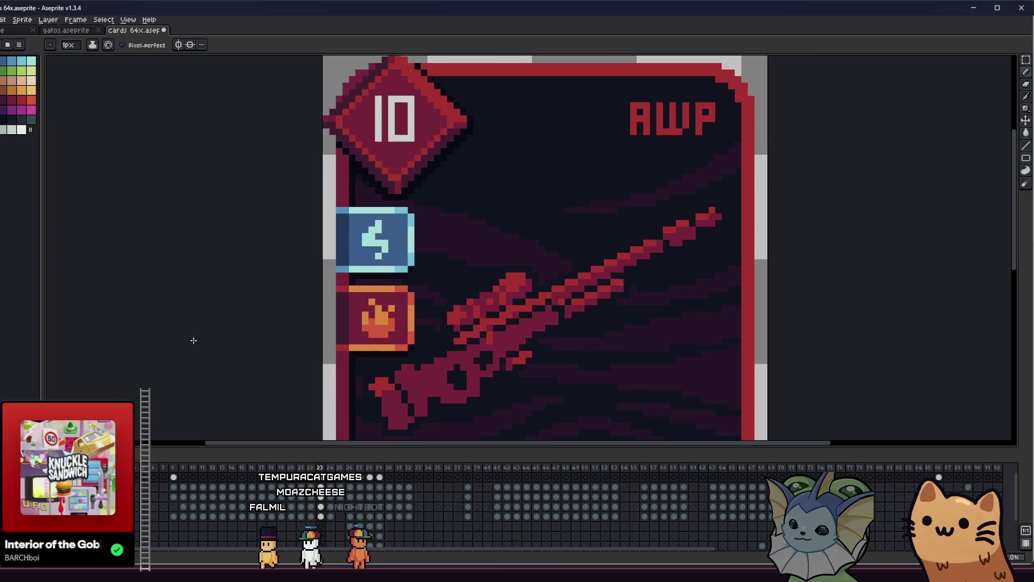
scroll(303, 359, "down", 1)
scroll(346, 349, "up", 1)
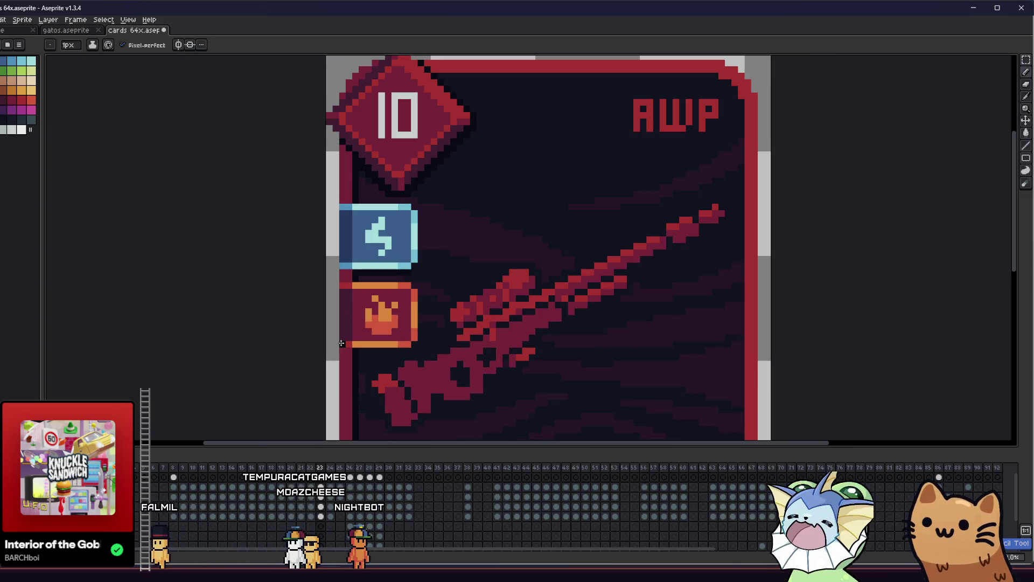
key("ctrl+s")
left_click_drag(279, 321, 226, 305)
key("m")
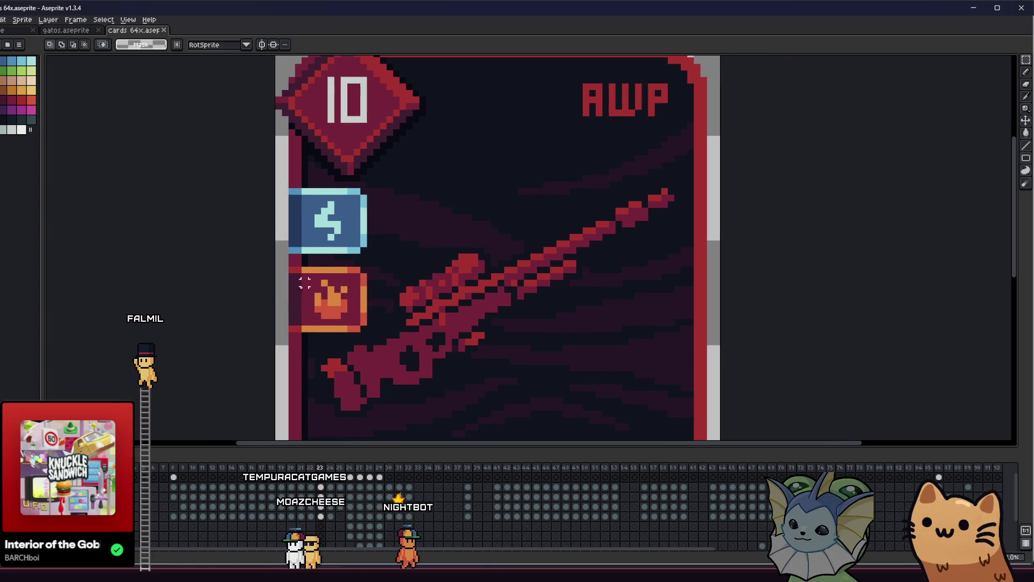
key("b")
scroll(323, 211, "up", 5)
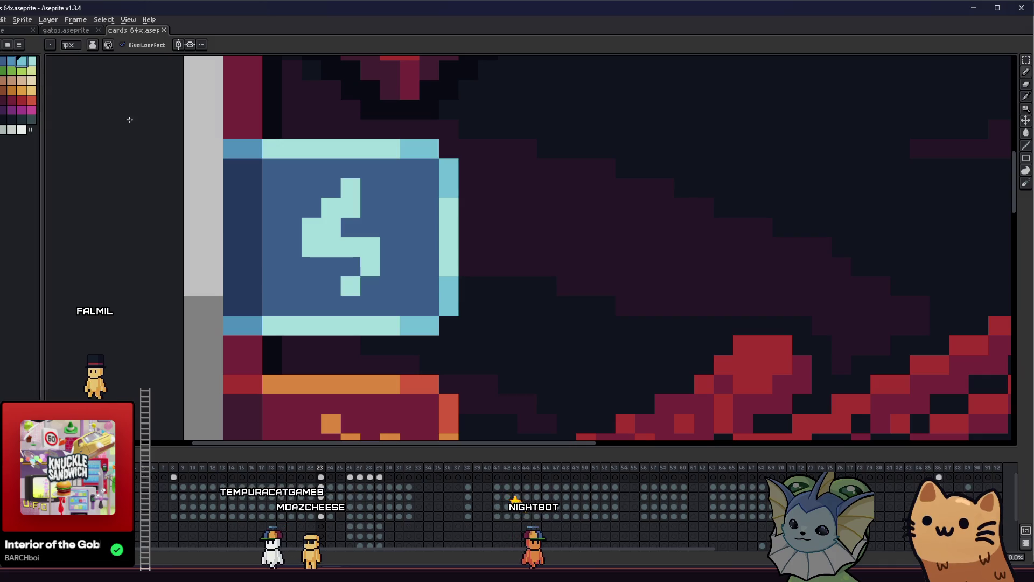
Turn three lightning-bolt pixels back to blue and save
left_click_drag(351, 188, 314, 233)
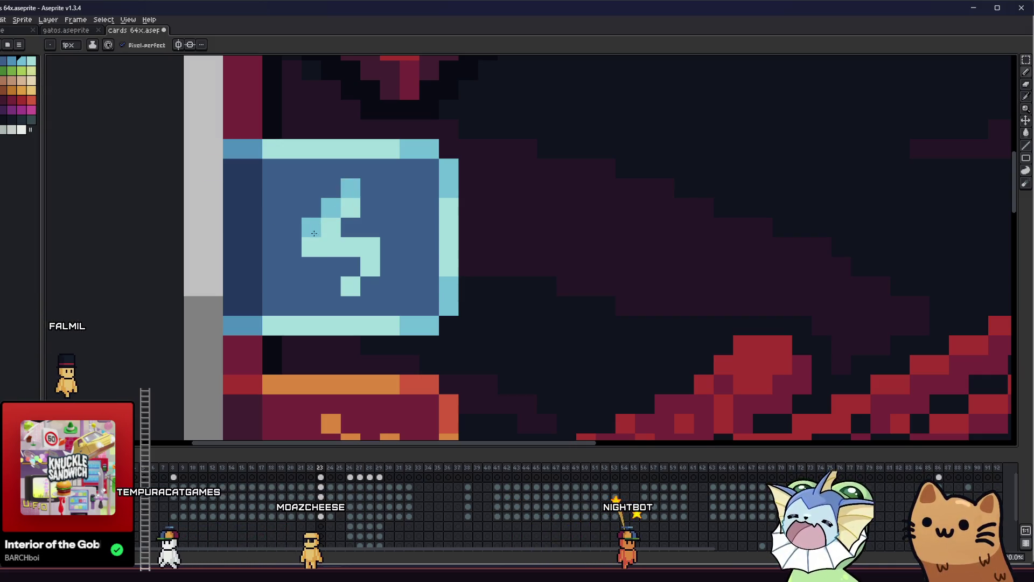
scroll(353, 258, "down", 5)
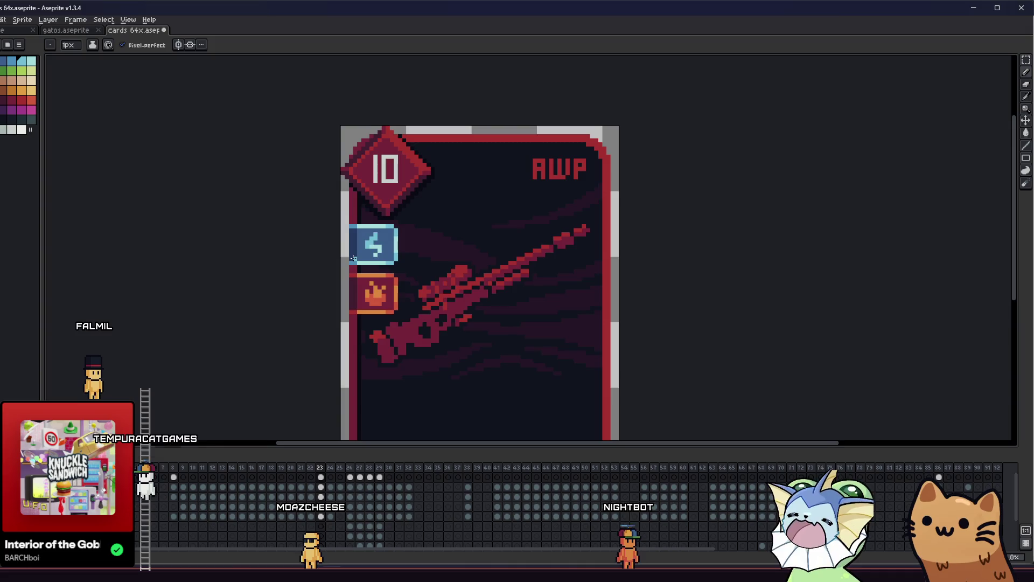
scroll(354, 259, "down", 3)
scroll(359, 265, "up", 4)
key("ctrl+s")
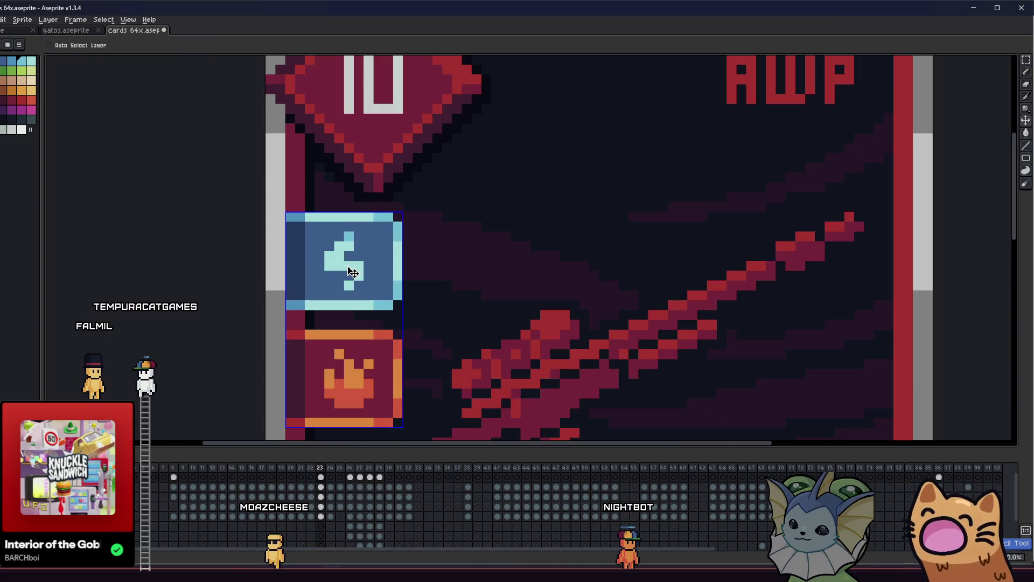
Reshape the lightning bolt's lower tail
scroll(350, 270, "up", 1)
left_click(310, 291)
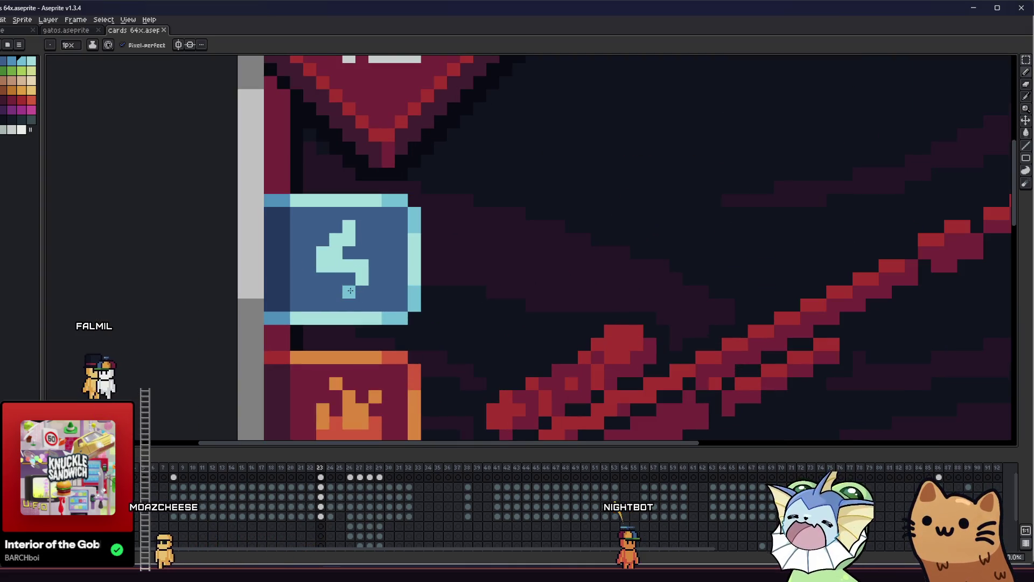
scroll(326, 286, "down", 3)
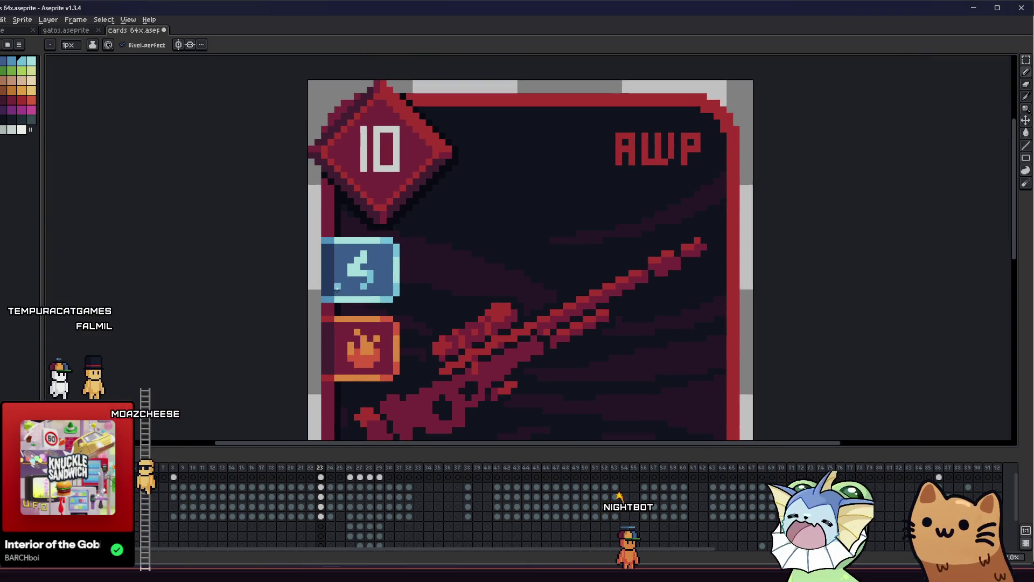
scroll(359, 271, "down", 1)
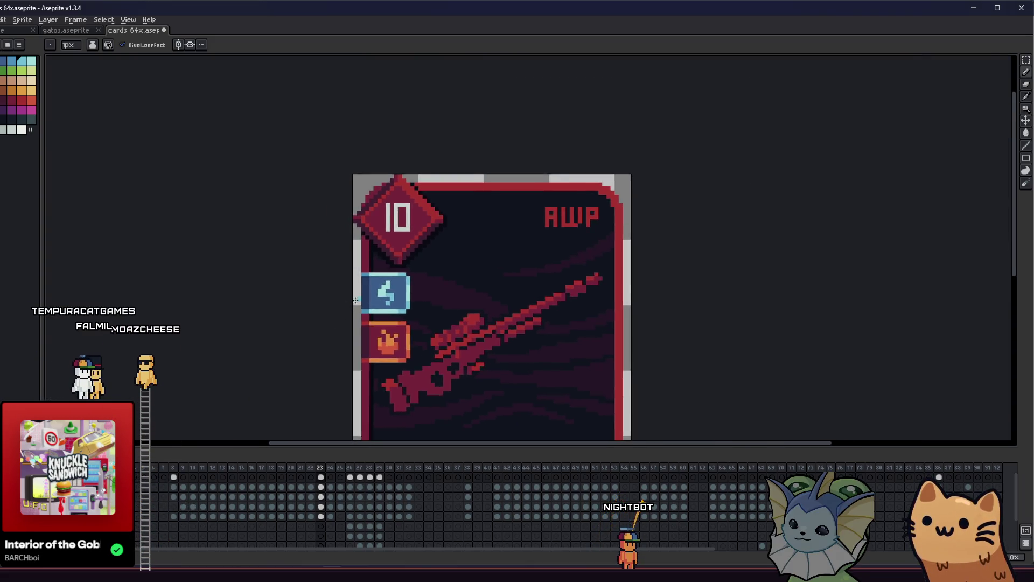
scroll(424, 307, "up", 4)
scroll(412, 302, "down", 4)
Check the icon layer's spacing to the card edges, save, and switch to another window
mouse_move(311, 307)
left_mouse_down()
mouse_move(282, 261)
mouse_move(318, 240)
mouse_move(328, 256)
left_mouse_up()
scroll(329, 260, "up", 4)
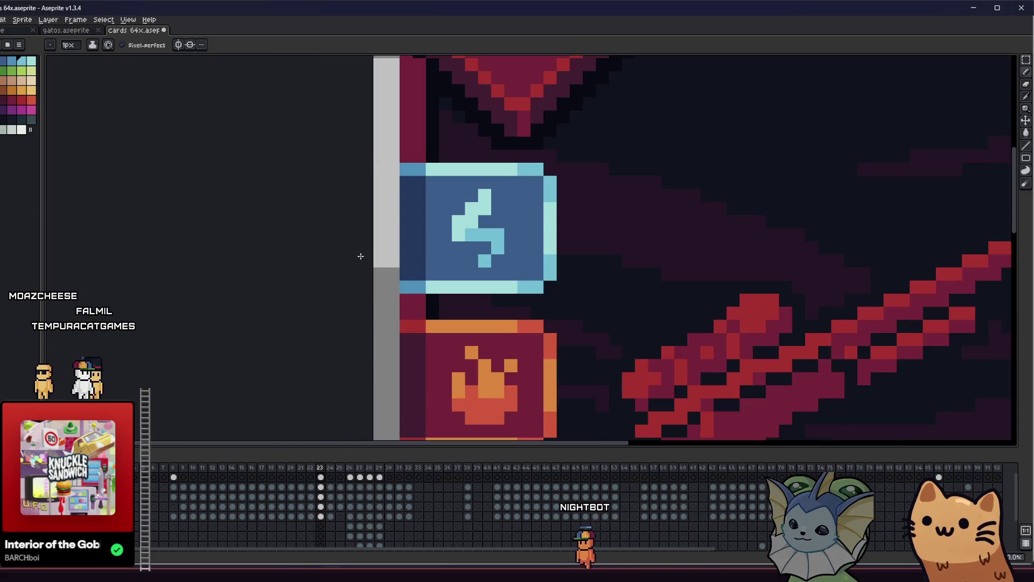
key("ctrl")
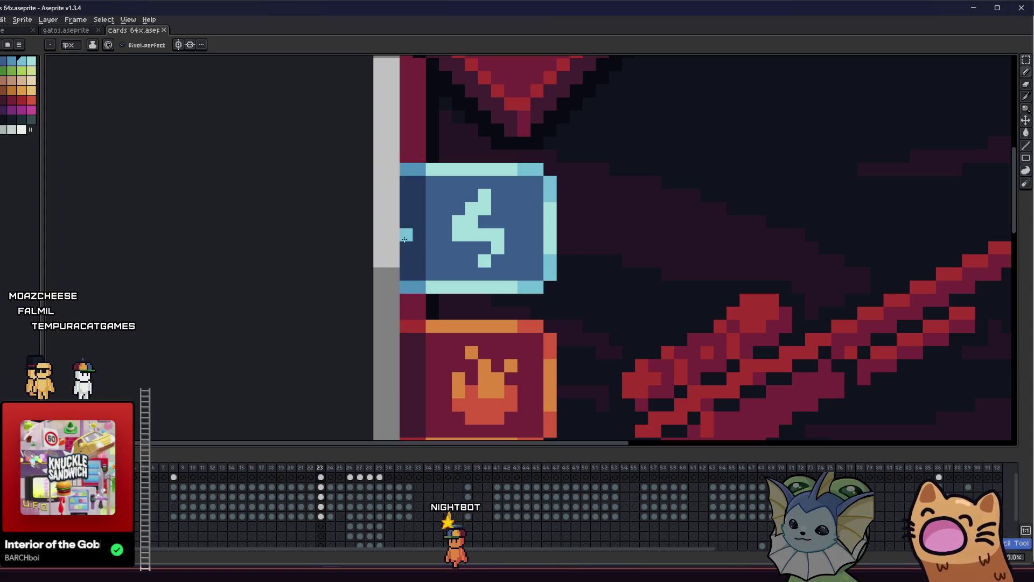
scroll(452, 227, "up", 2)
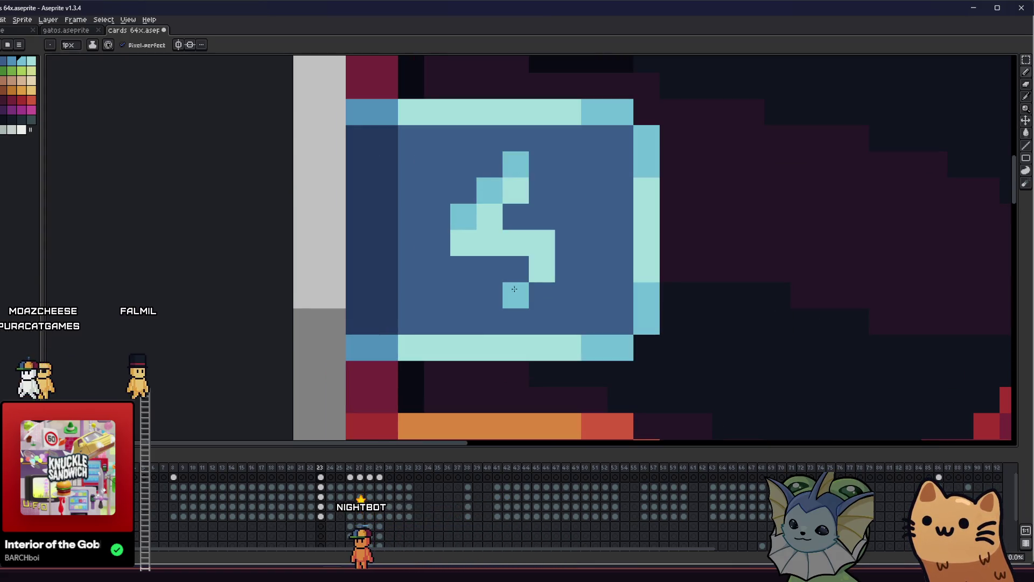
scroll(410, 300, "down", 5)
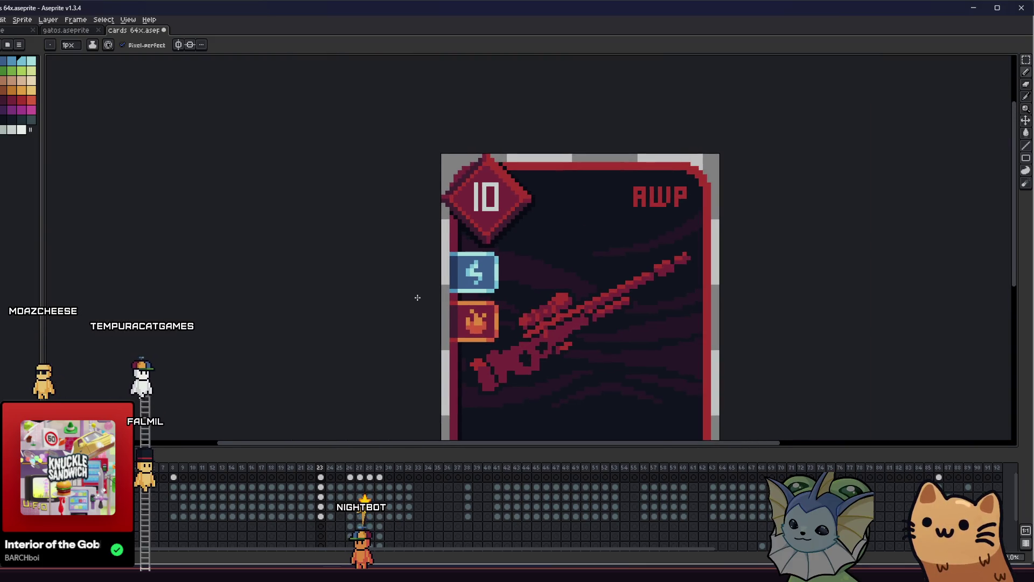
scroll(417, 297, "down", 3)
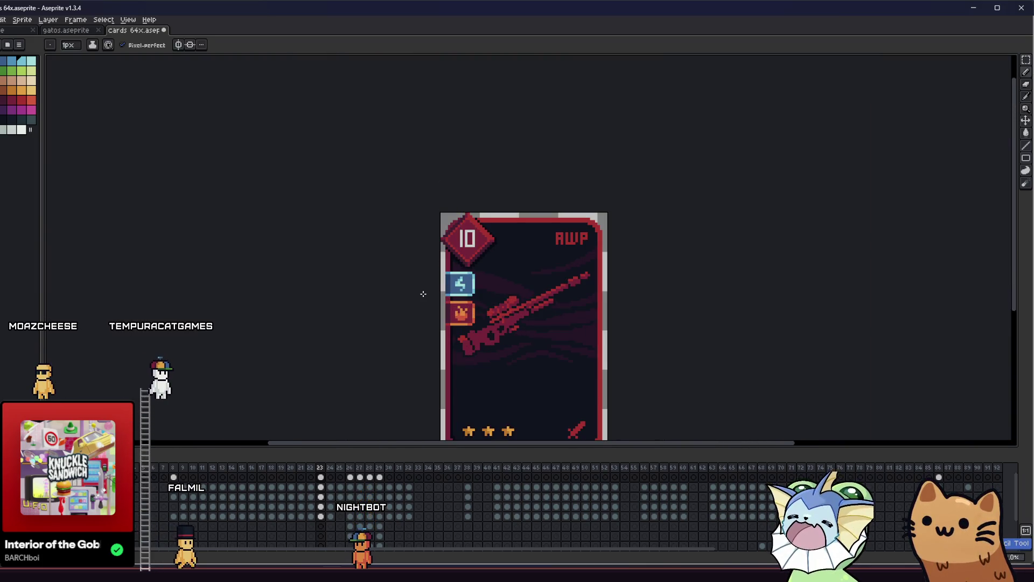
key("ctrl+s")
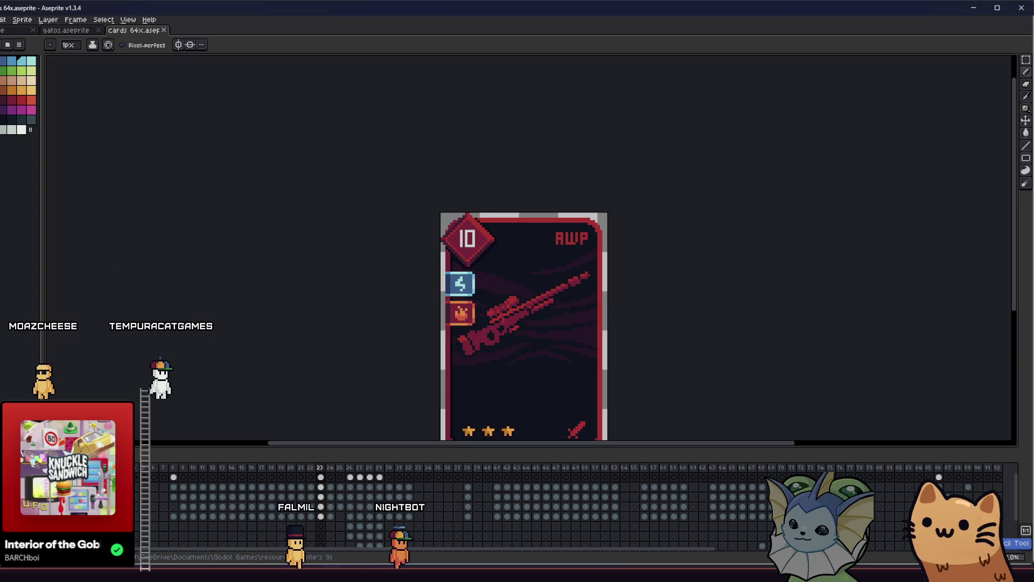
key("alt+Tab")
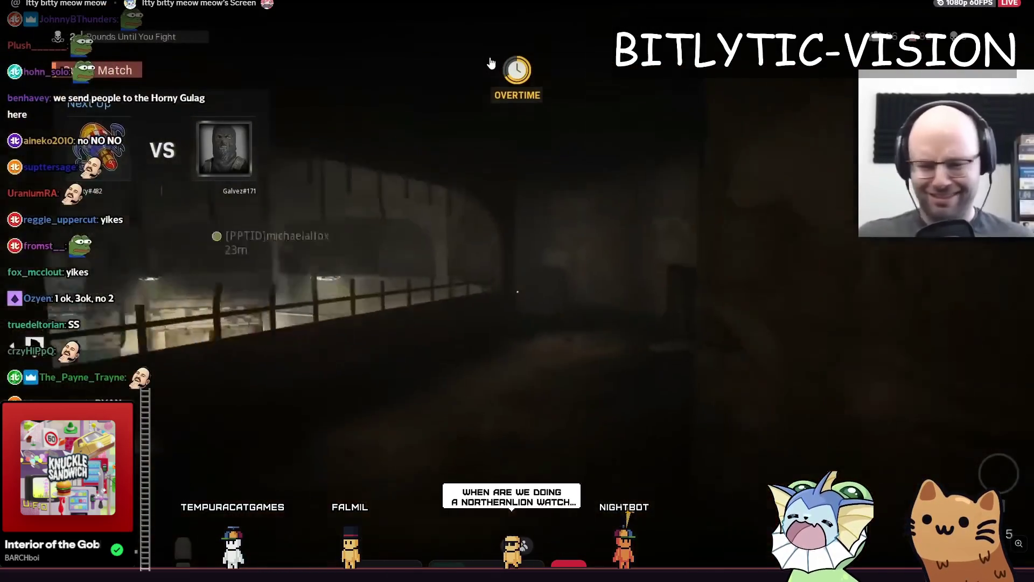
Toggle the Twitch stream's playback several times, leaving the video paused
left_click(580, 239)
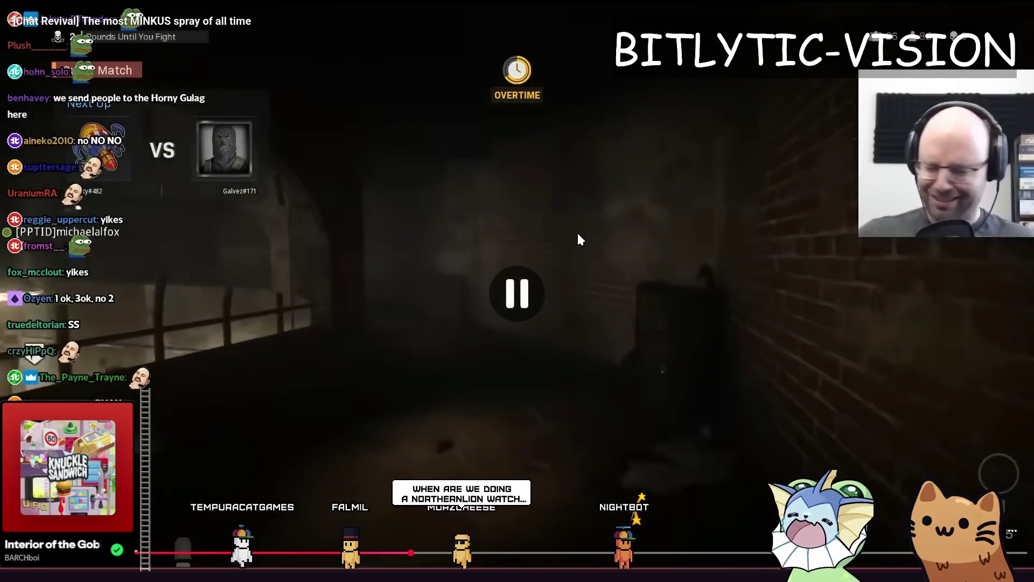
left_click(579, 234)
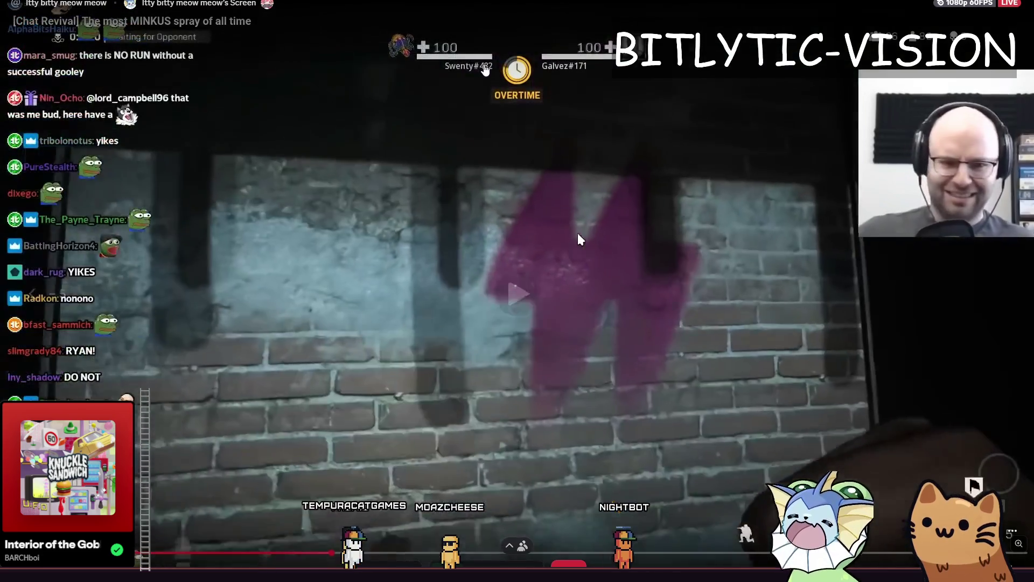
left_click(580, 239)
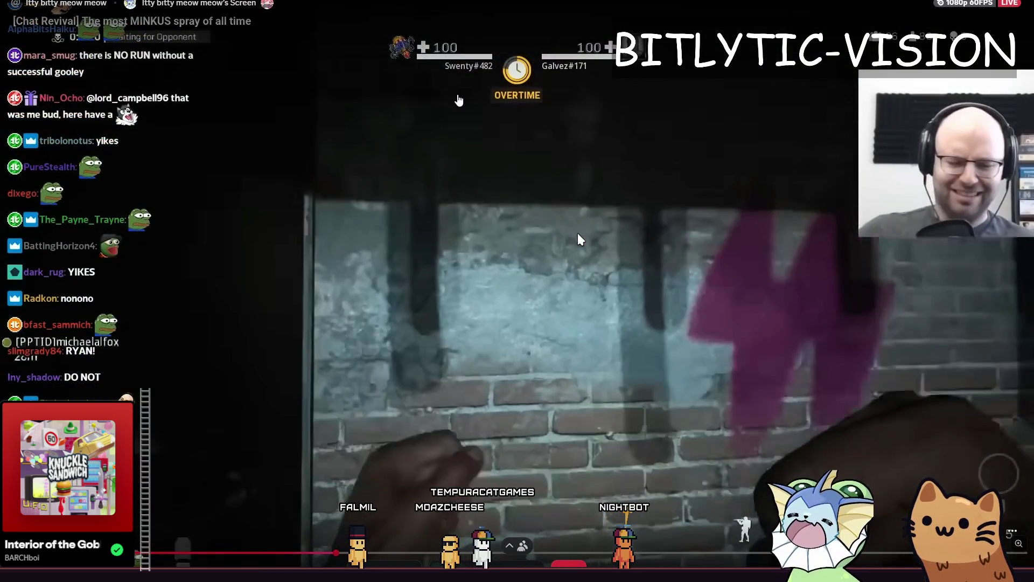
left_click(579, 235)
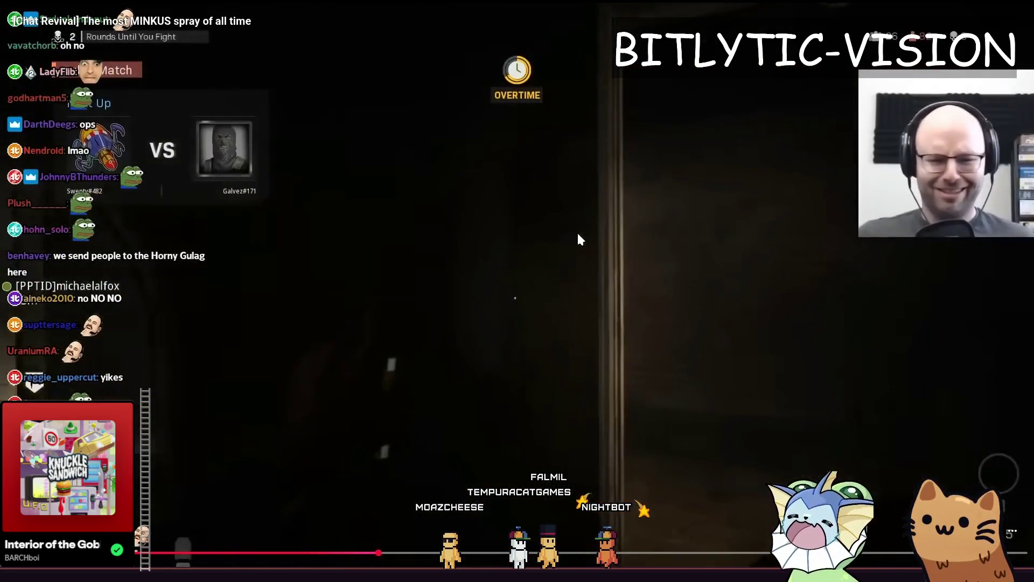
left_click(578, 236)
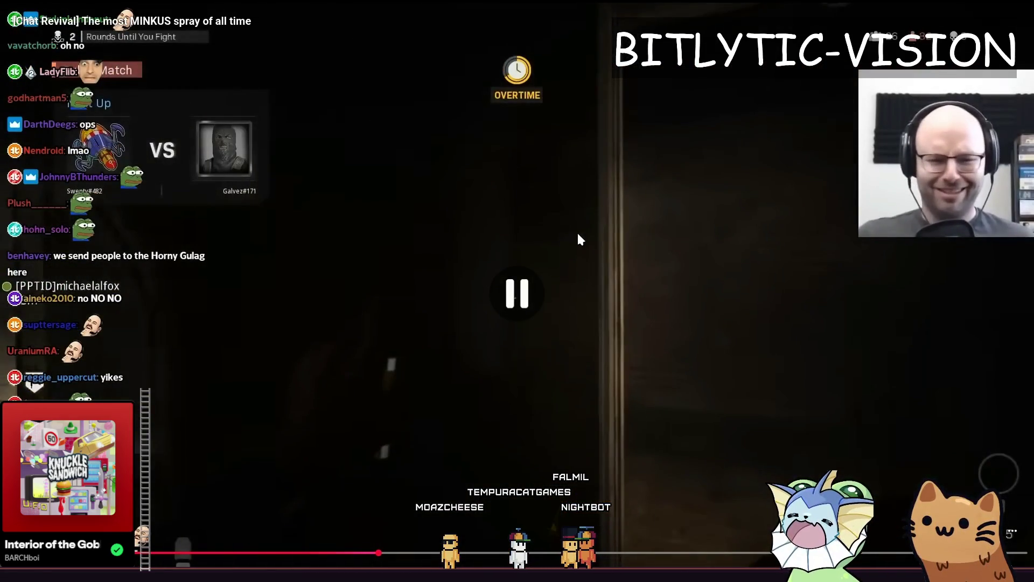
left_click(579, 236)
left_click(578, 236)
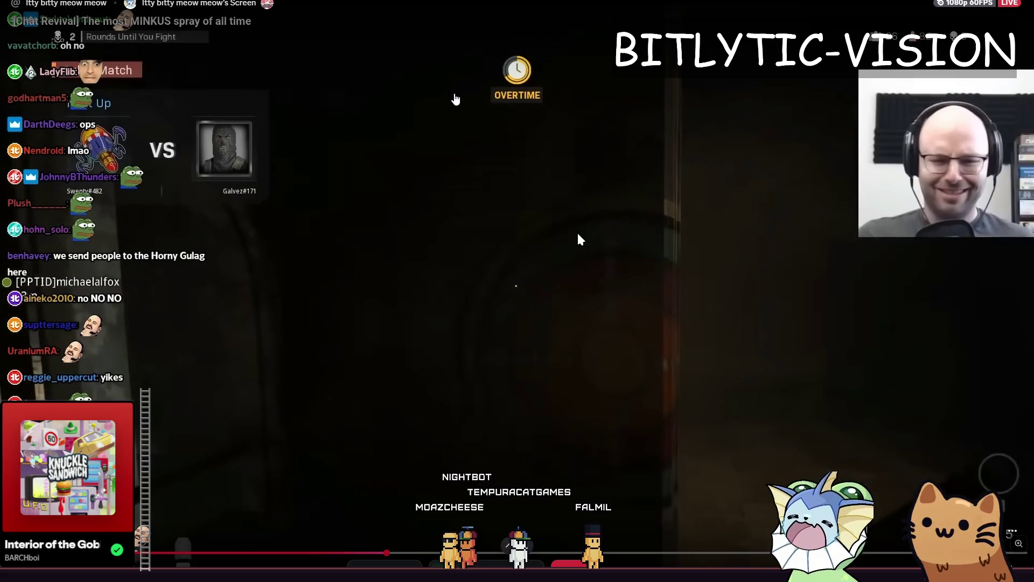
left_click(578, 236)
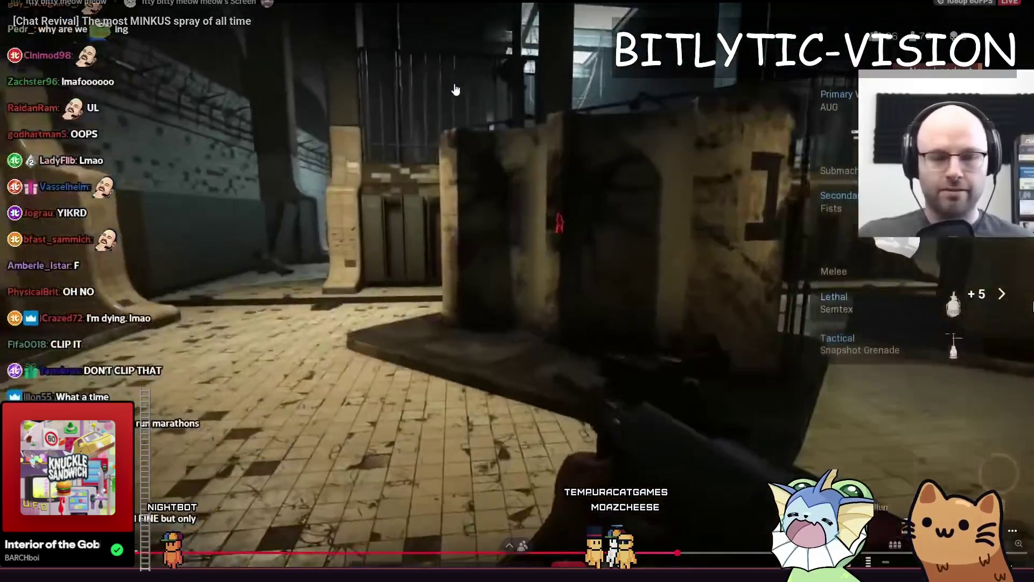
left_click(508, 180)
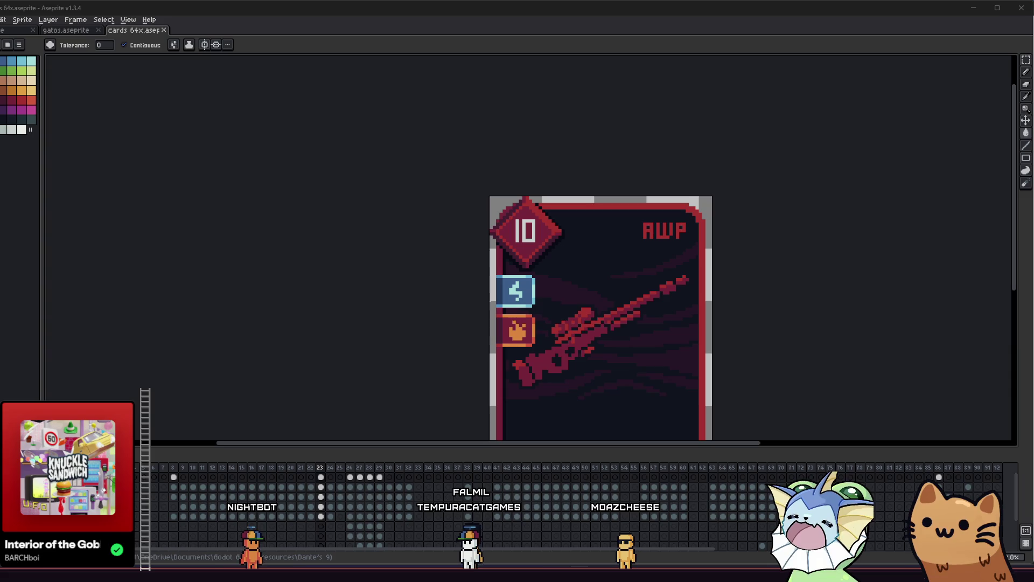
Marquee-select the lightning bolt's pixels and nudge them one pixel right
left_click_drag(185, 192, 152, 169)
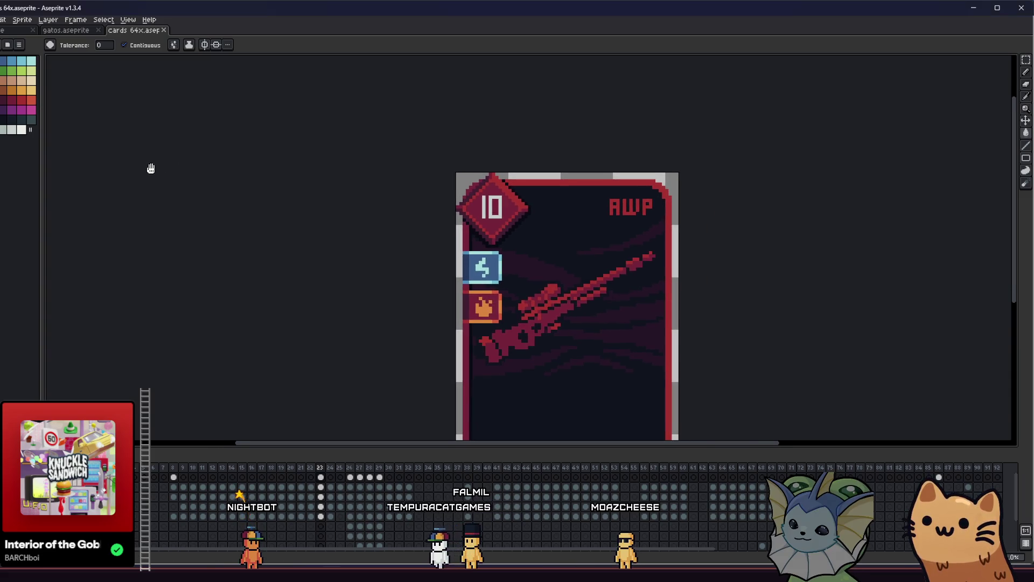
mouse_move(264, 199)
left_mouse_down()
mouse_move(146, 150)
mouse_move(136, 164)
left_mouse_up()
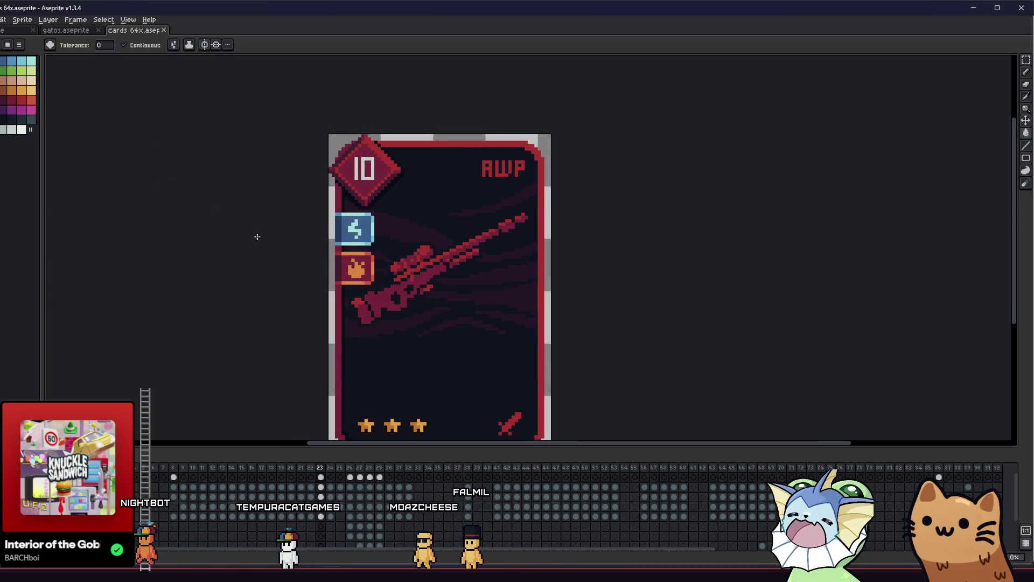
scroll(261, 240, "down", 3)
mouse_move(270, 244)
left_mouse_down()
mouse_move(178, 273)
mouse_move(296, 240)
left_mouse_up()
scroll(209, 264, "up", 2)
scroll(363, 251, "up", 1)
scroll(362, 251, "up", 1)
left_click_drag(362, 252, 403, 252)
scroll(460, 203, "up", 2)
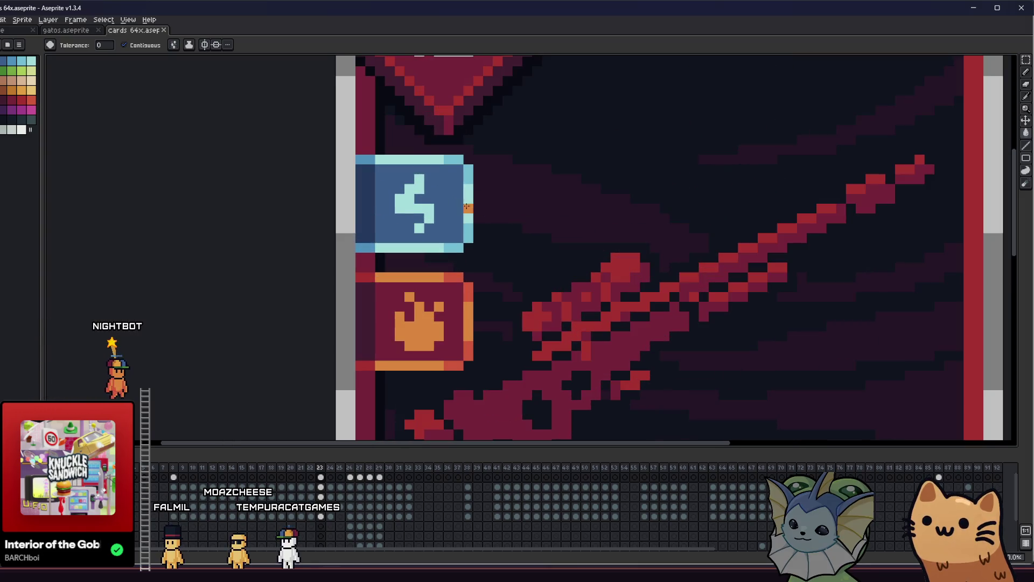
key("m")
key("Delete")
mouse_move(357, 141)
left_mouse_down()
mouse_move(397, 219)
mouse_move(437, 259)
left_mouse_up()
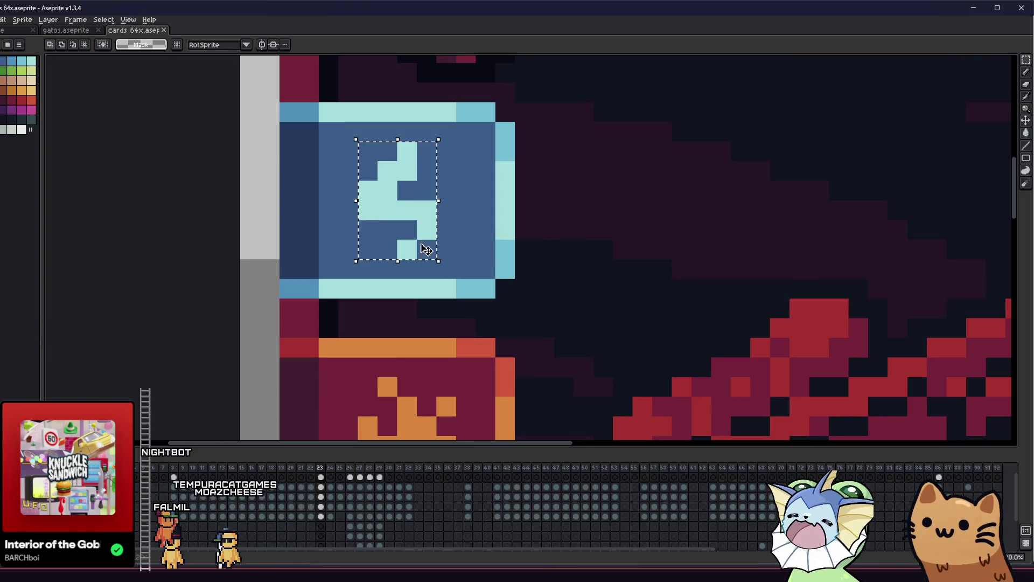
key("Right")
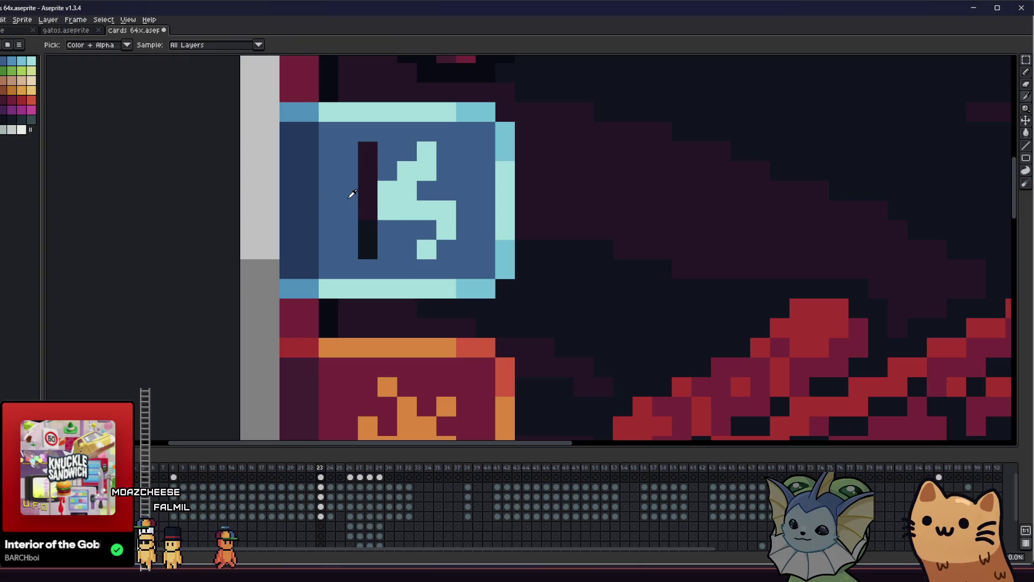
Undo the bolt nudge and bring the whole AWP card back into view
scroll(364, 245, "down", 3)
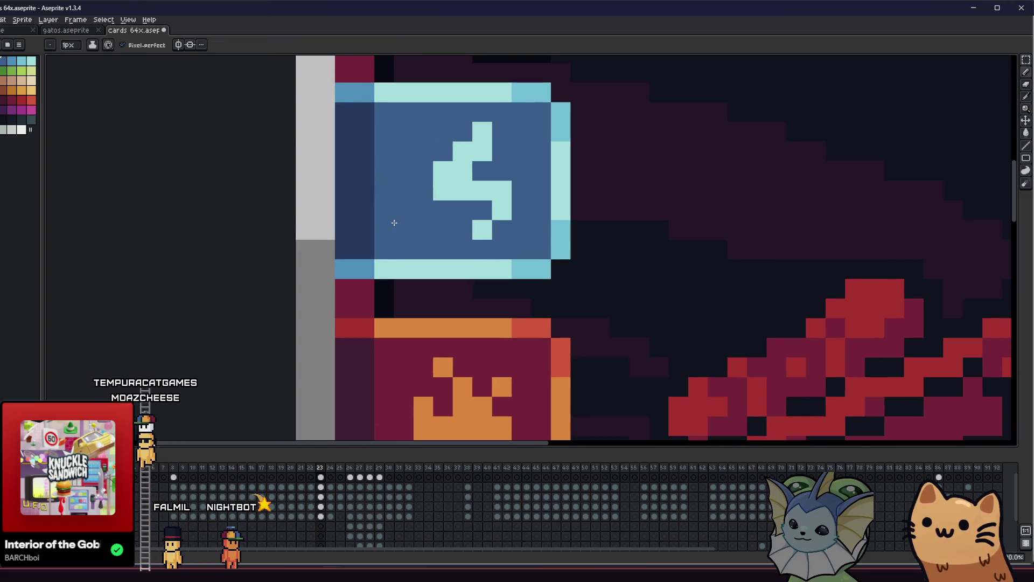
key("ctrl+s")
scroll(382, 236, "down", 1)
mouse_move(349, 246)
left_mouse_down()
mouse_move(299, 266)
mouse_move(415, 252)
left_mouse_up()
scroll(467, 237, "up", 3)
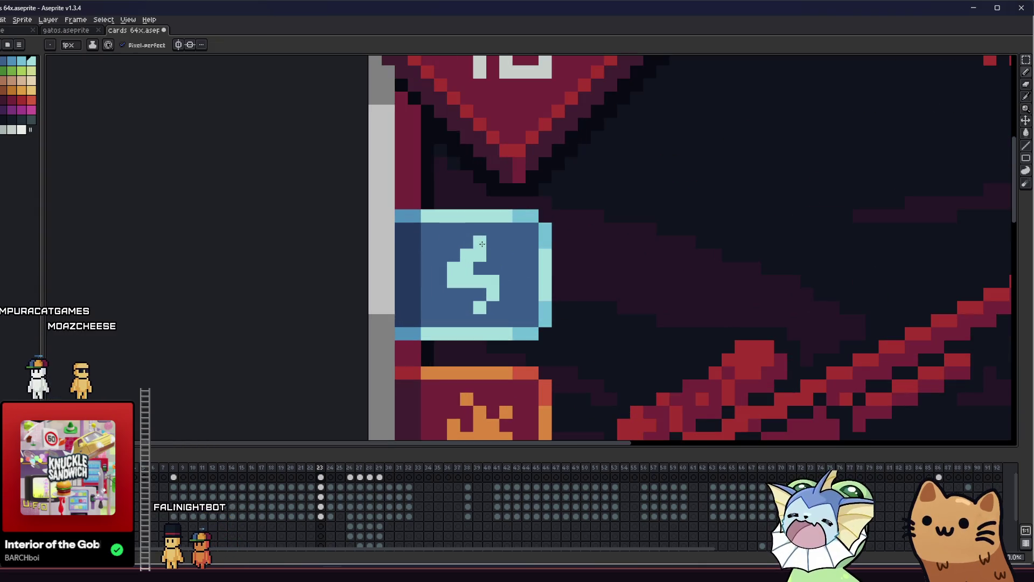
scroll(377, 269, "down", 3)
left_click_drag(258, 298, 332, 303)
scroll(467, 284, "up", 3)
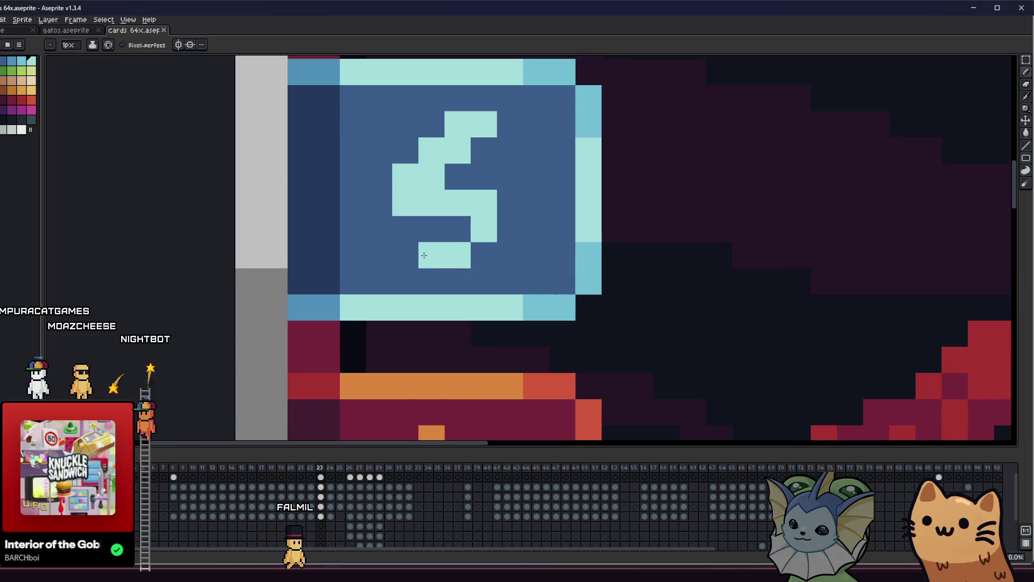
scroll(457, 233, "down", 3)
left_click_drag(431, 302, 583, 329)
scroll(600, 311, "up", 3)
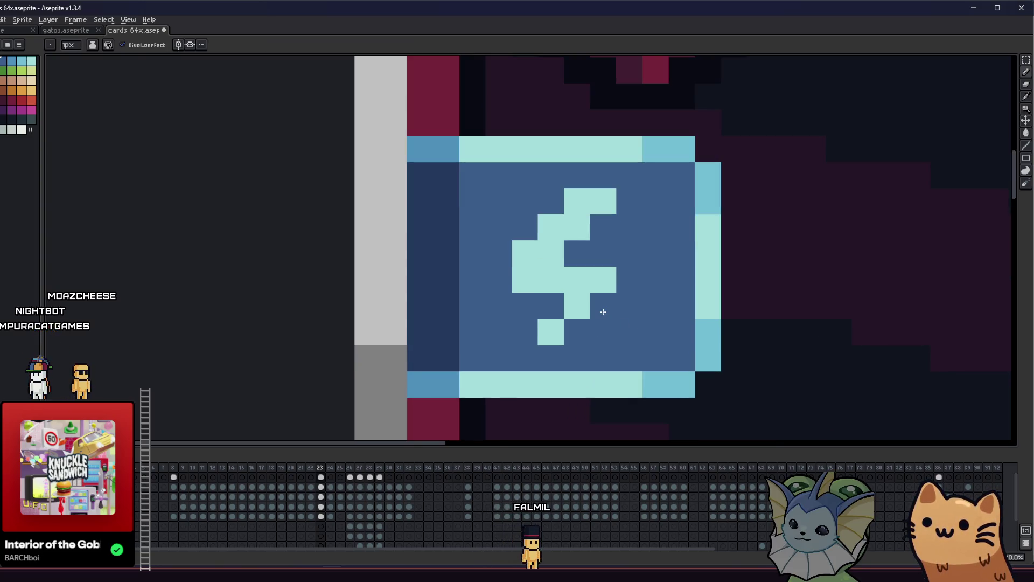
scroll(603, 312, "down", 2)
scroll(611, 330, "down", 2)
Eyedrop the red from the canvas and paint it over the flame's bottom pixels
mouse_move(529, 347)
left_mouse_down()
mouse_move(503, 342)
mouse_move(489, 309)
left_mouse_up()
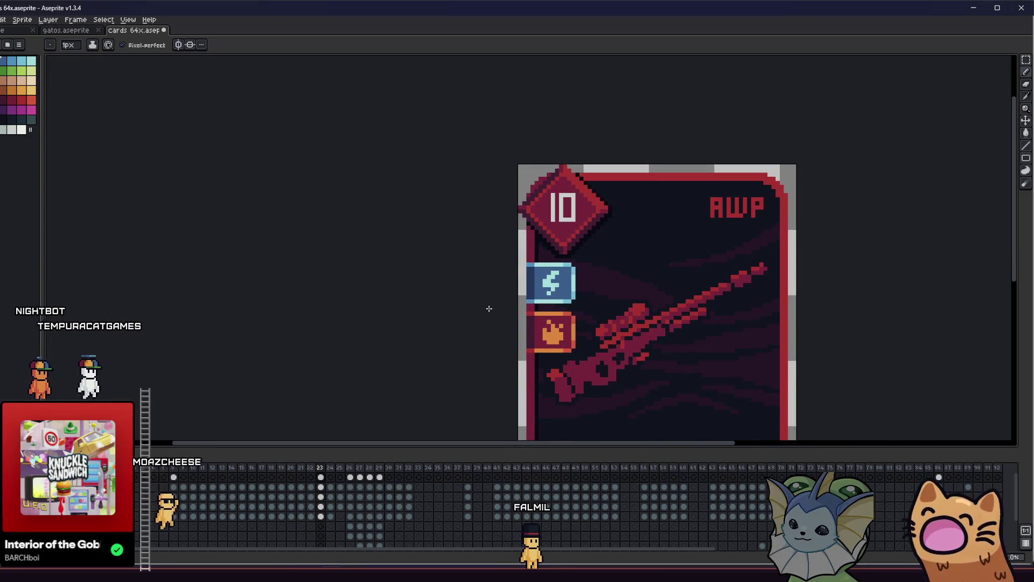
scroll(489, 308, "up", 1)
scroll(485, 305, "up", 3)
key("i")
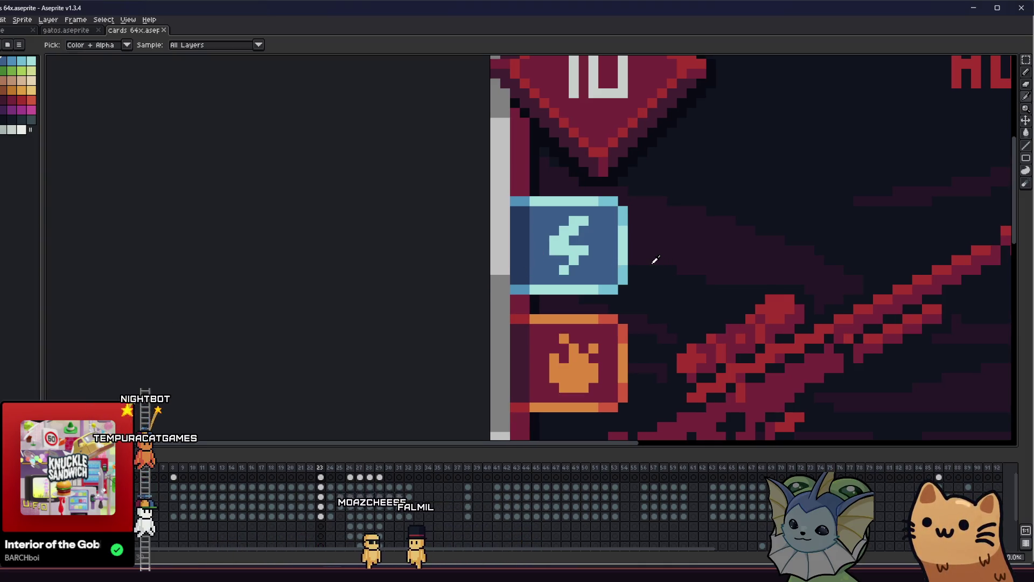
scroll(624, 277, "up", 1)
mouse_move(607, 289)
left_mouse_down()
mouse_move(461, 235)
mouse_move(491, 226)
left_mouse_up()
key("b")
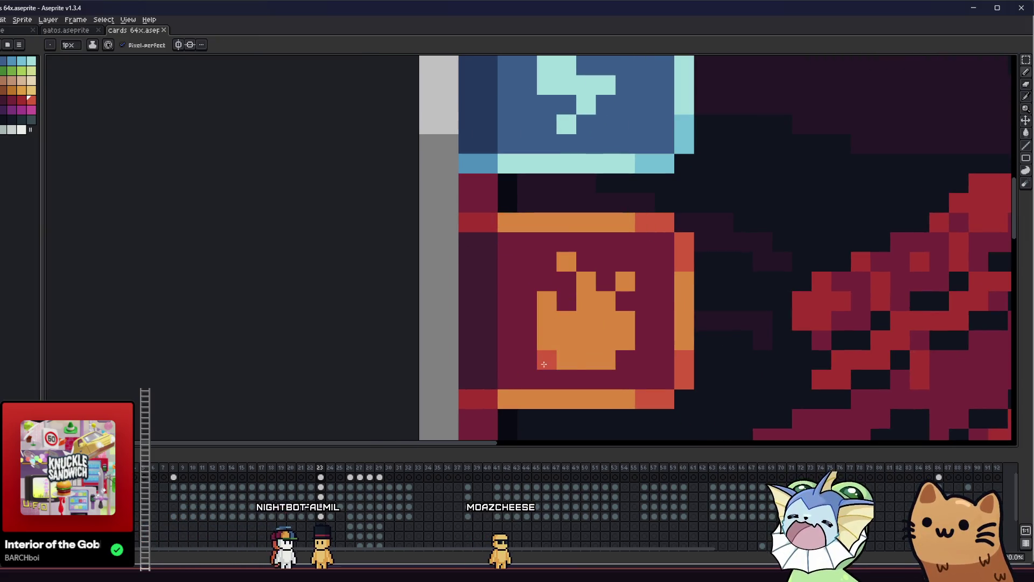
left_click_drag(566, 360, 591, 340)
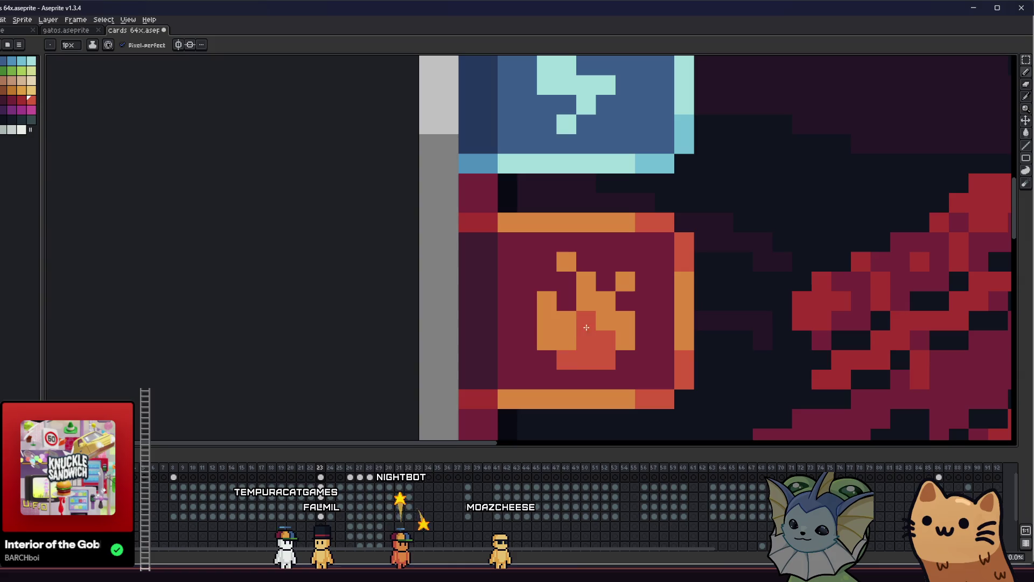
Repaint the flame's lower middle orange and add red shading down its lower part
scroll(586, 327, "down", 4)
mouse_move(564, 347)
left_mouse_down()
mouse_move(392, 341)
mouse_move(435, 320)
left_mouse_up()
scroll(401, 348, "down", 3)
scroll(436, 320, "up", 8)
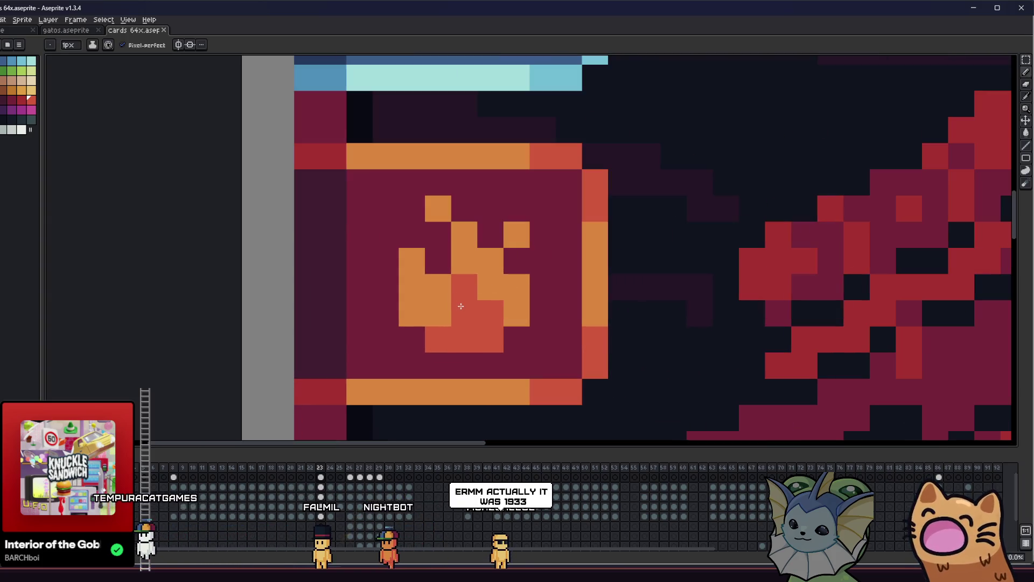
left_click_drag(464, 312, 476, 316)
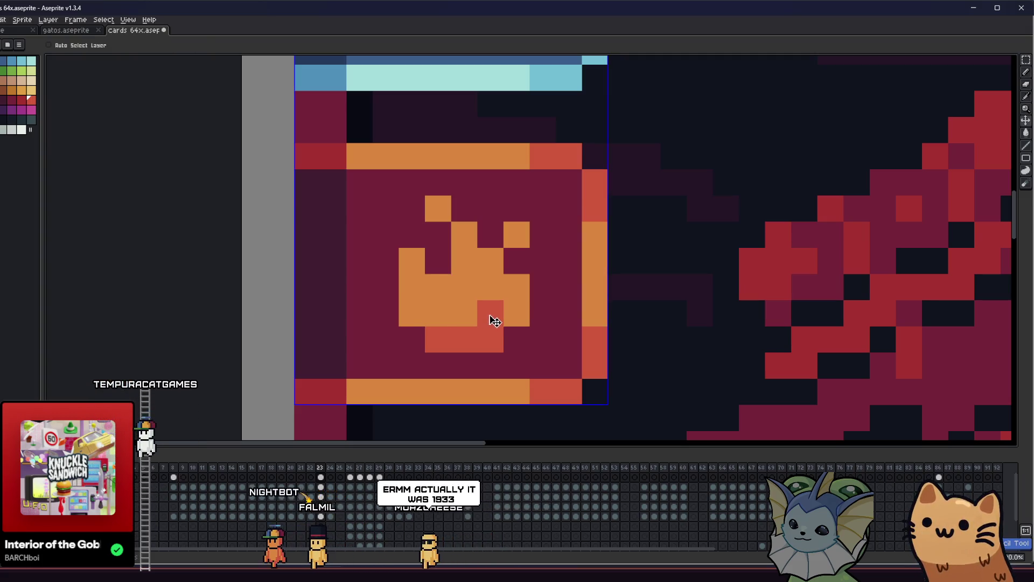
left_click(492, 314, "alt")
left_click_drag(516, 286, 516, 318)
left_click_drag(431, 286, 432, 318)
scroll(410, 336, "down", 8)
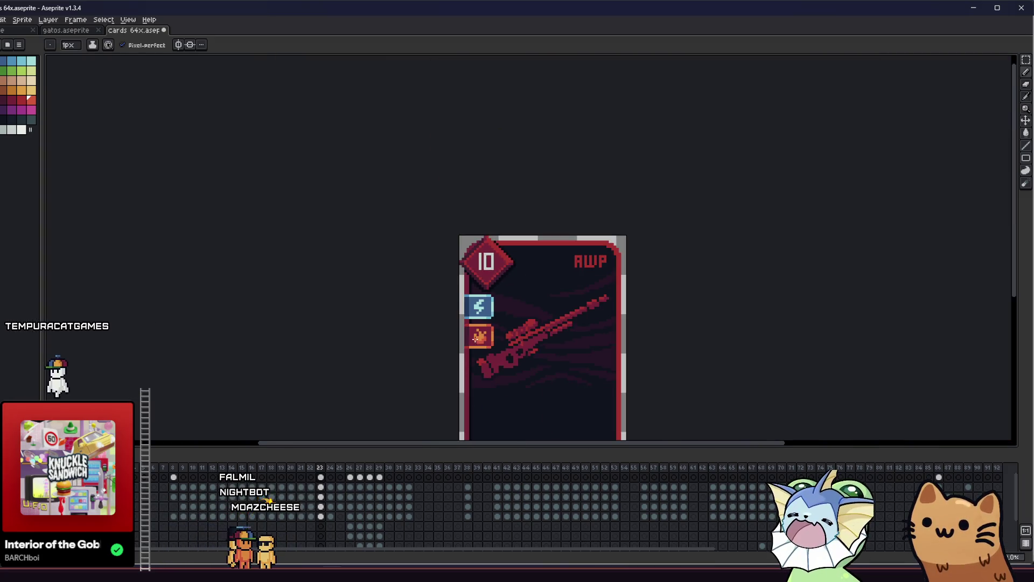
Zoom in and out on the lightning icon to inspect it with the Pencil active
scroll(493, 310, "up", 8)
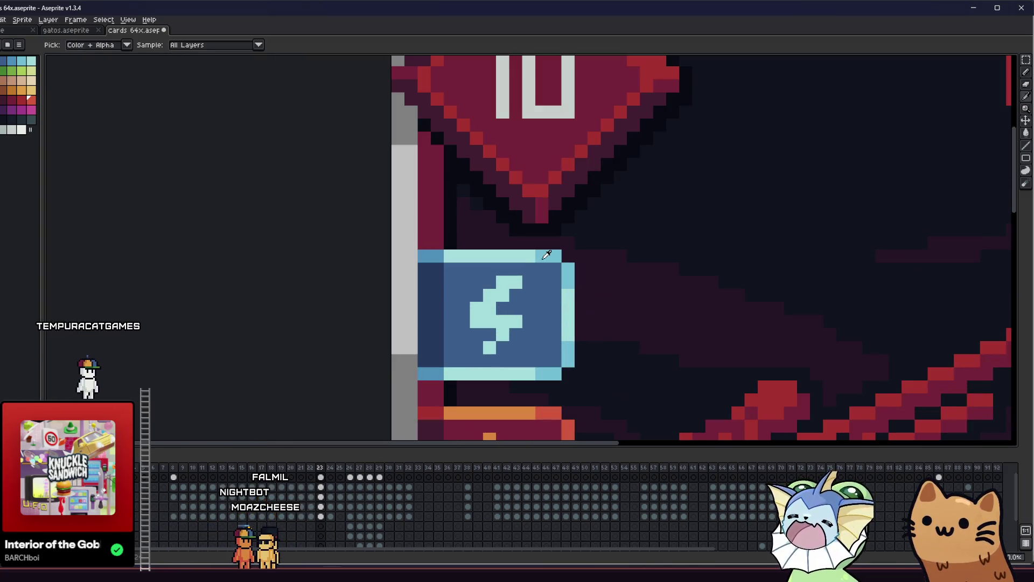
scroll(508, 295, "up", 1)
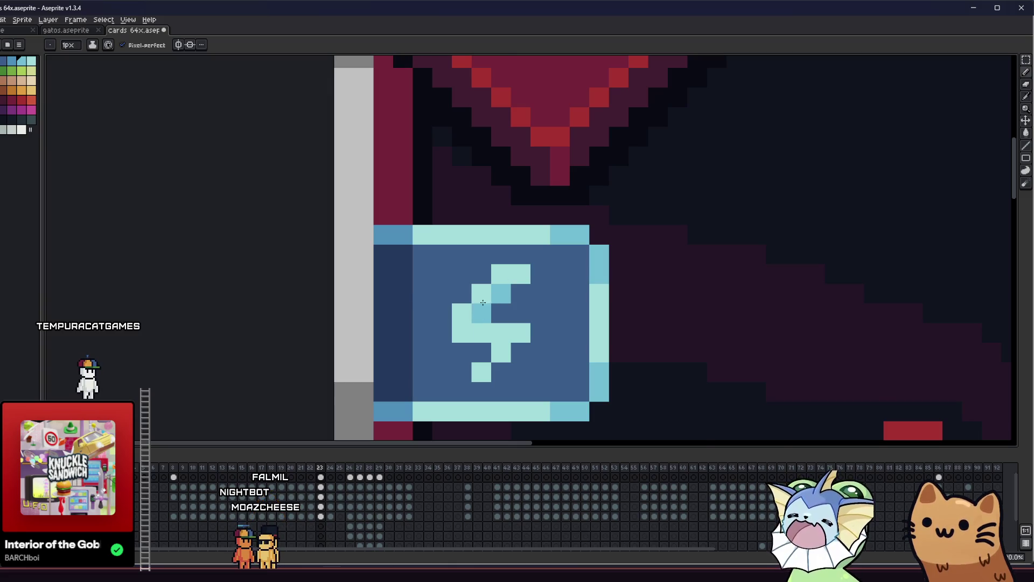
scroll(483, 302, "down", 3)
scroll(479, 313, "up", 4)
scroll(431, 322, "down", 3)
scroll(470, 364, "up", 2)
scroll(505, 339, "down", 3)
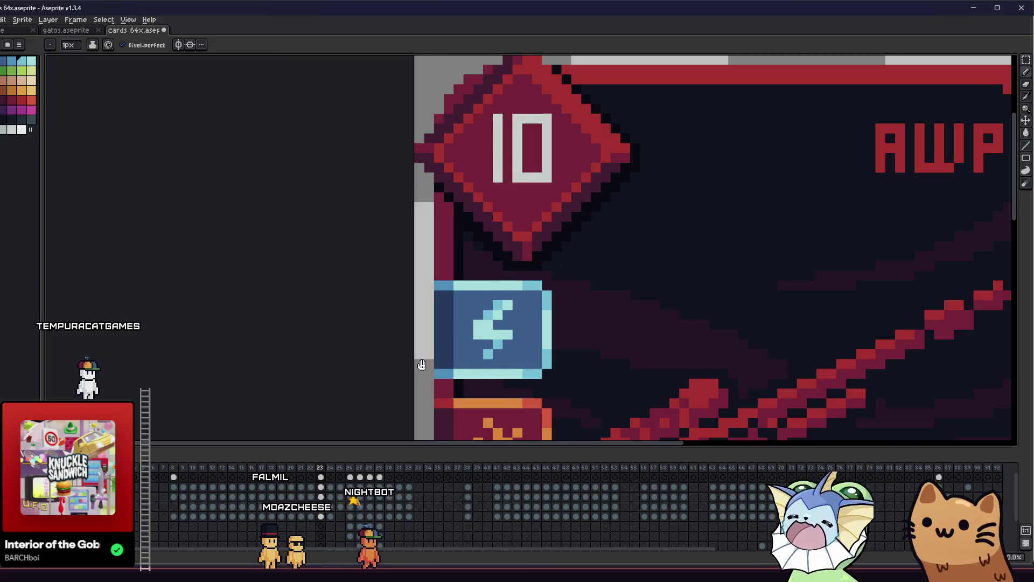
scroll(572, 331, "up", 1)
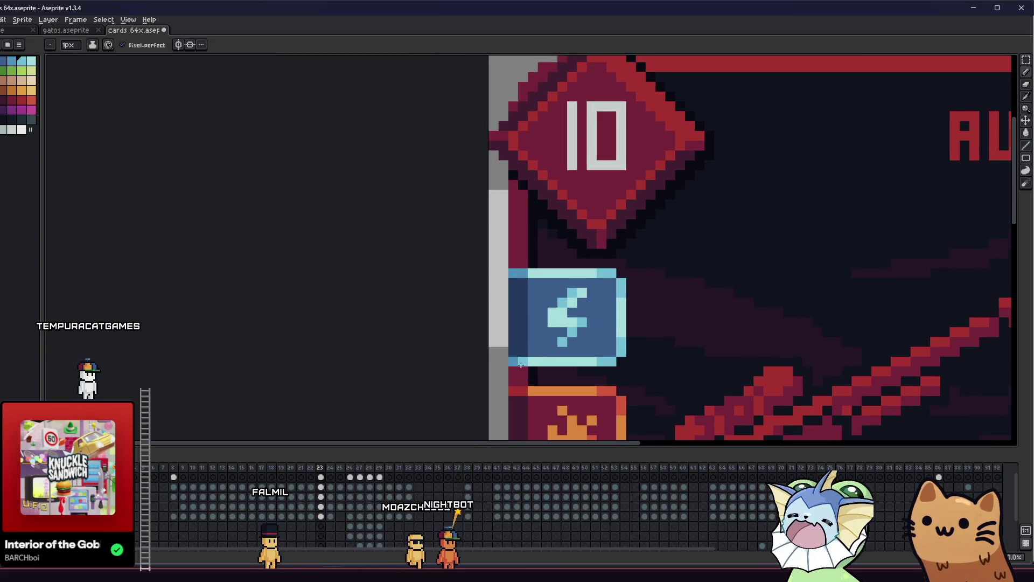
scroll(542, 322, "up", 2)
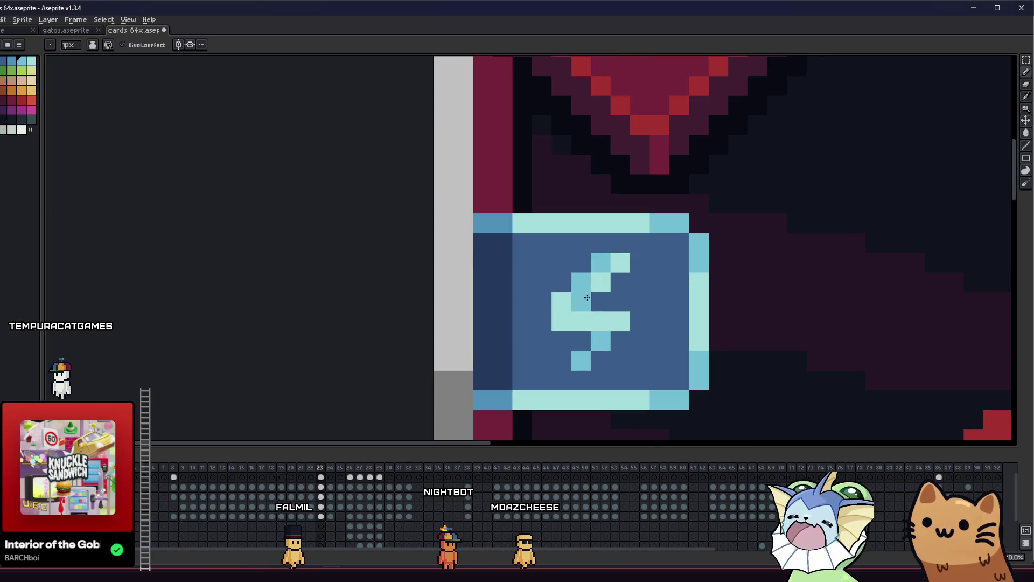
scroll(539, 326, "up", 1)
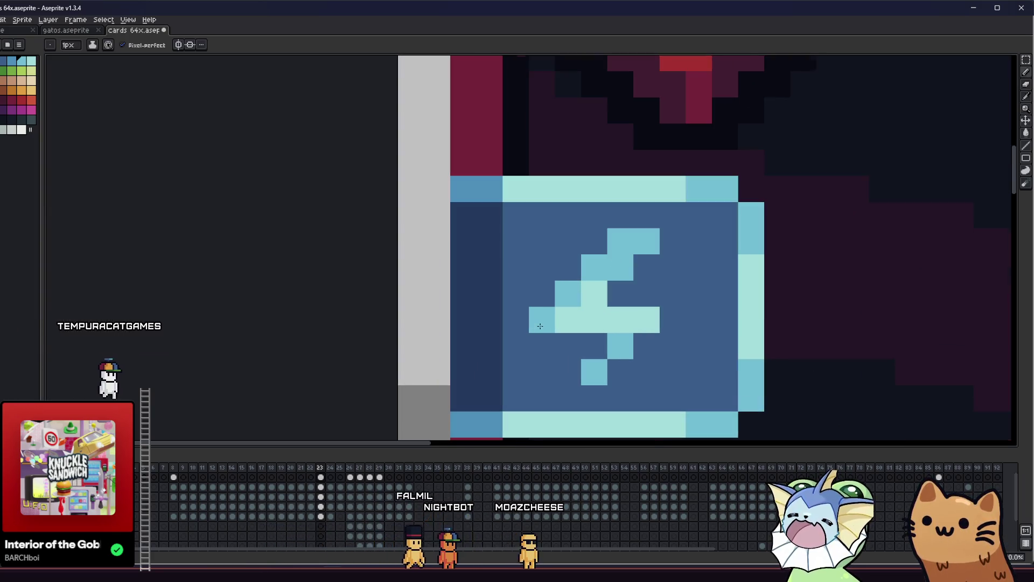
key("v")
scroll(525, 339, "down", 3)
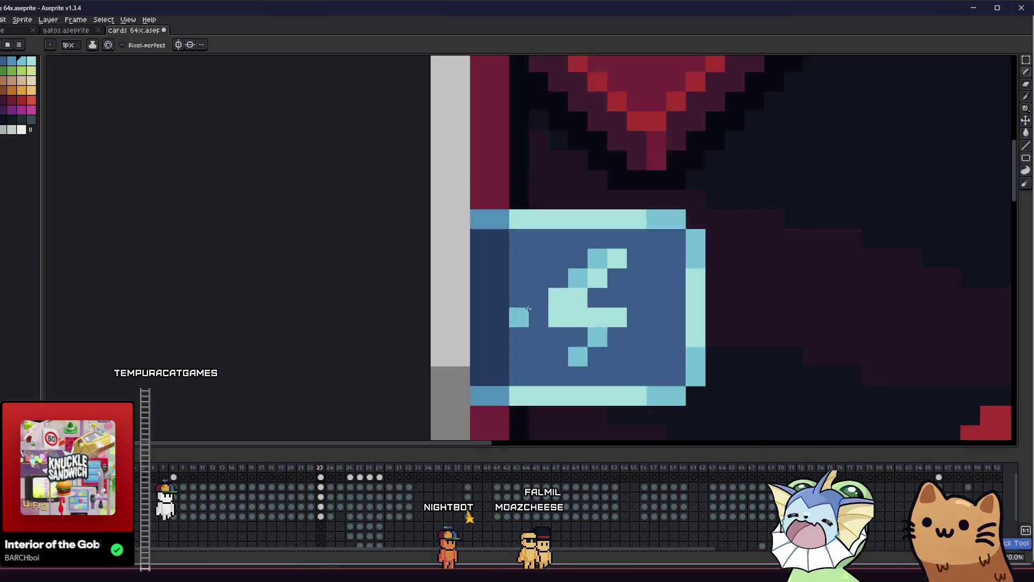
key("b")
scroll(450, 278, "up", 3)
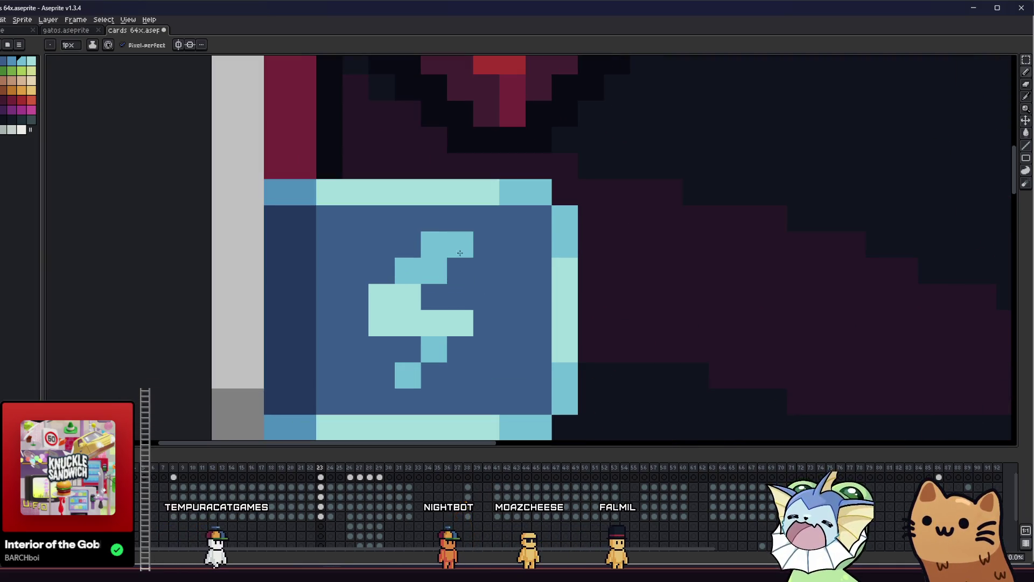
scroll(383, 286, "down", 5)
key("v")
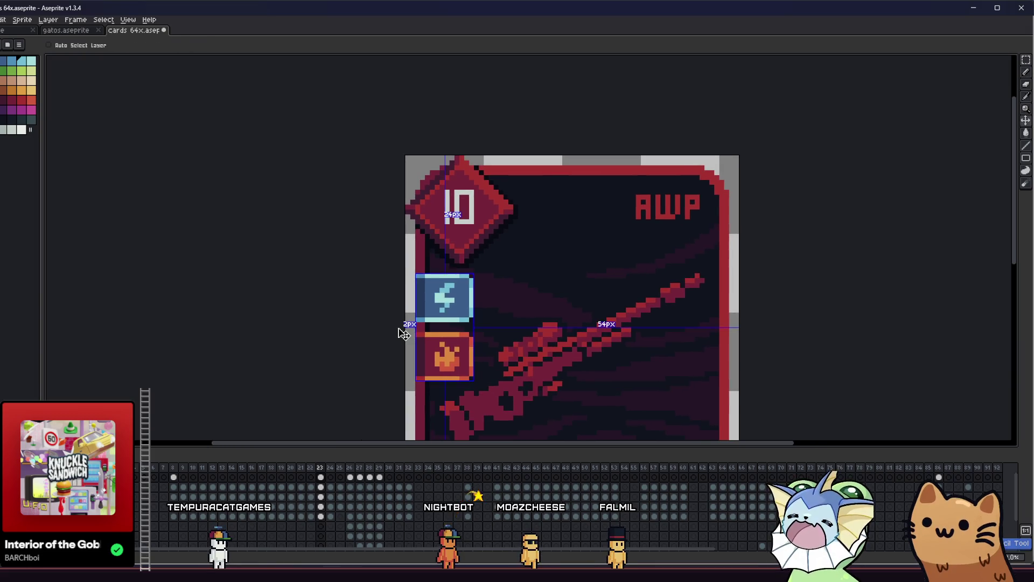
key("b")
scroll(398, 328, "down", 3)
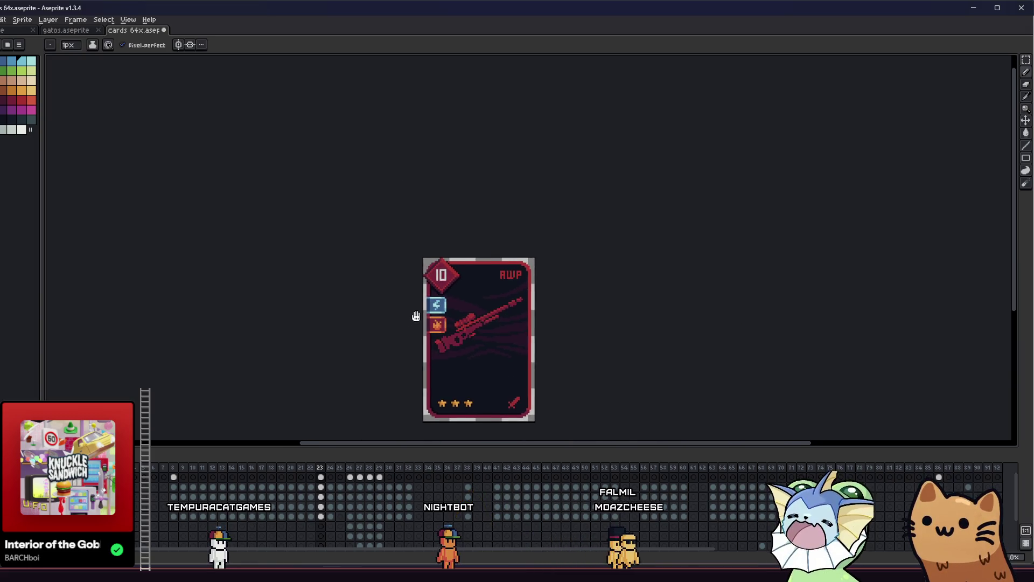
scroll(439, 305, "up", 3)
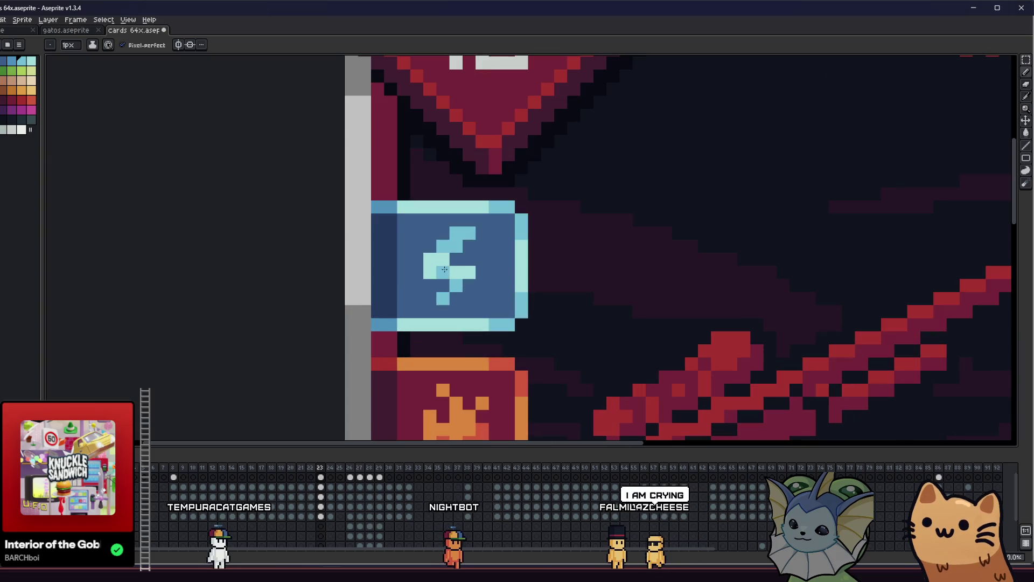
scroll(450, 291, "up", 2)
scroll(450, 291, "up", 1)
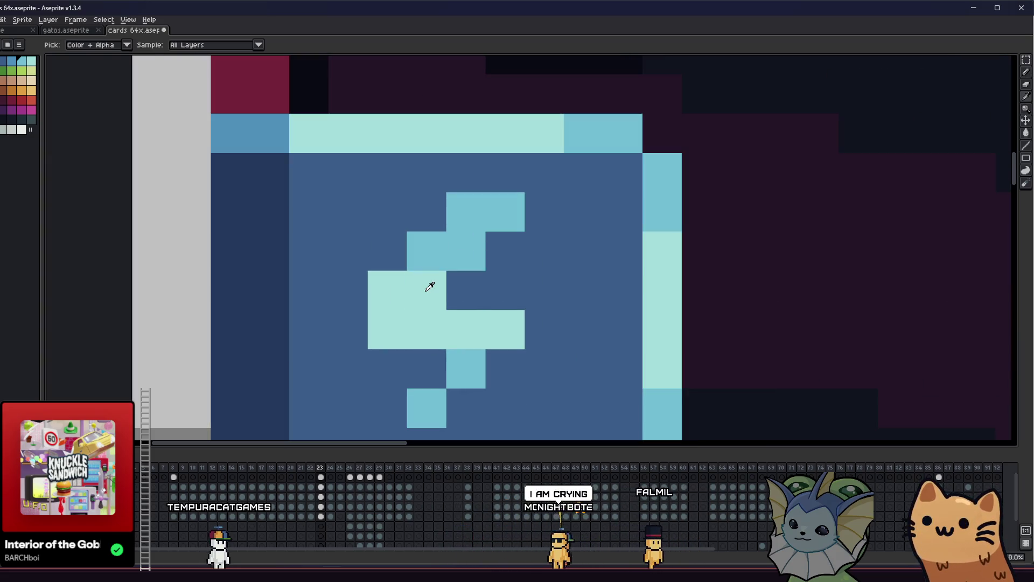
scroll(465, 255, "down", 5)
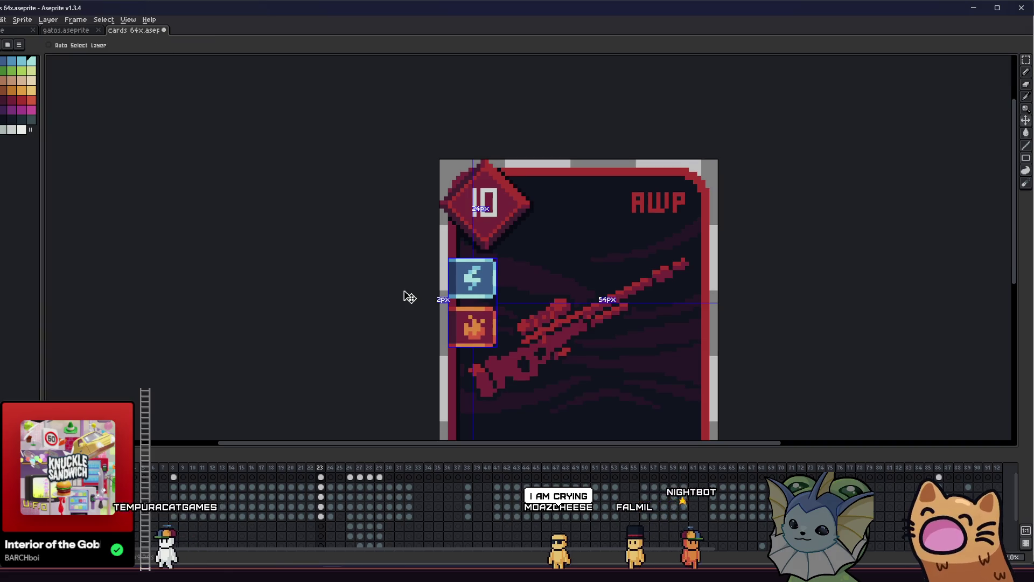
scroll(447, 277, "up", 3)
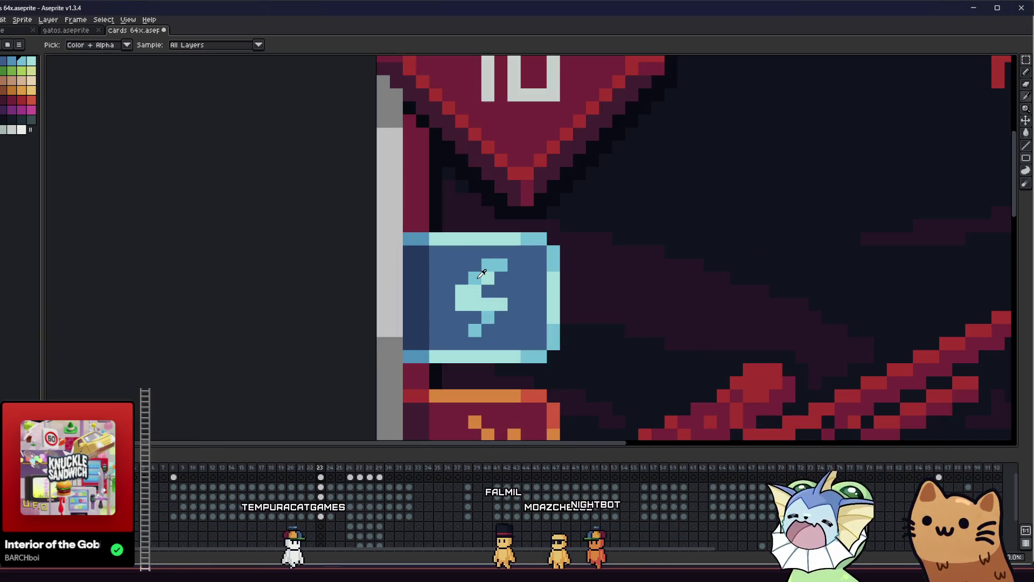
scroll(463, 280, "down", 3)
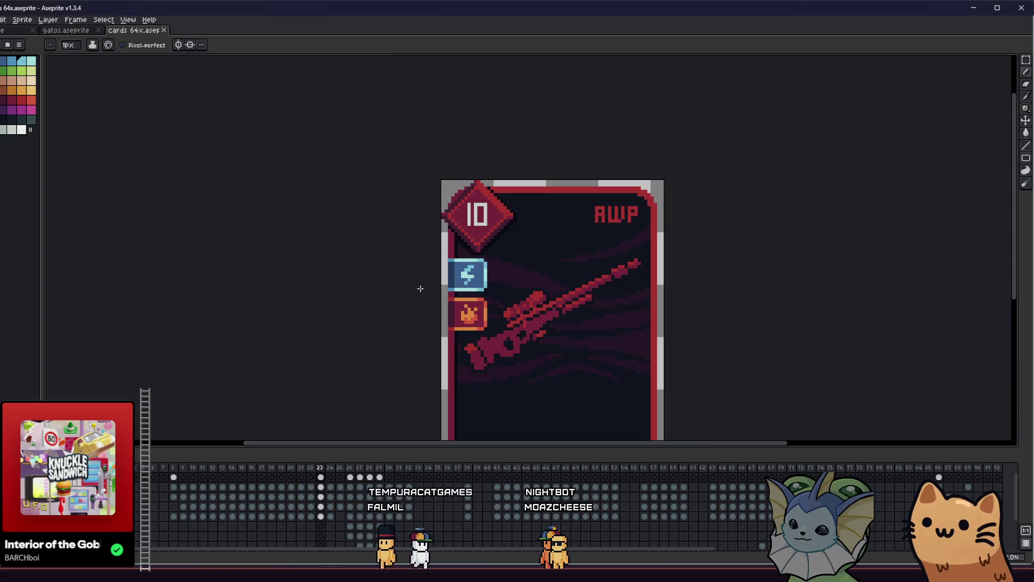
scroll(420, 289, "down", 2)
Pan the view across the lightning and fire icons and the rifle artwork
left_click_drag(418, 305, 312, 280)
scroll(321, 279, "down", 1)
scroll(320, 280, "up", 3)
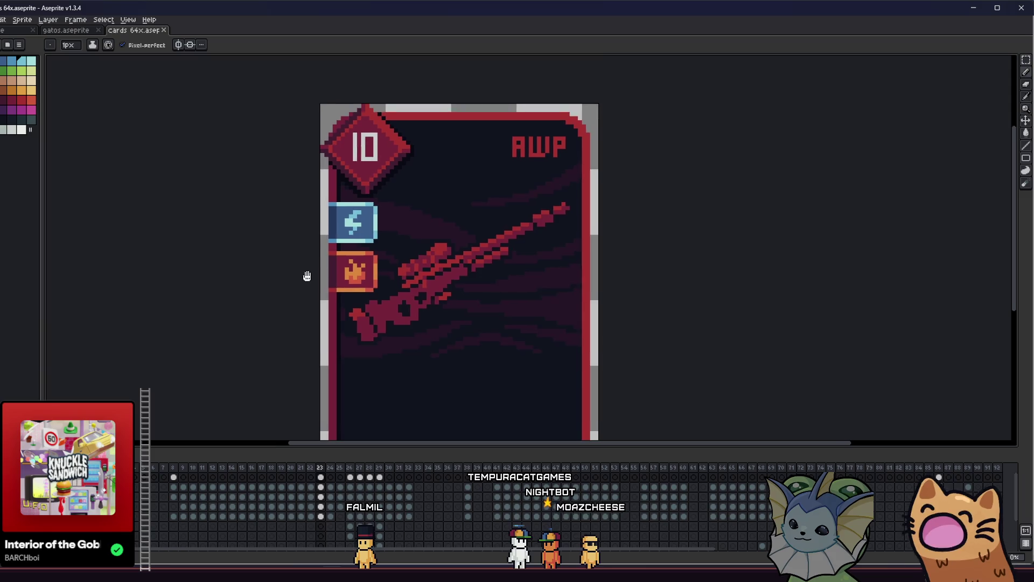
scroll(315, 281, "up", 2)
mouse_move(316, 284)
left_mouse_down()
mouse_move(362, 305)
mouse_move(290, 274)
left_mouse_up()
scroll(376, 325, "down", 2)
key("m")
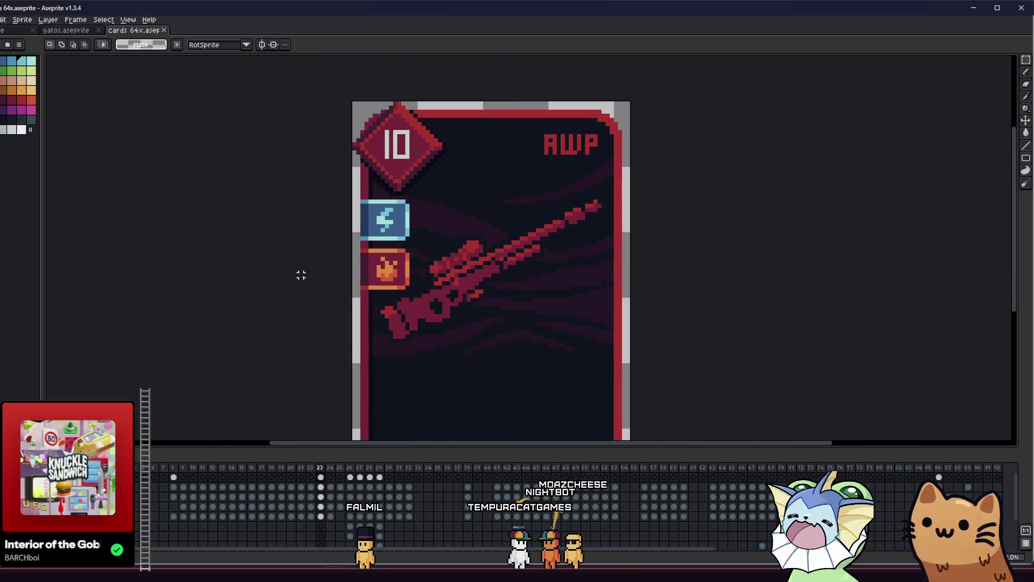
scroll(300, 275, "down", 1)
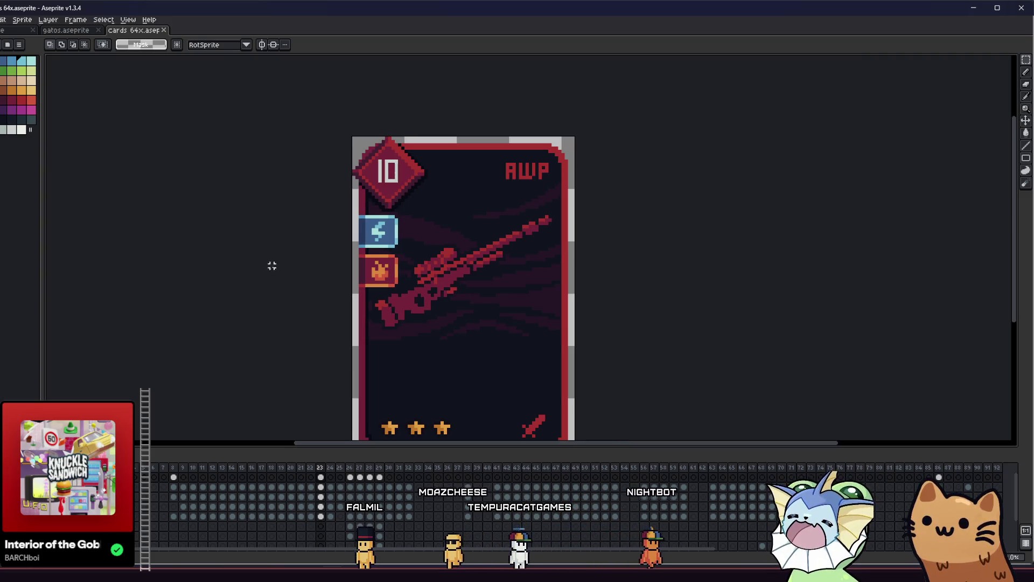
left_click_drag(295, 268, 212, 254)
mouse_move(242, 215)
left_mouse_down()
mouse_move(199, 236)
mouse_move(258, 222)
left_mouse_up()
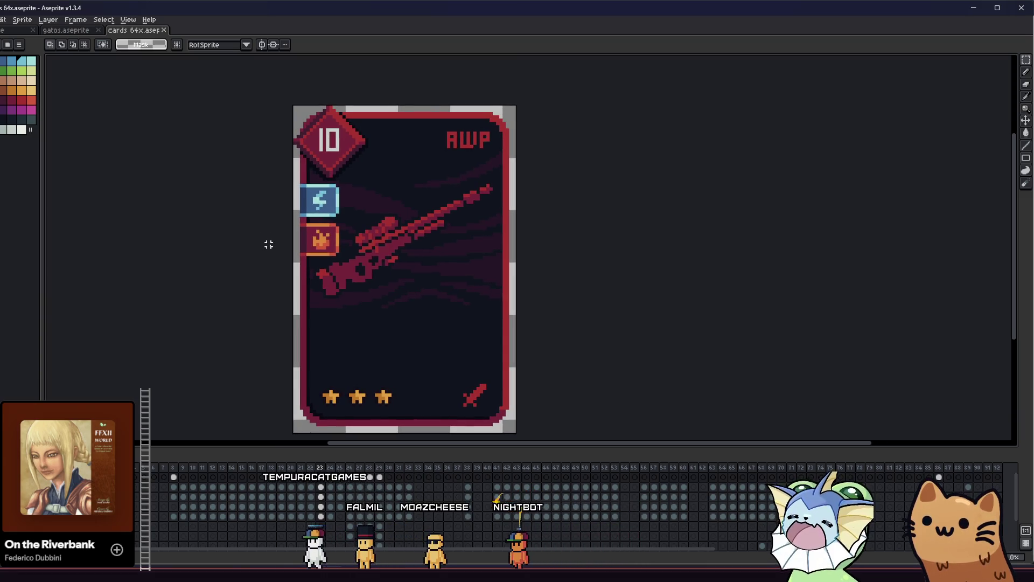
scroll(239, 251, "down", 4)
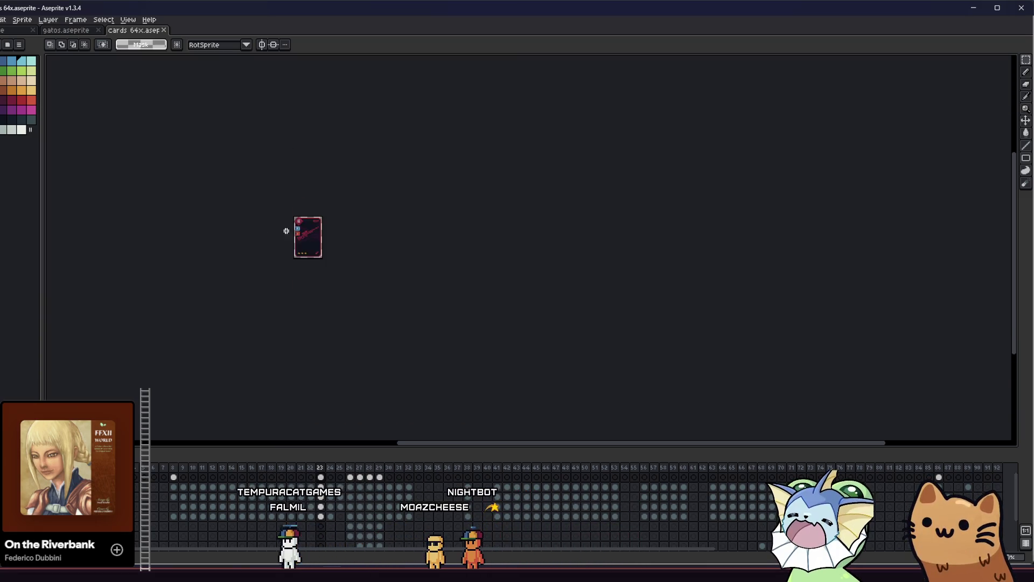
Ctrl-drag a copy of the fire icon to sit directly below the original
scroll(286, 228, "up", 4)
scroll(323, 247, "up", 1)
left_click_drag(326, 239, 434, 396)
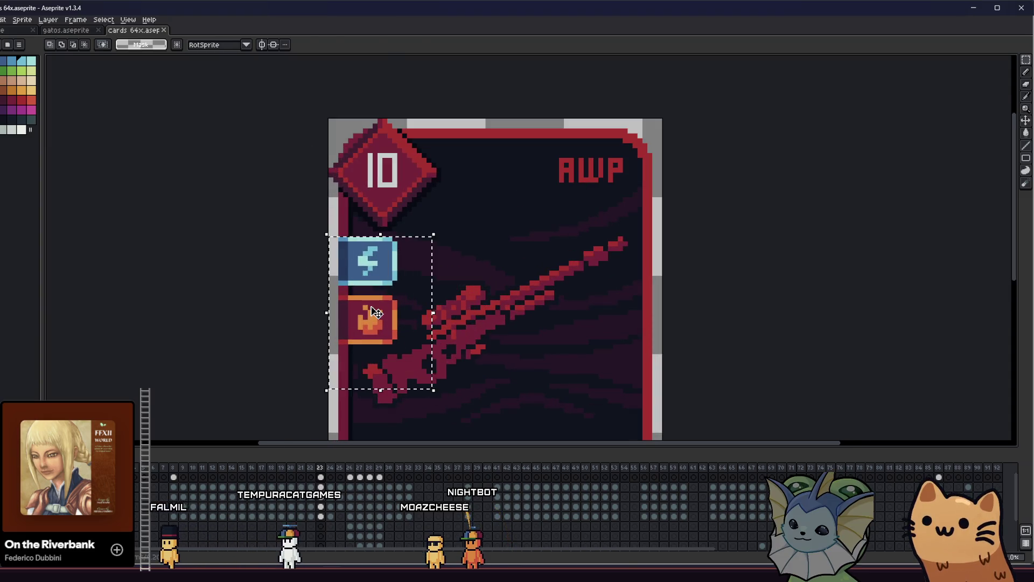
left_click(284, 290)
scroll(286, 291, "down", 2)
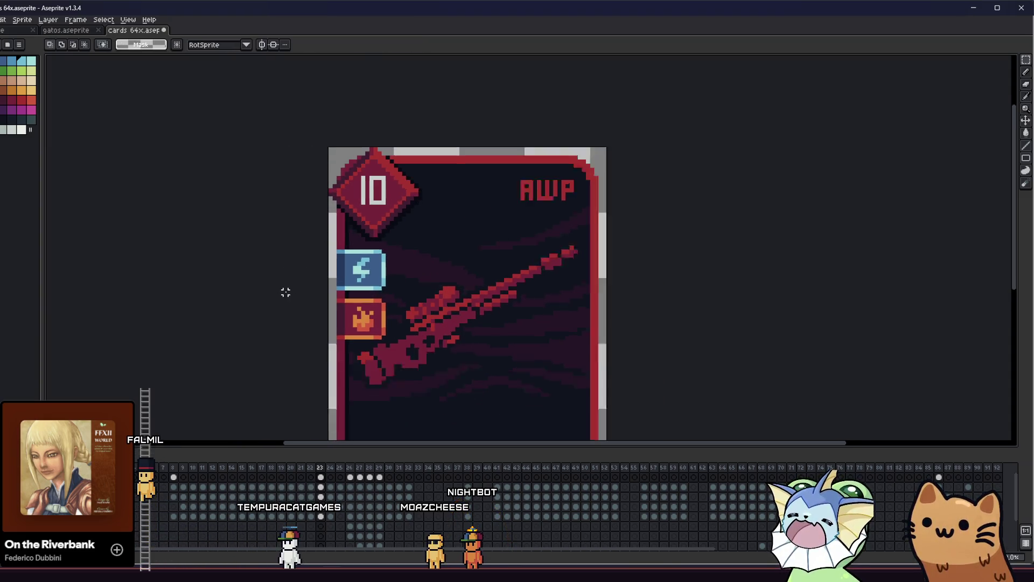
scroll(313, 302, "up", 1)
key("ctrl+z")
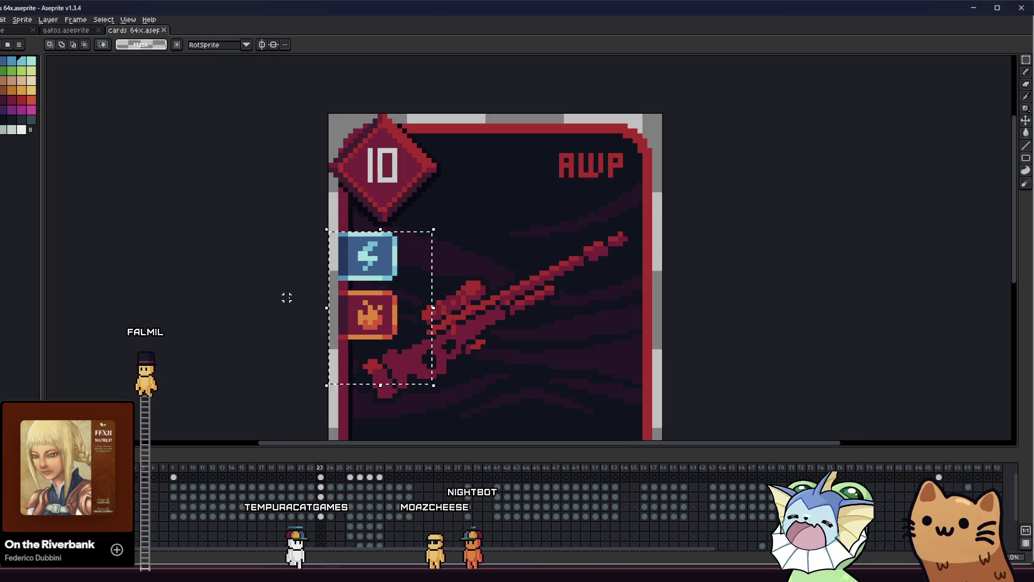
scroll(418, 369, "up", 1)
left_click_drag(384, 284, 384, 401)
scroll(383, 401, "down", 2)
Paint Bucket the copy's maroon background dark green and its red-orange flame light green
key("ctrl+d")
mouse_move(304, 213)
left_mouse_down()
mouse_move(370, 289)
mouse_move(500, 380)
left_mouse_up()
key("g")
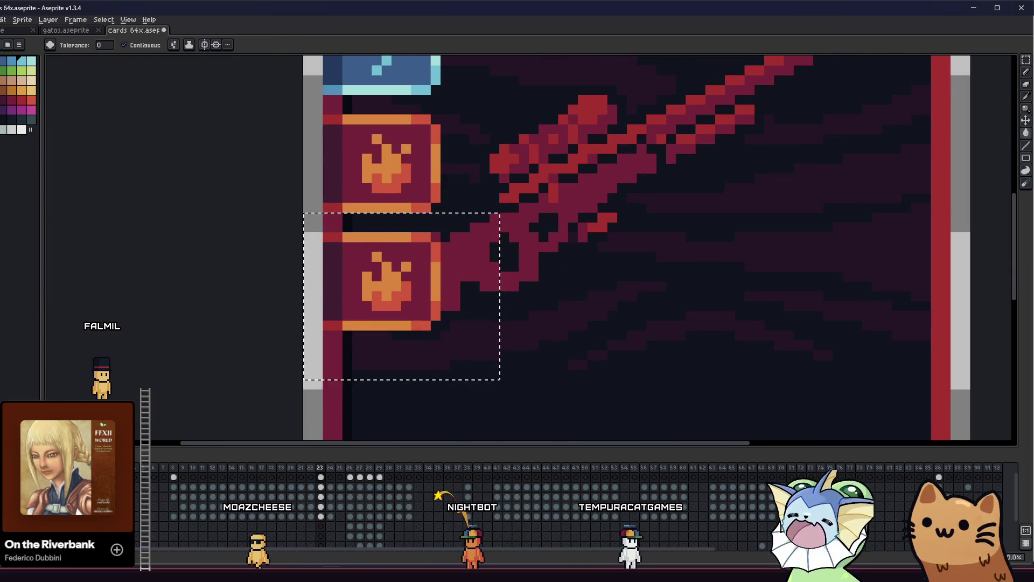
scroll(331, 262, "up", 2)
key("v")
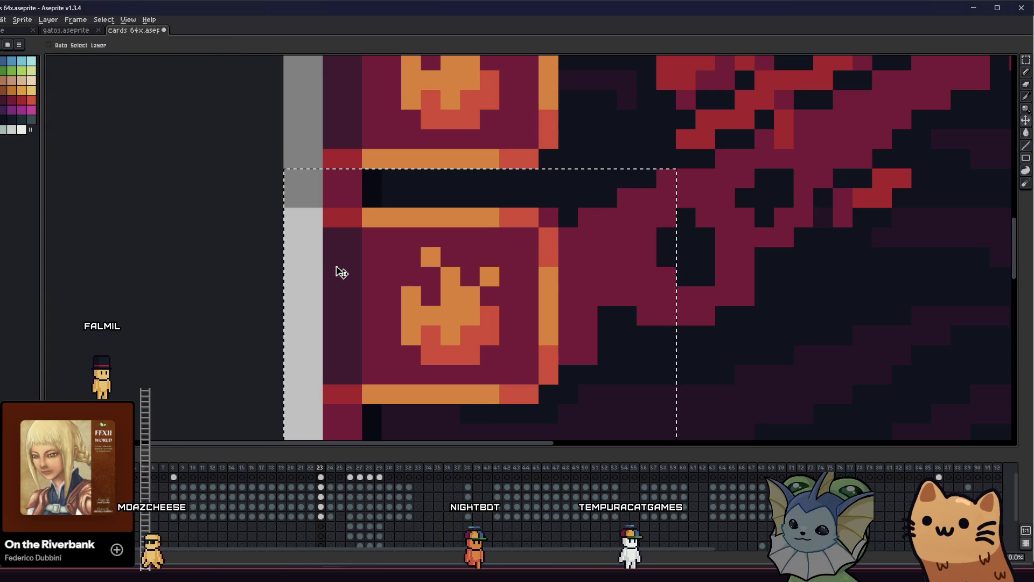
key("g")
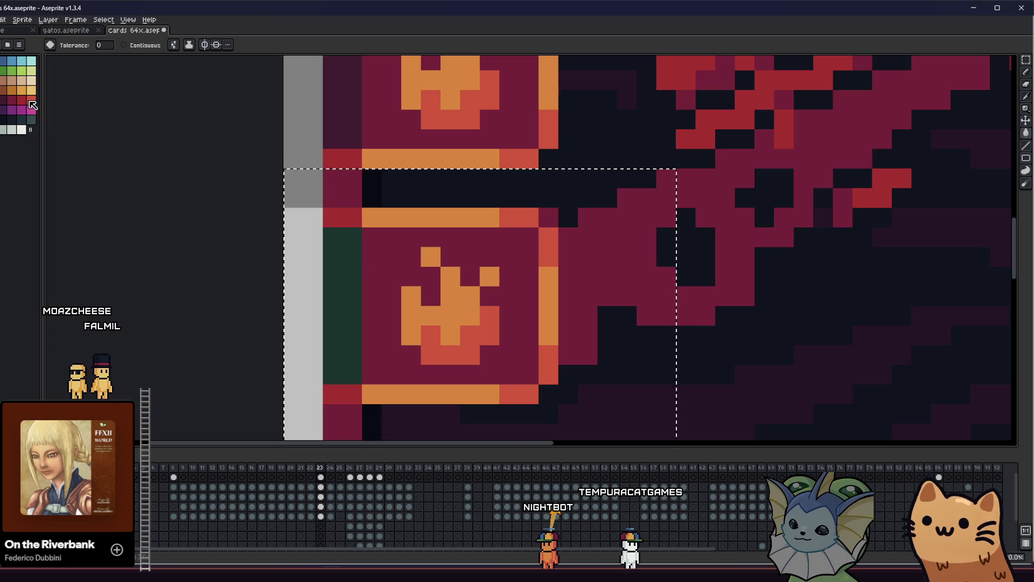
left_click(367, 261)
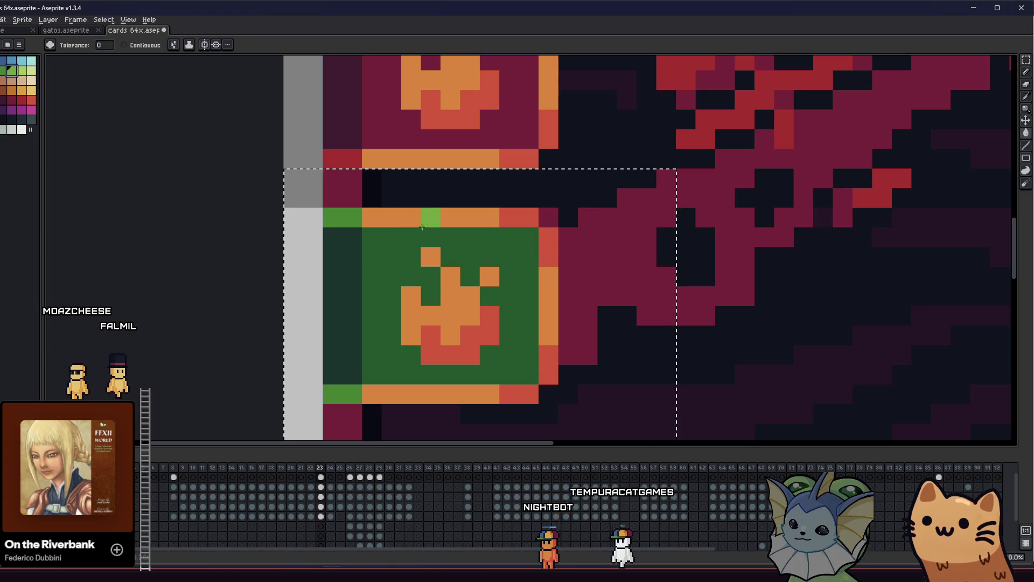
left_click(470, 237)
scroll(485, 232, "down", 3)
mouse_move(316, 246)
left_mouse_down()
mouse_move(335, 272)
mouse_move(399, 296)
mouse_move(505, 300)
mouse_move(600, 272)
mouse_move(362, 224)
left_mouse_up()
key("m")
scroll(418, 243, "up", 3)
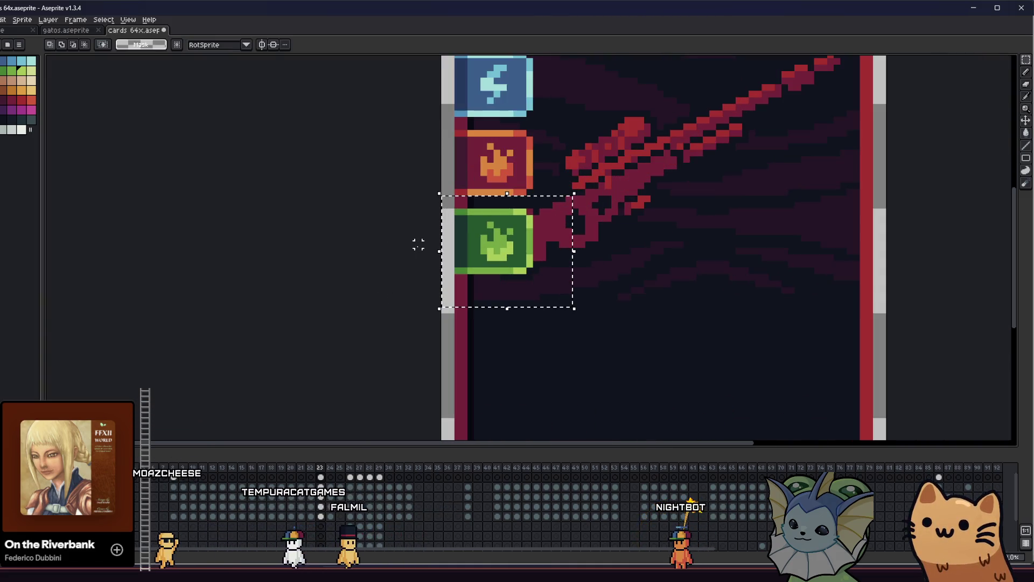
Reshape the inner flame into a round medium-green head and try dark eye pixels
key("b")
scroll(501, 239, "up", 1)
scroll(496, 268, "up", 1)
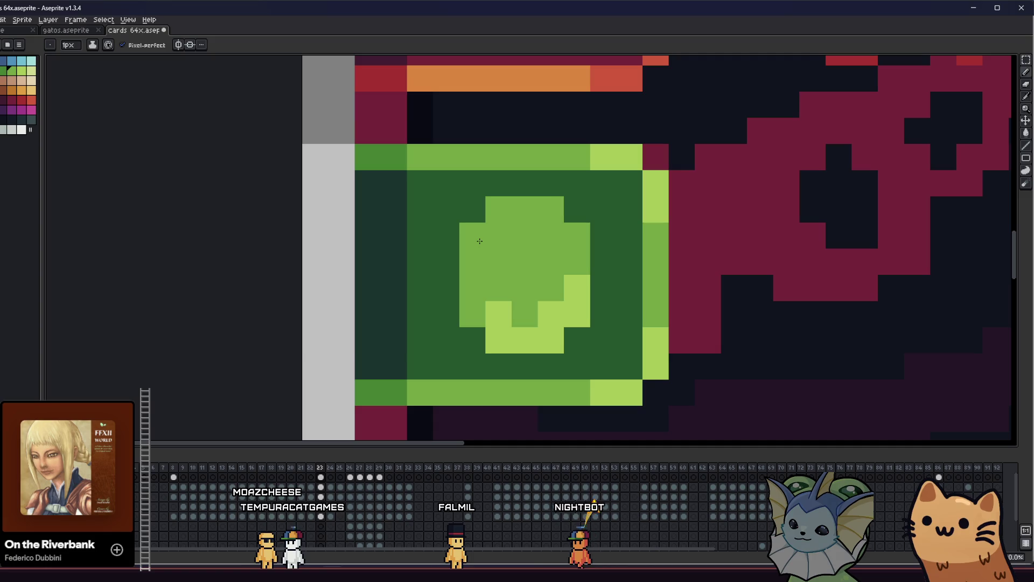
left_click_drag(387, 303, 337, 300)
mouse_move(449, 313)
left_mouse_down()
mouse_move(504, 333)
mouse_move(527, 296)
left_mouse_up()
left_click(406, 270, "alt")
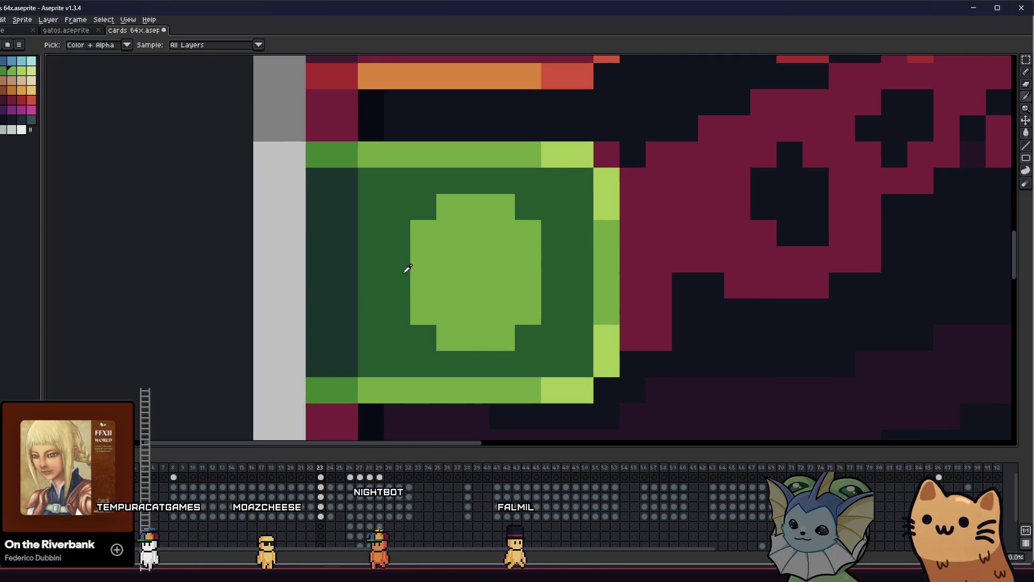
left_click(445, 263)
left_click(499, 275)
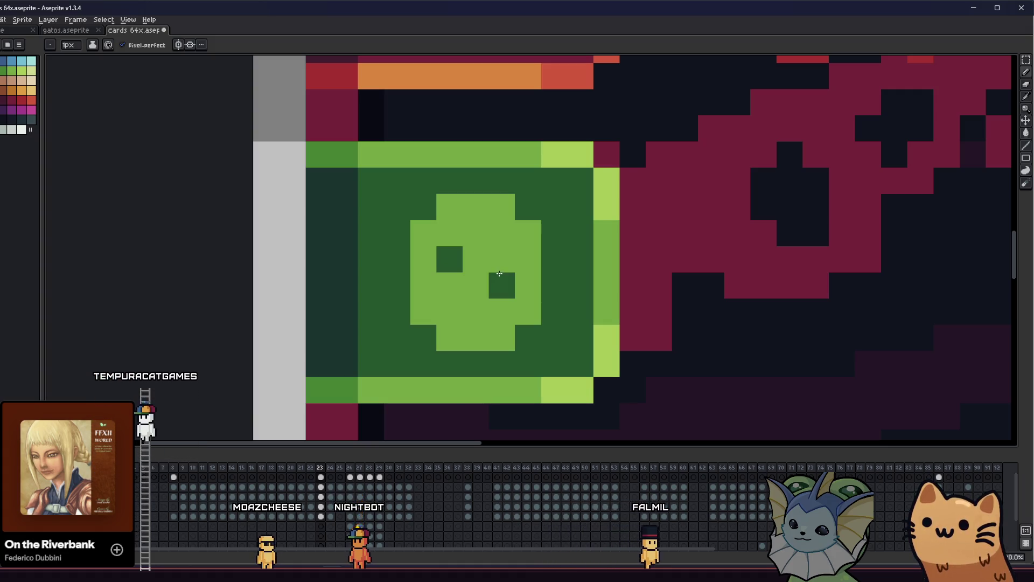
key("ctrl+z")
key("ctrl+z")
left_click(457, 278)
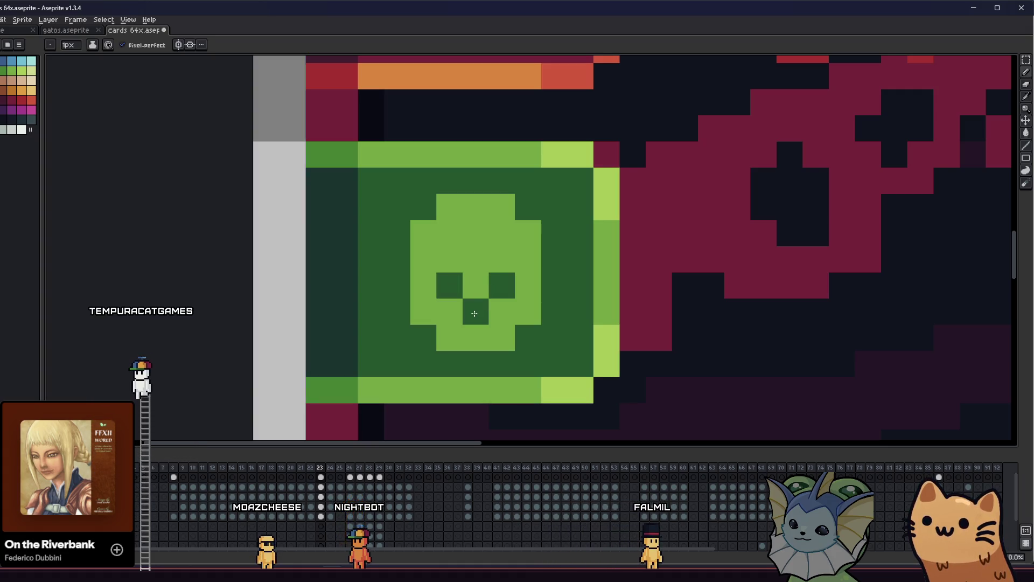
key("ctrl+z")
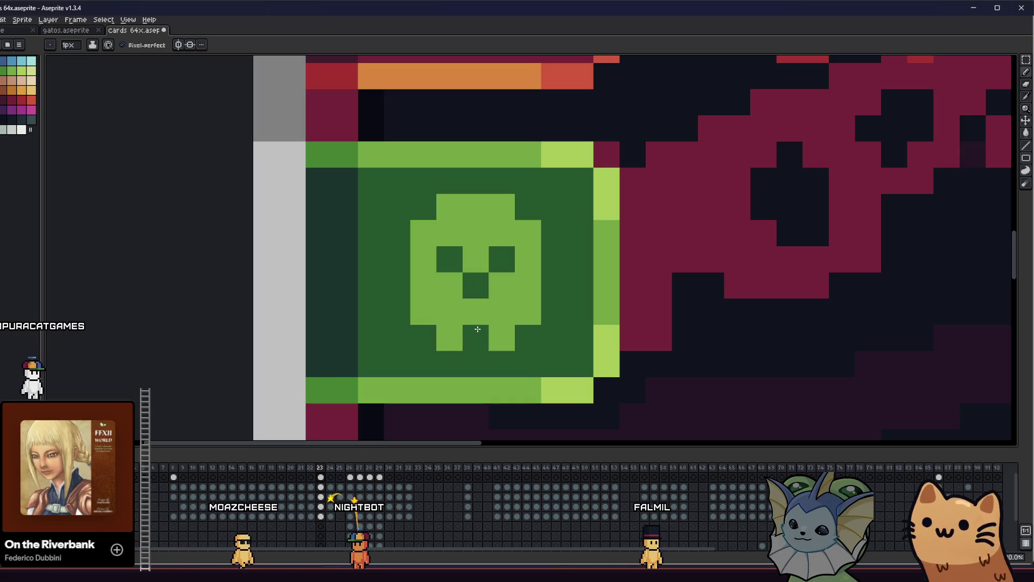
Darken the row beneath the skull's face and add light green teeth
key("b")
left_click(461, 323, "alt")
left_click(422, 340, "alt")
mouse_move(445, 335)
left_mouse_down()
mouse_move(509, 335)
mouse_move(469, 337)
left_mouse_up()
left_click(461, 313, "alt")
left_click(470, 337)
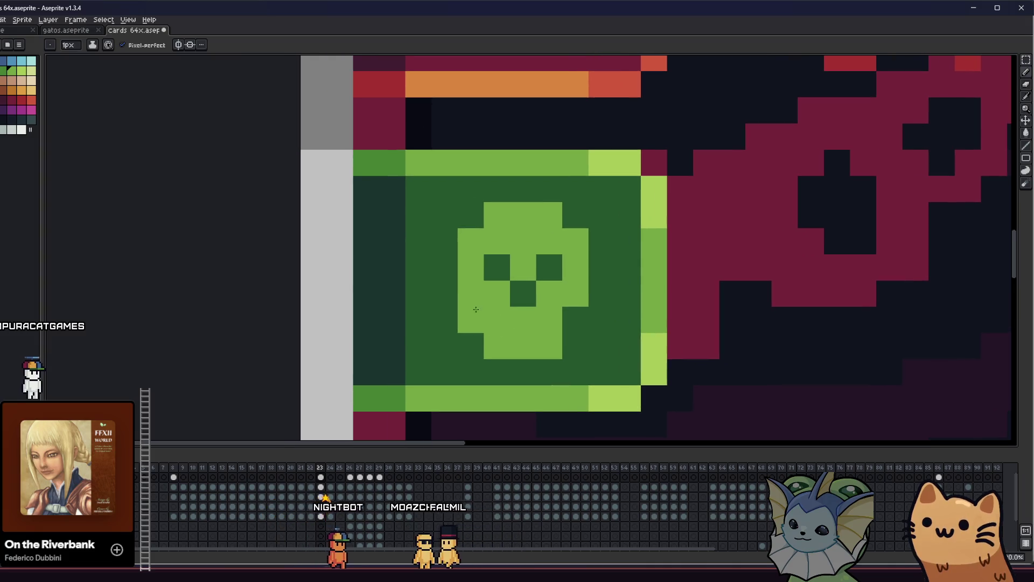
Move the skull's bottom teeth block up one pixel
left_click_drag(398, 339, 593, 360)
scroll(592, 360, "down", 9)
left_click_drag(418, 359, 339, 359)
scroll(397, 355, "up", 6)
key("m")
left_click_drag(400, 296, 613, 401)
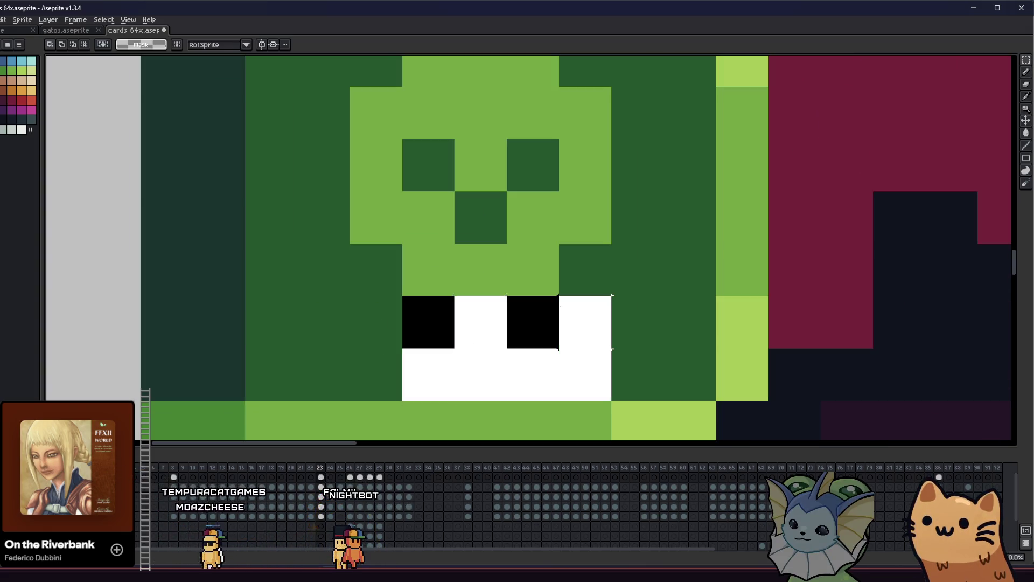
left_click_drag(531, 350, 530, 298)
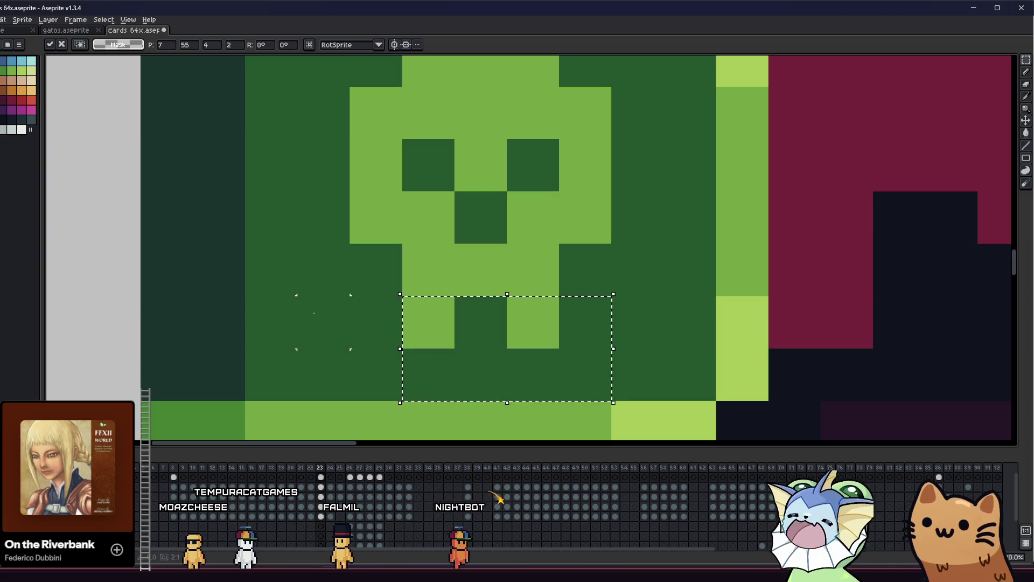
key("i")
Fill in the skull's nose pixel, removing a stray pixel beside it
scroll(323, 322, "down", 2)
left_click_drag(302, 313, 392, 308)
key("m")
left_click_drag(411, 270, 455, 294)
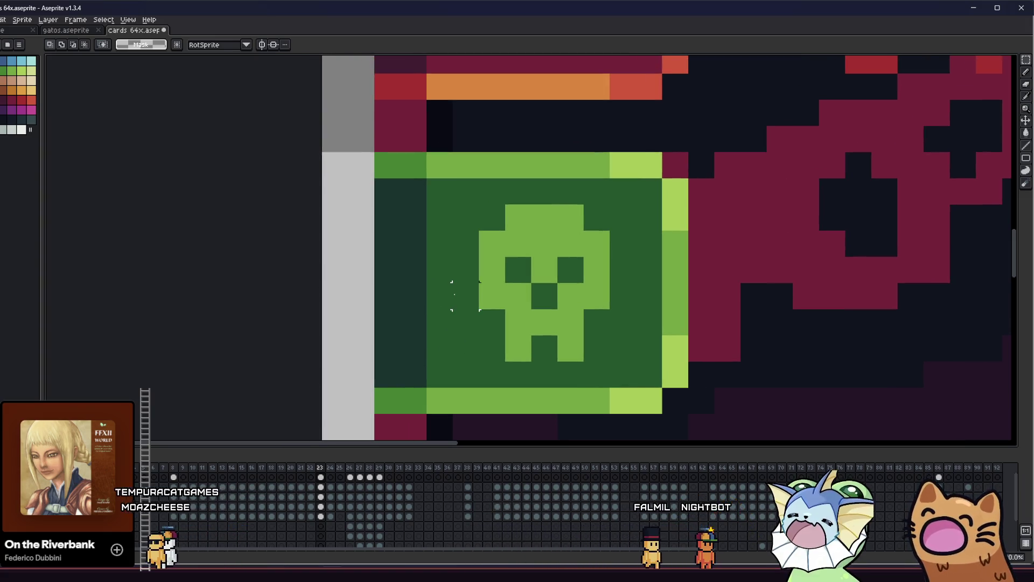
scroll(512, 297, "up", 2)
key("b")
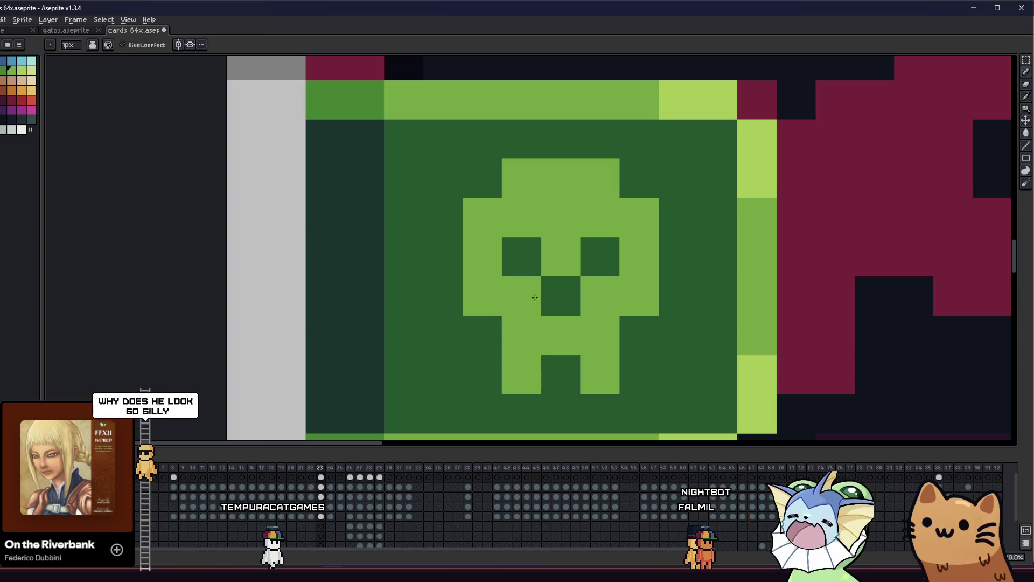
left_click(560, 296)
left_click(454, 277)
key("ctrl+z")
Nudge the skull's top three rows down one pixel and save the card
key("m")
left_click_drag(466, 161, 642, 261)
key("Down")
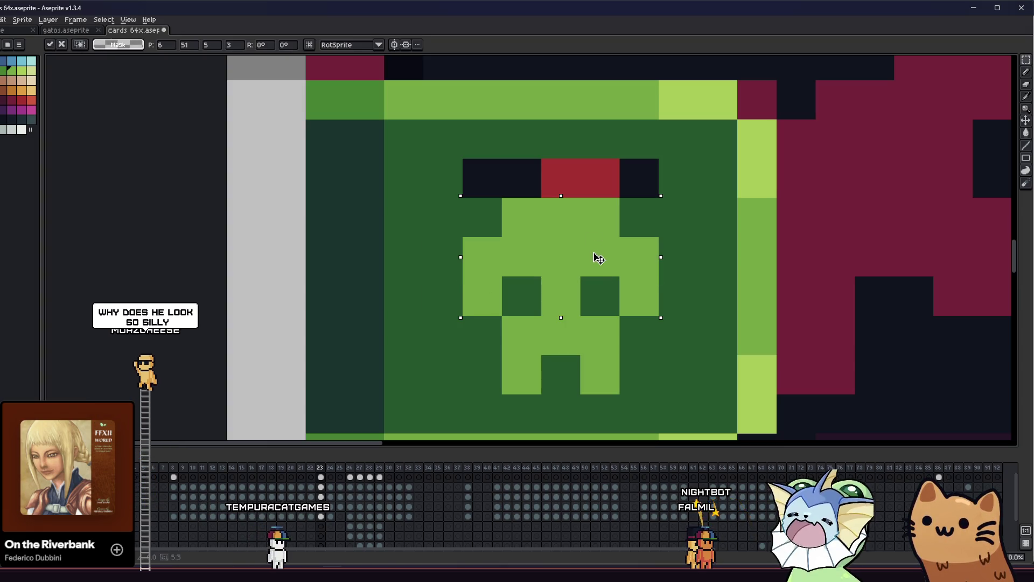
left_click(462, 354)
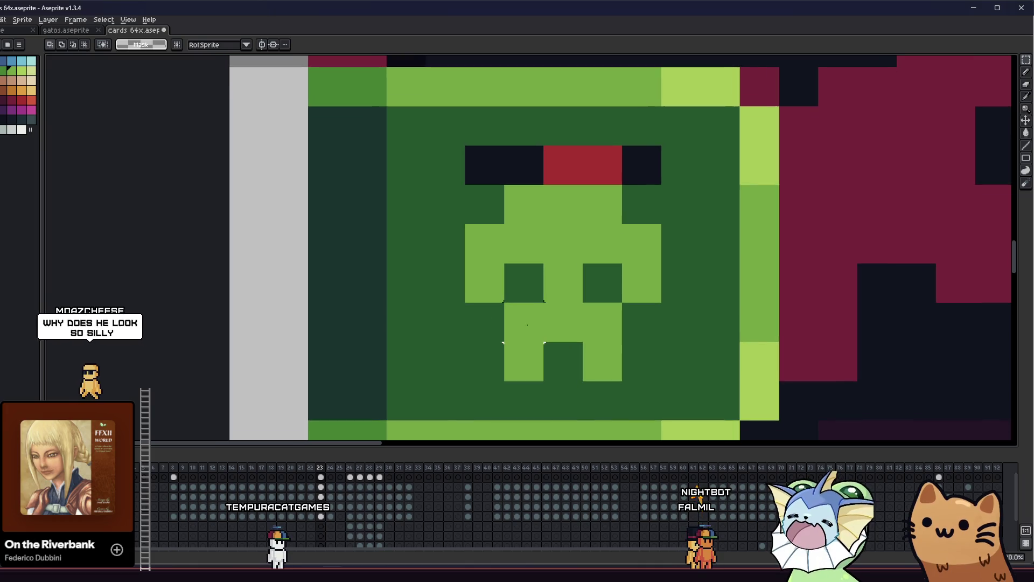
scroll(505, 339, "down", 3)
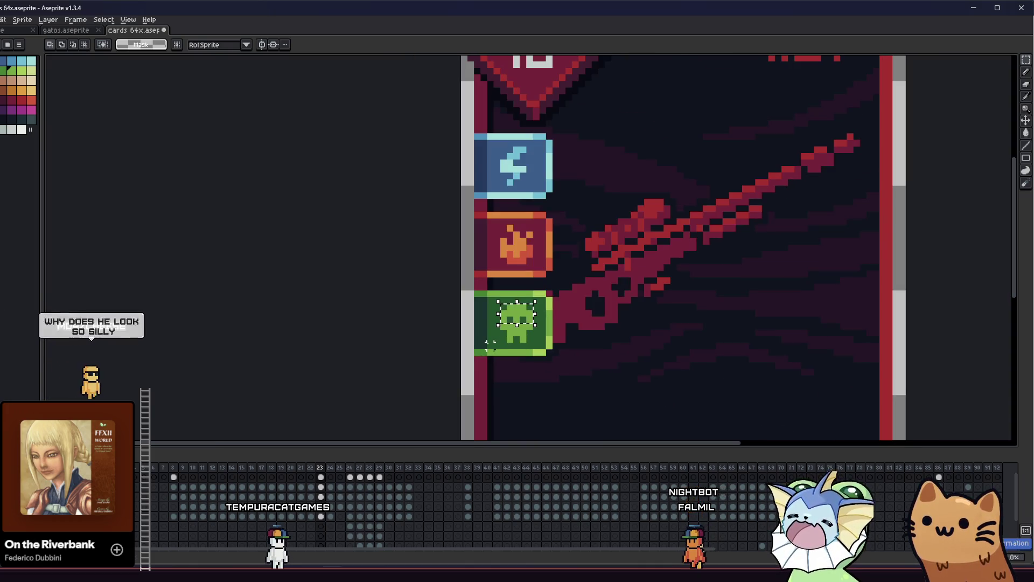
scroll(505, 338, "up", 4)
key("b")
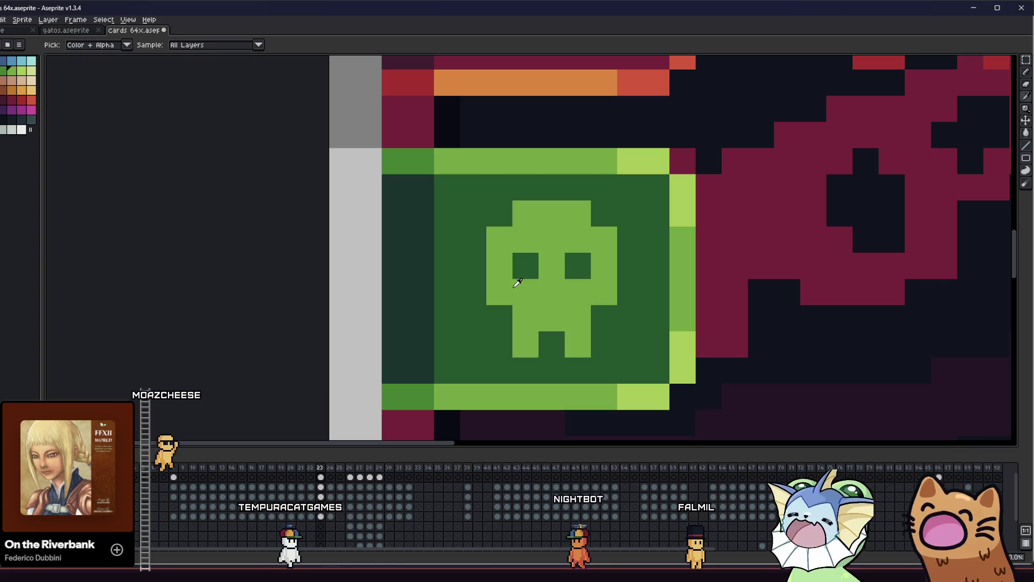
scroll(510, 339, "left", 4)
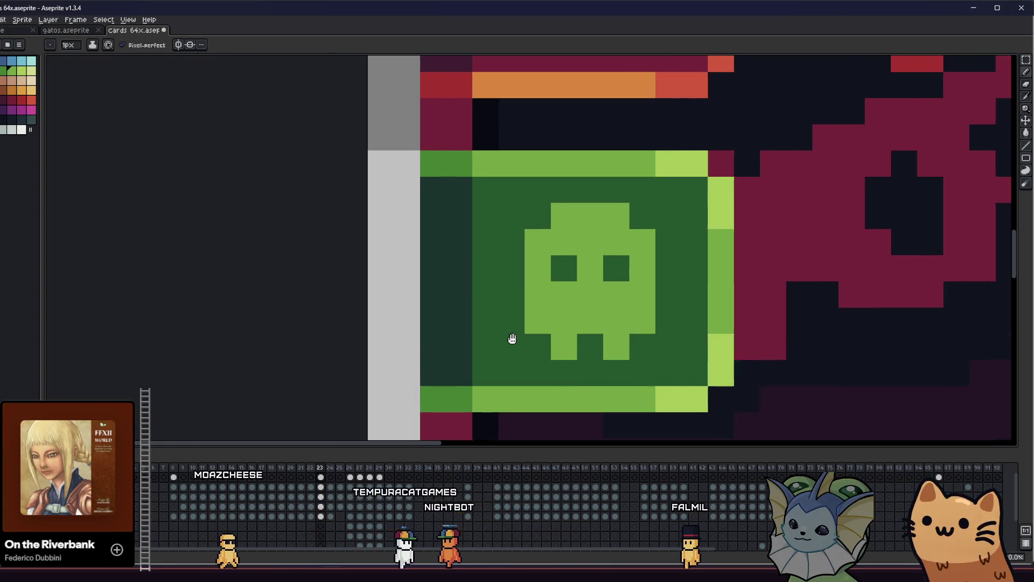
scroll(526, 333, "down", 4)
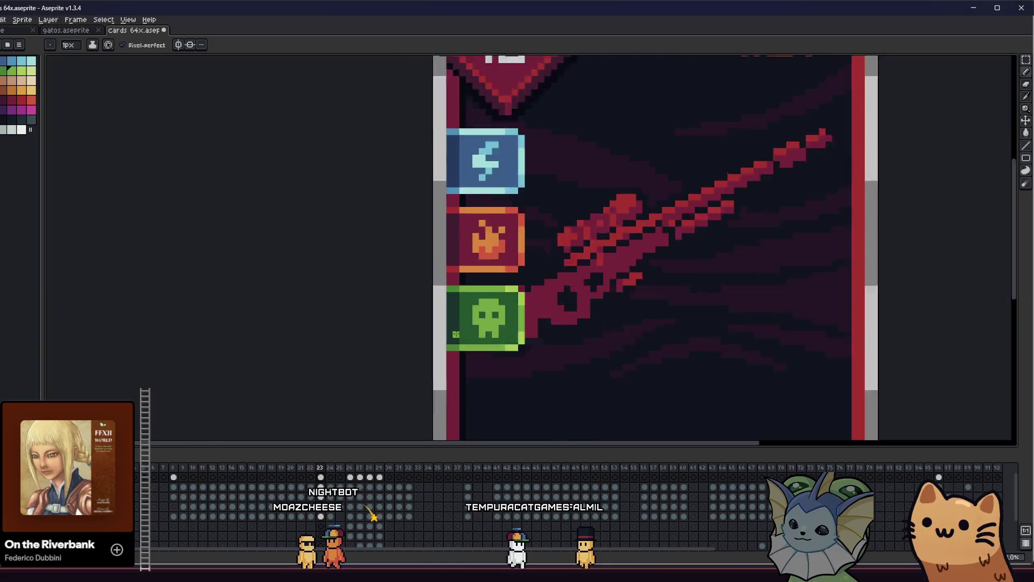
key("ctrl+s")
scroll(465, 314, "up", 3)
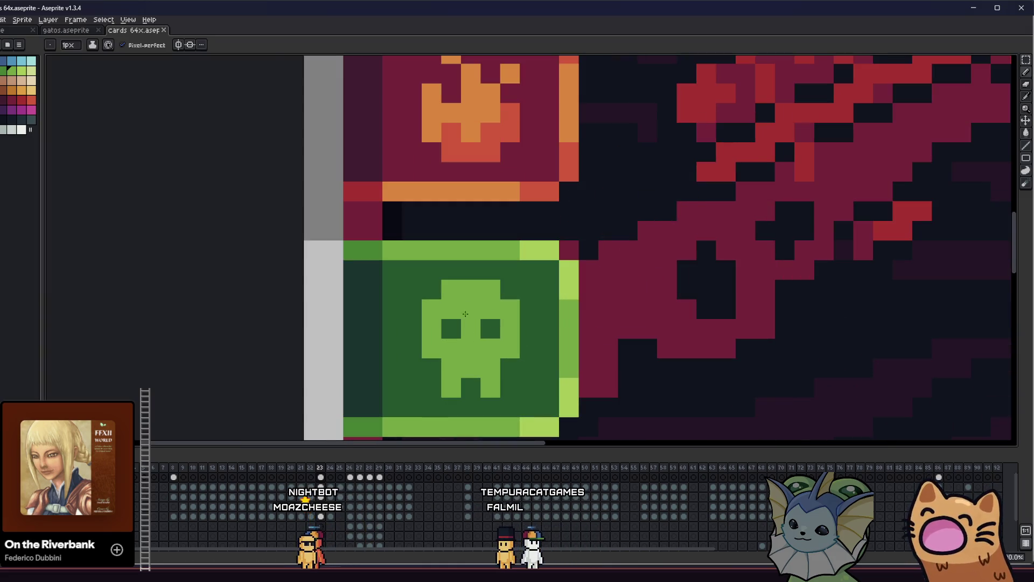
Shift the skull's top three rows down one pixel and paint the gap above green
left_click_drag(443, 299, 521, 338)
left_click_drag(494, 317, 495, 336)
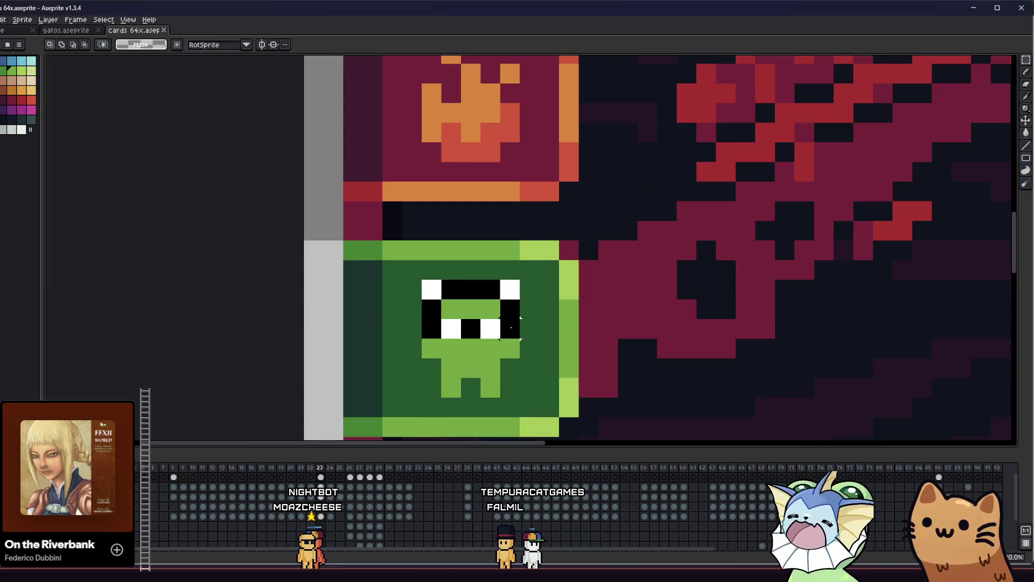
key("ctrl+d")
key("b")
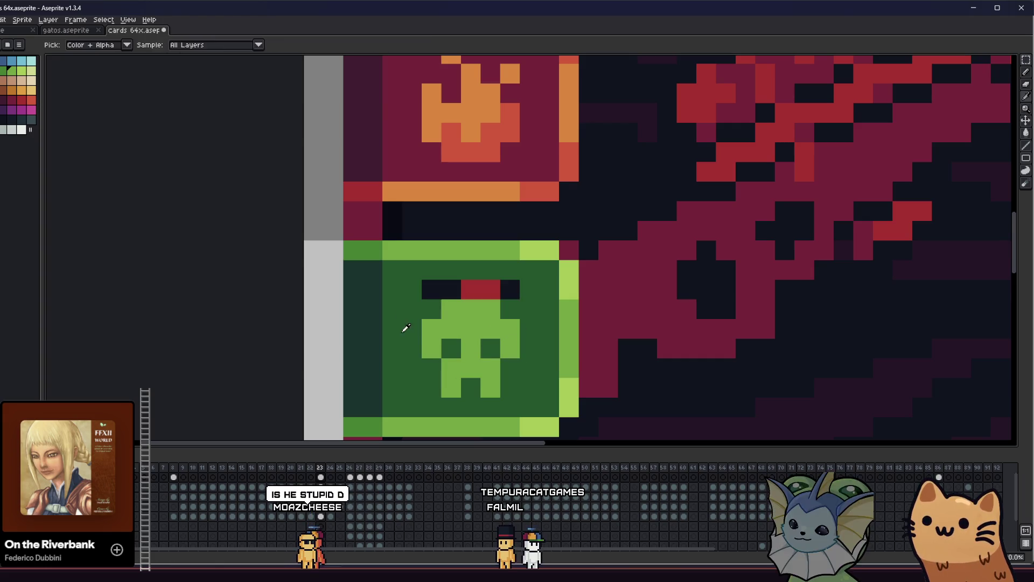
left_click_drag(423, 293, 508, 289)
left_click(434, 328, "alt")
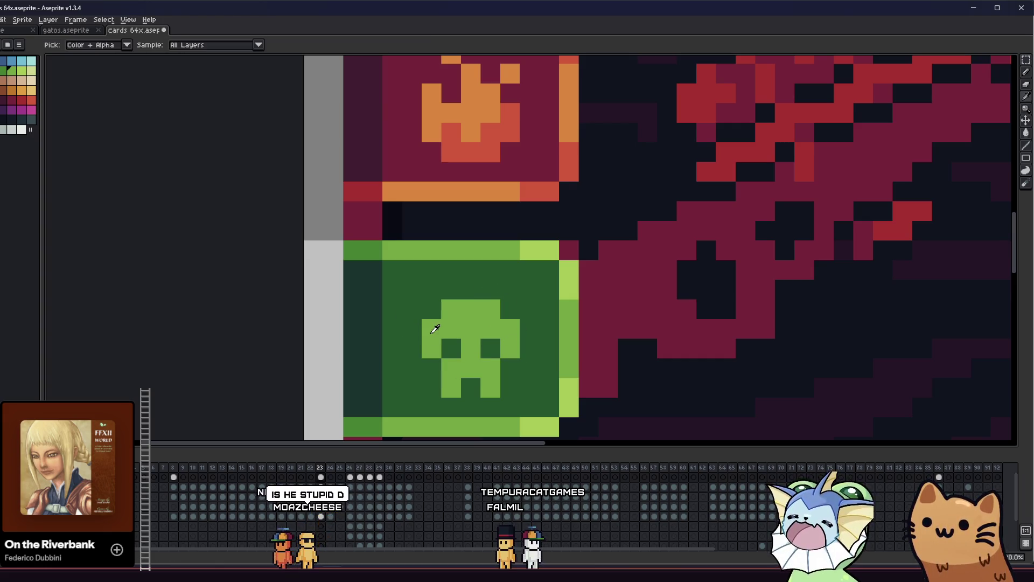
scroll(476, 361, "down", 5)
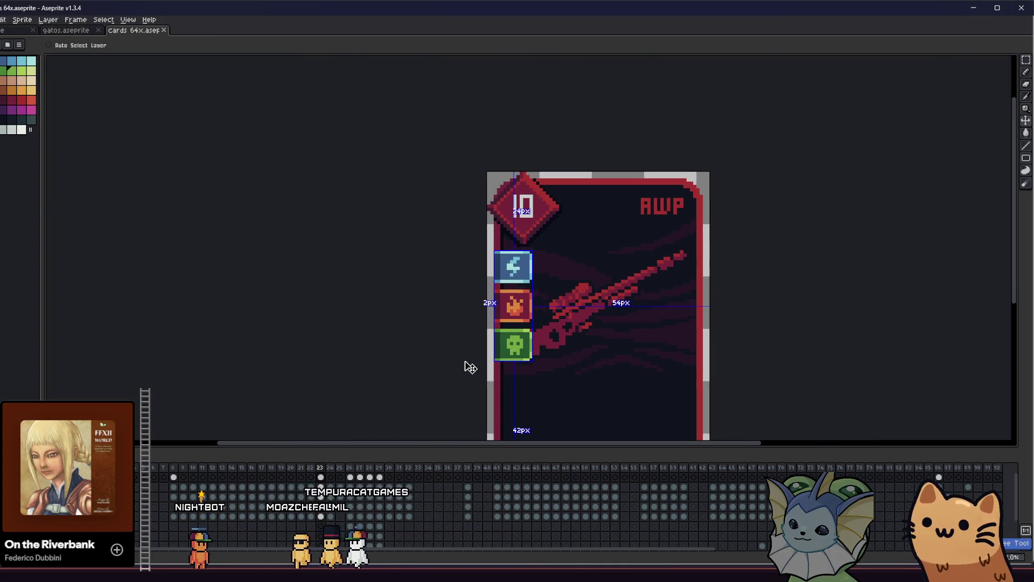
scroll(491, 356, "up", 6)
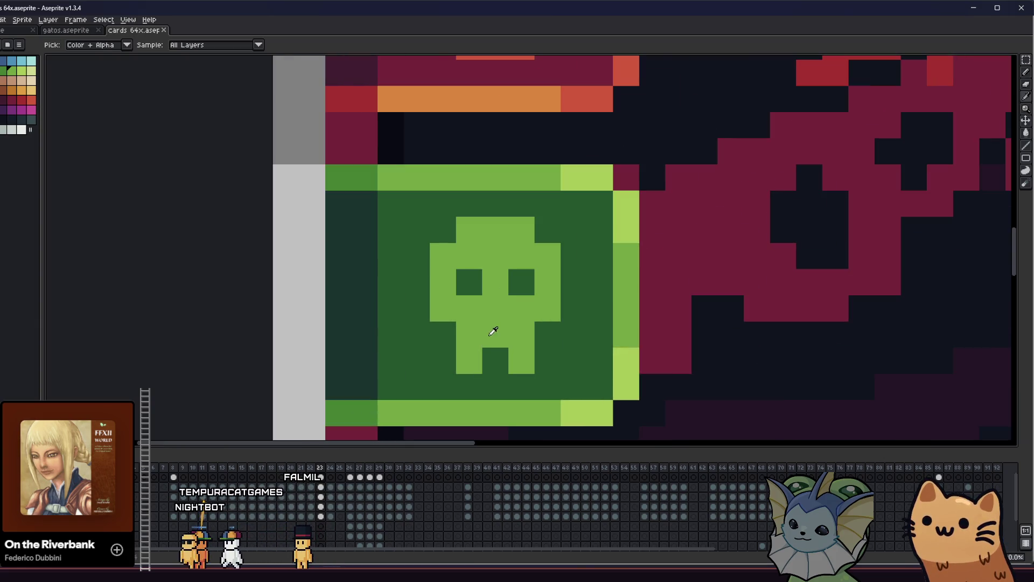
Sample the light green and paint a first skull highlight, undoing the left-side stroke
scroll(323, 337, "up", 1)
scroll(446, 339, "down", 1)
left_click(326, 337)
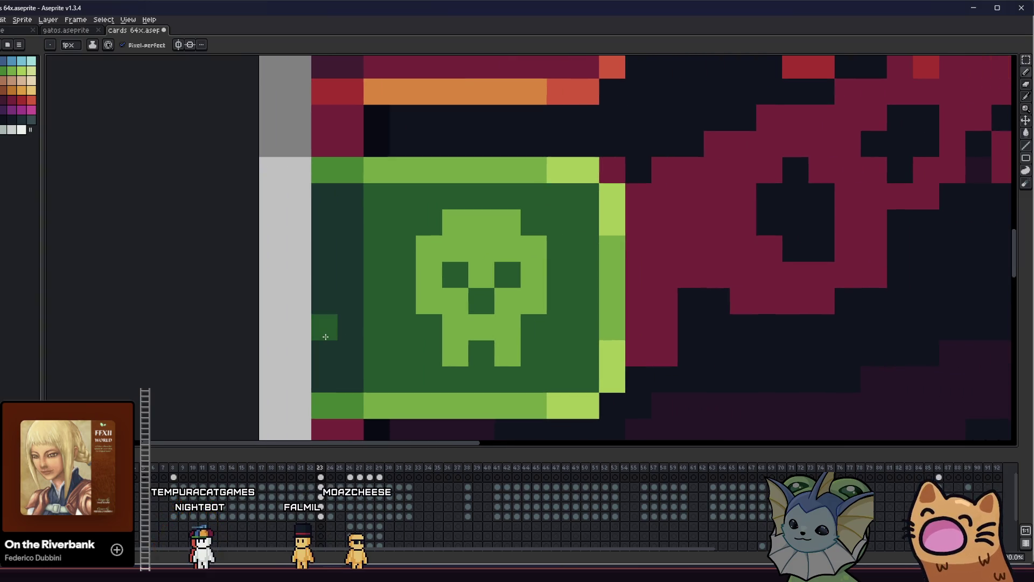
scroll(325, 336, "down", 3)
scroll(334, 336, "up", 4)
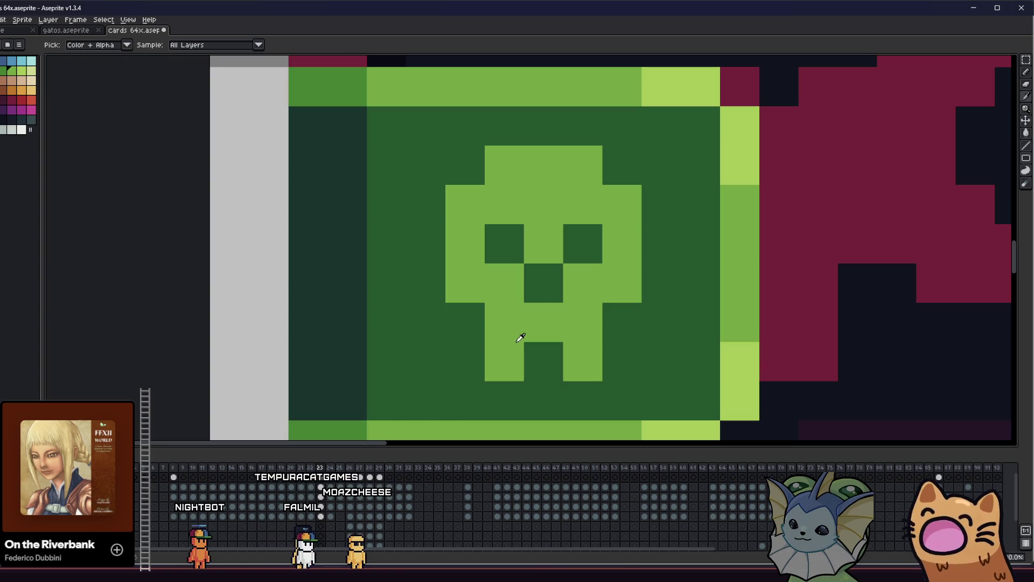
left_click(756, 195, "alt")
left_click(543, 346)
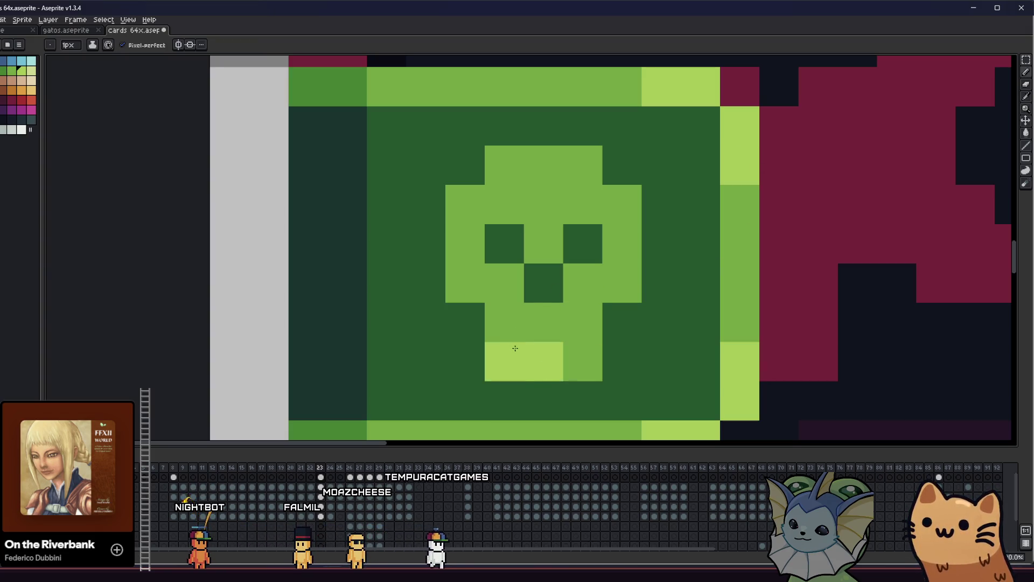
mouse_move(504, 283)
left_mouse_down()
mouse_move(485, 277)
mouse_move(462, 215)
mouse_move(501, 187)
mouse_move(591, 203)
mouse_move(620, 245)
mouse_move(589, 283)
mouse_move(585, 322)
left_mouse_up()
key("ctrl+z")
key("ctrl+z")
key("ctrl+z")
Paint light green highlights on the skull's lower jaw, balancing with mid-green pixels
left_click(536, 317)
key("ctrl+z")
left_click(529, 312, "alt")
left_click(545, 348)
left_click(582, 319)
key("ctrl+z")
left_click(581, 318, "alt")
left_click(544, 362)
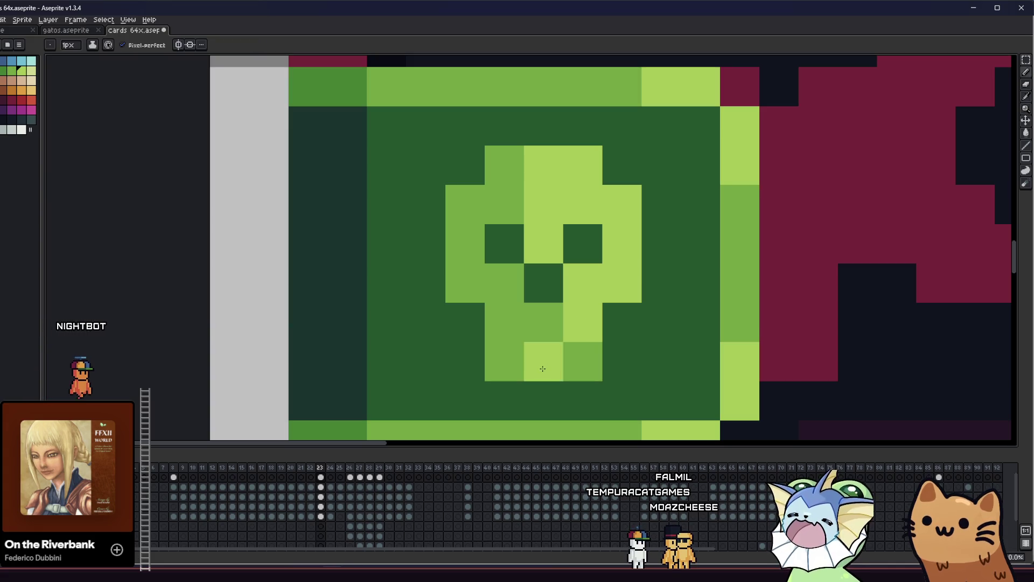
left_click(570, 363)
left_click(539, 325, "alt")
left_click(557, 349)
key("ctrl+z")
left_click(577, 326)
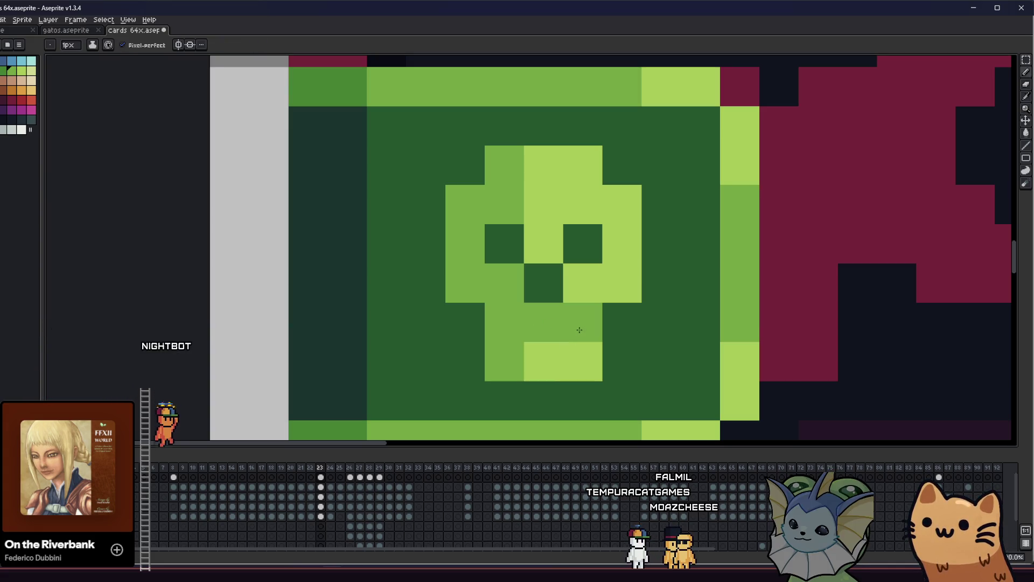
scroll(539, 334, "down", 2)
mouse_move(444, 346)
left_mouse_down()
mouse_move(572, 339)
mouse_move(339, 340)
mouse_move(208, 355)
mouse_move(297, 337)
left_mouse_up()
scroll(572, 340, "down", 2)
scroll(297, 338, "down", 4)
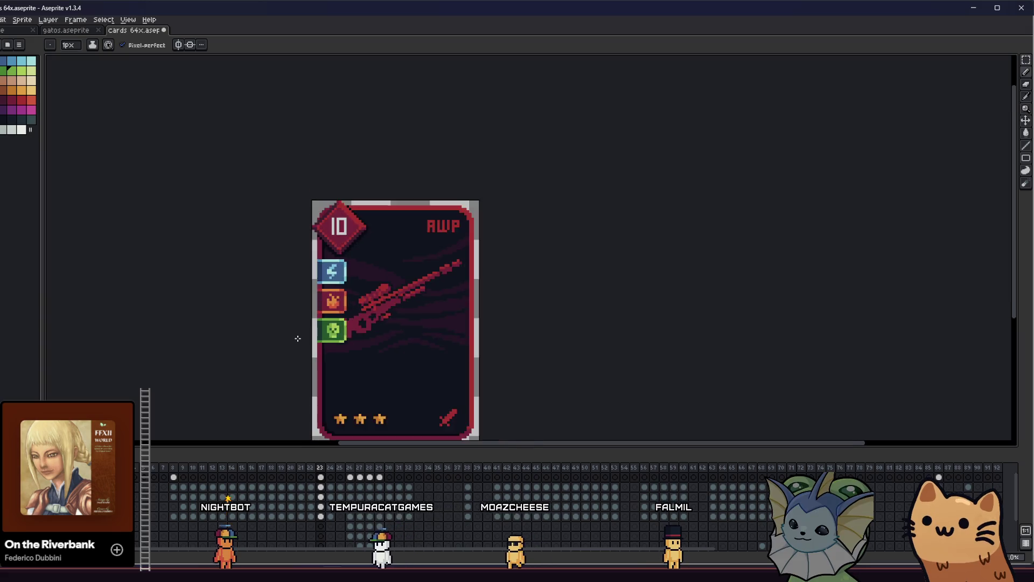
scroll(298, 339, "up", 2)
left_click_drag(298, 338, 311, 335)
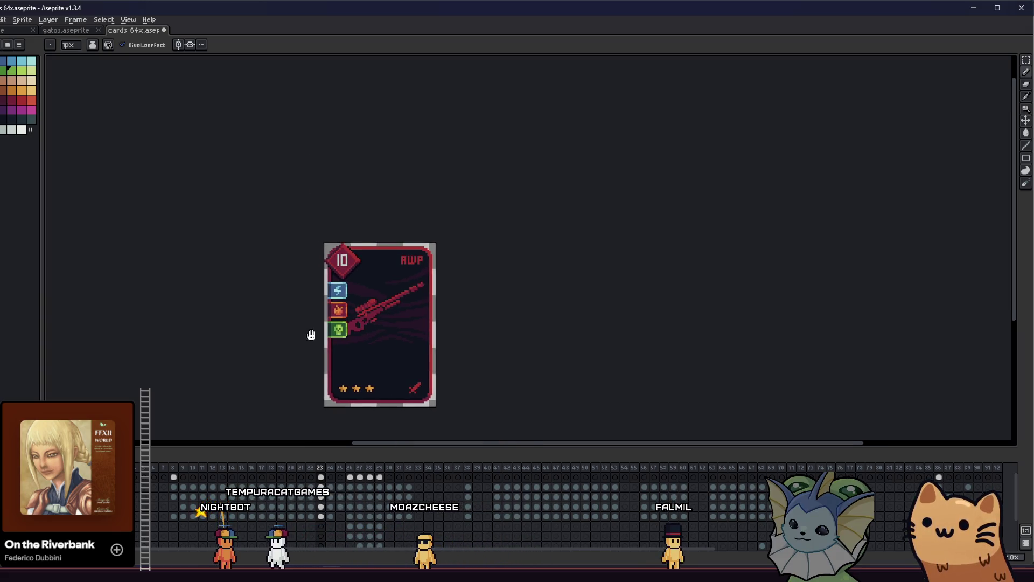
scroll(313, 334, "up", 5)
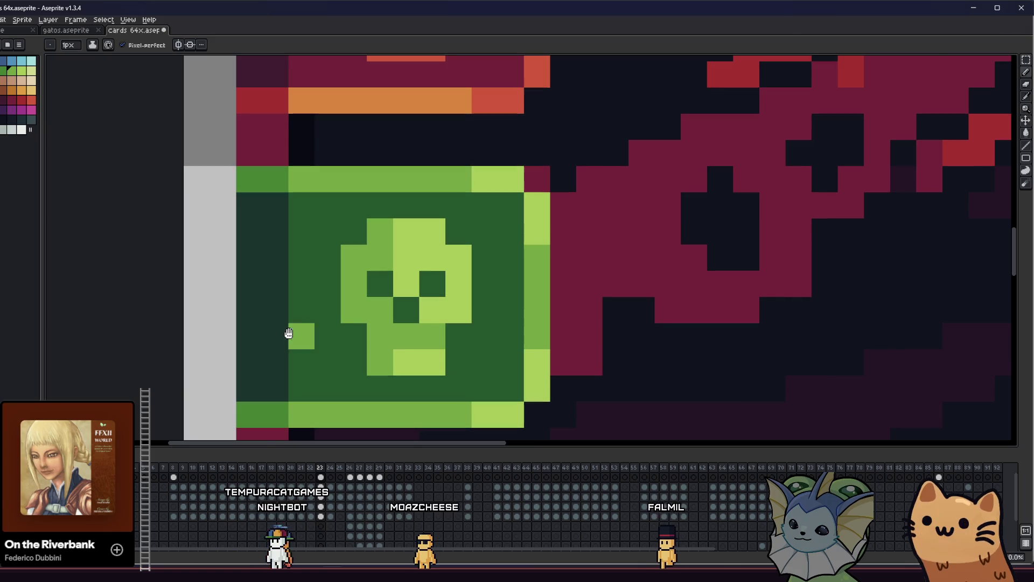
scroll(294, 335, "down", 1)
left_click_drag(262, 338, 337, 335)
scroll(321, 335, "up", 2)
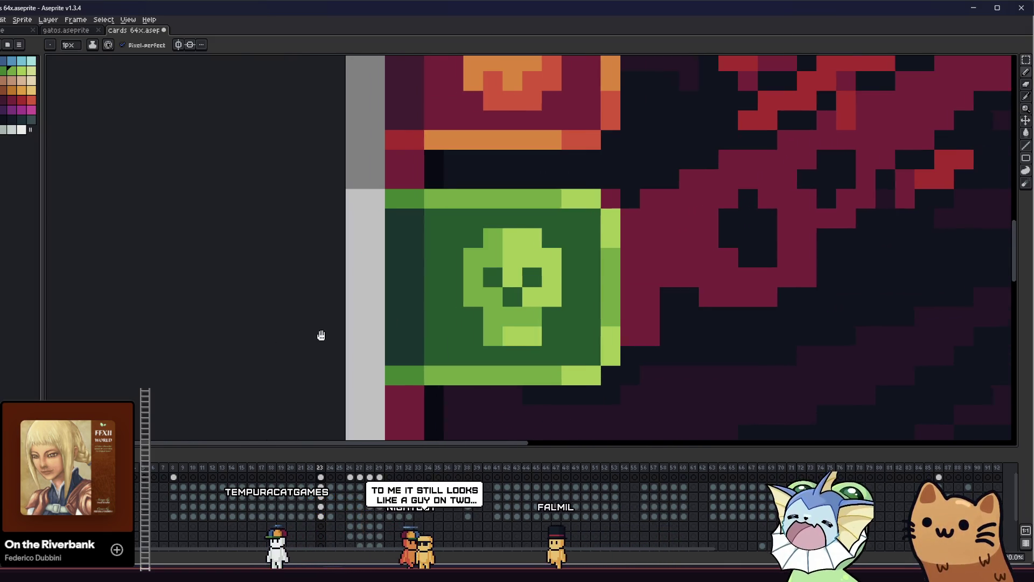
scroll(388, 345, "down", 3)
key("Right")
key("Left")
mouse_move(347, 339)
left_mouse_down()
mouse_move(335, 343)
mouse_move(358, 335)
mouse_move(302, 304)
mouse_move(265, 321)
mouse_move(277, 273)
mouse_move(266, 257)
left_mouse_up()
scroll(397, 300, "up", 1)
scroll(307, 293, "down", 2)
key("v")
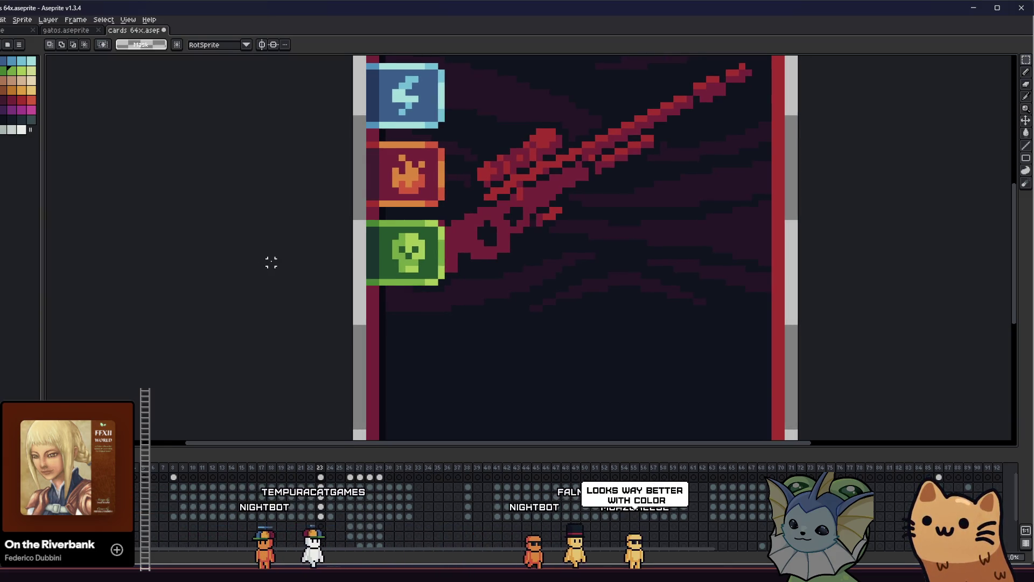
left_click_drag(355, 218, 485, 318)
Drop a copy of the green skull tile directly below the original
left_click_drag(409, 248, 407, 325)
left_click(525, 302)
scroll(526, 301, "down", 3)
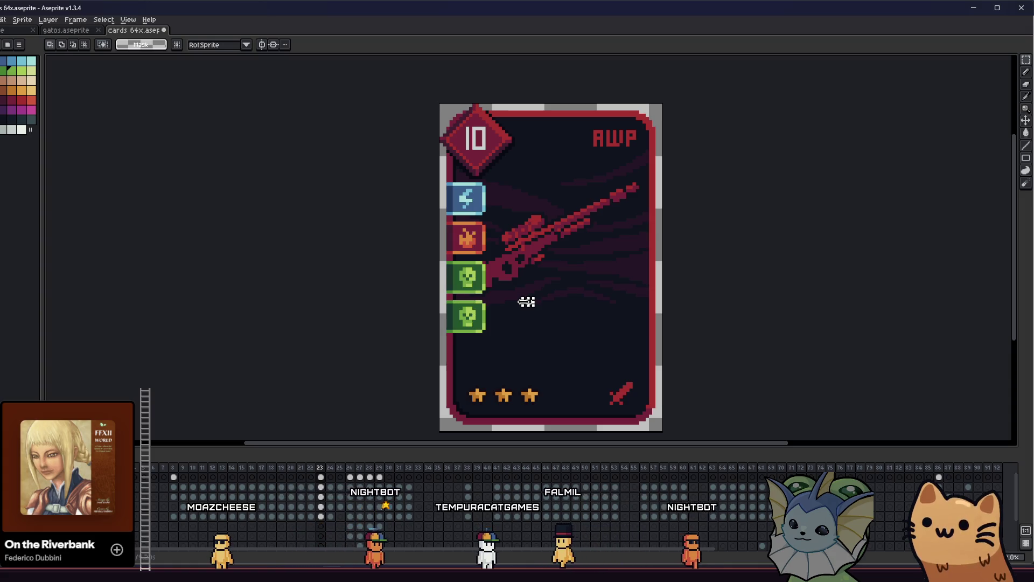
scroll(526, 302, "up", 2)
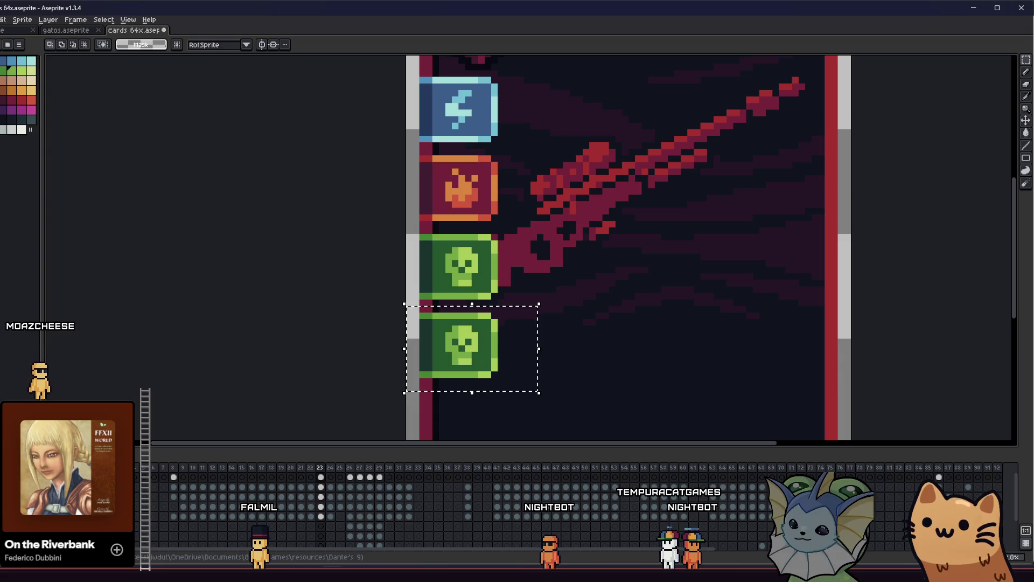
Fill the copied tile's background beside the skull with maroon using the Paint Bucket
left_click_drag(266, 287, 250, 262)
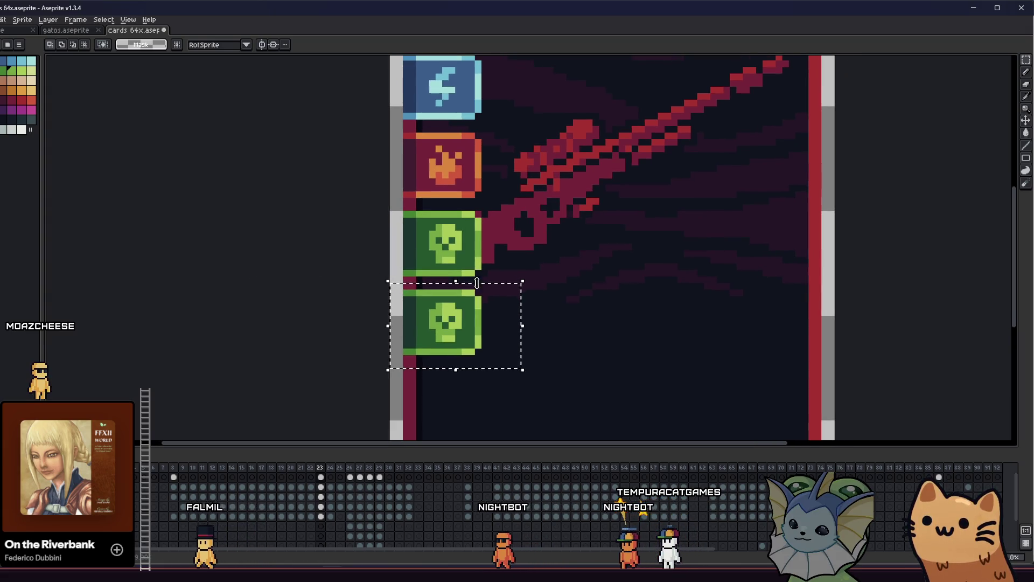
scroll(501, 307, "up", 2)
key("g")
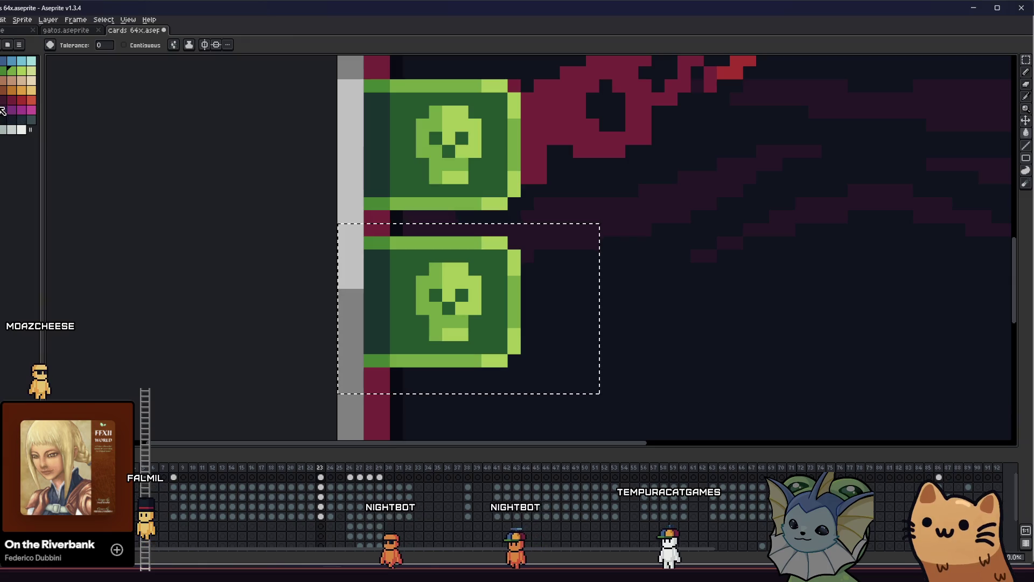
scroll(427, 221, "up", 1)
scroll(428, 221, "up", 2)
left_click(438, 274)
scroll(437, 274, "down", 3)
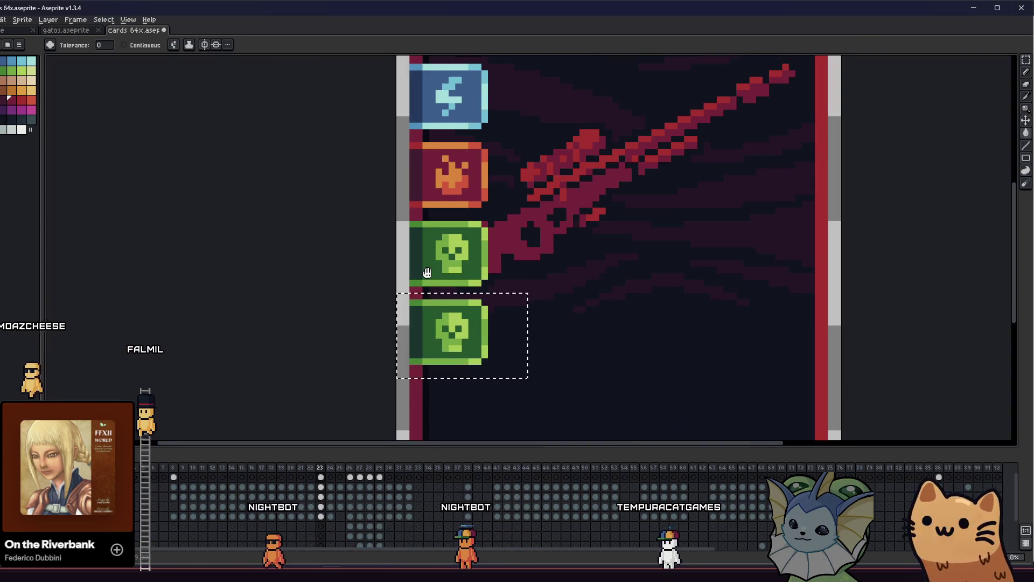
scroll(435, 309, "up", 1)
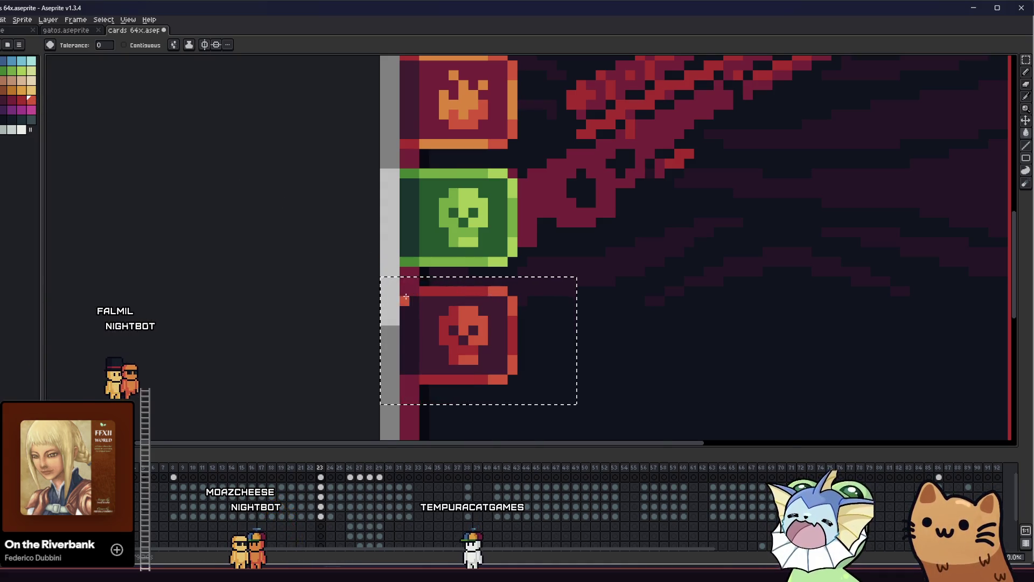
Zoom in on the card's icon column and switch to the Rectangular Marquee
scroll(377, 304, "down", 4)
key("m")
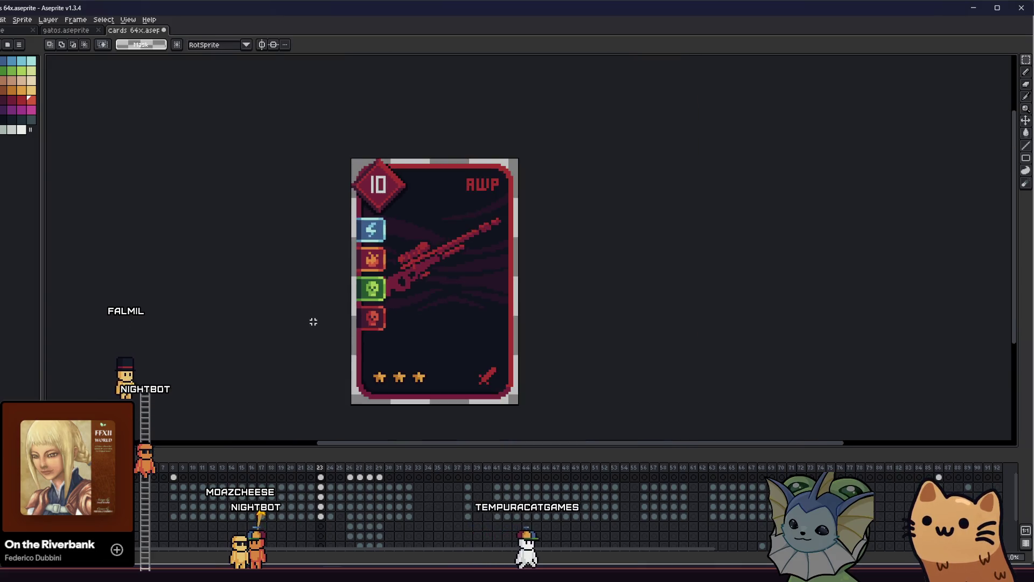
scroll(323, 323, "down", 2)
scroll(326, 326, "down", 2)
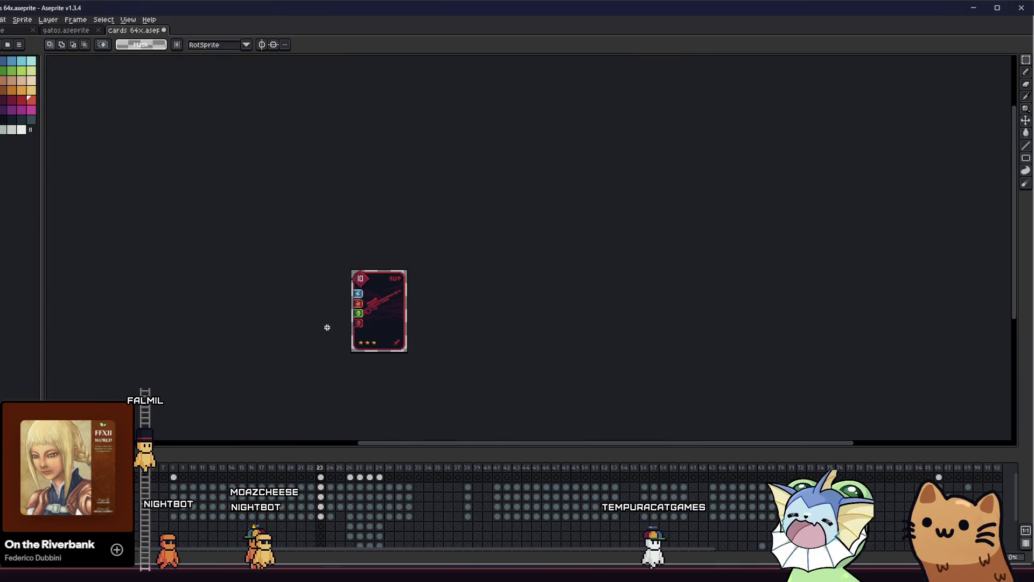
scroll(327, 328, "up", 6)
Paint over the red tile's skull pixels with the sampled dark background colour
key("i")
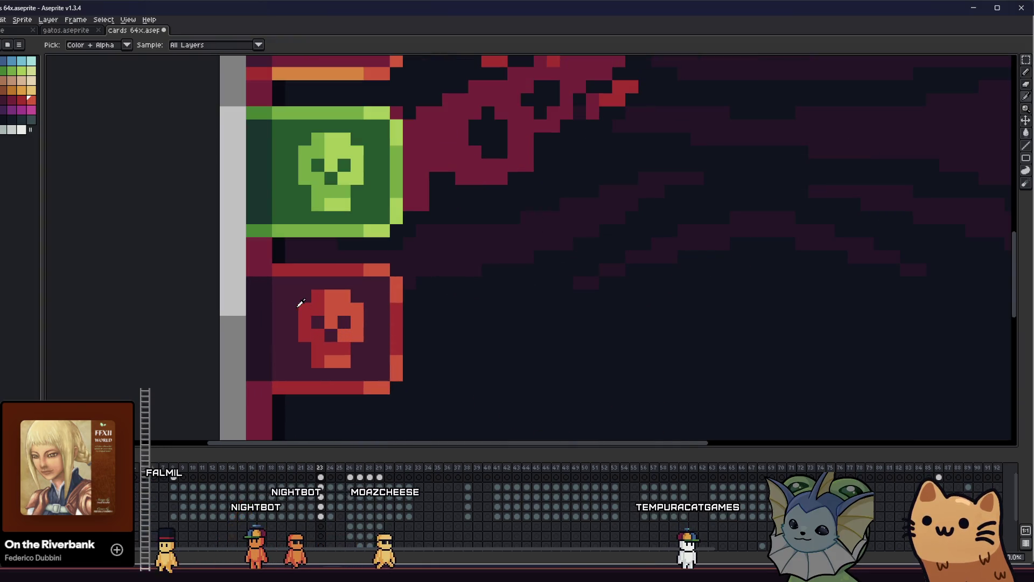
left_click_drag(290, 296, 309, 293)
key("b")
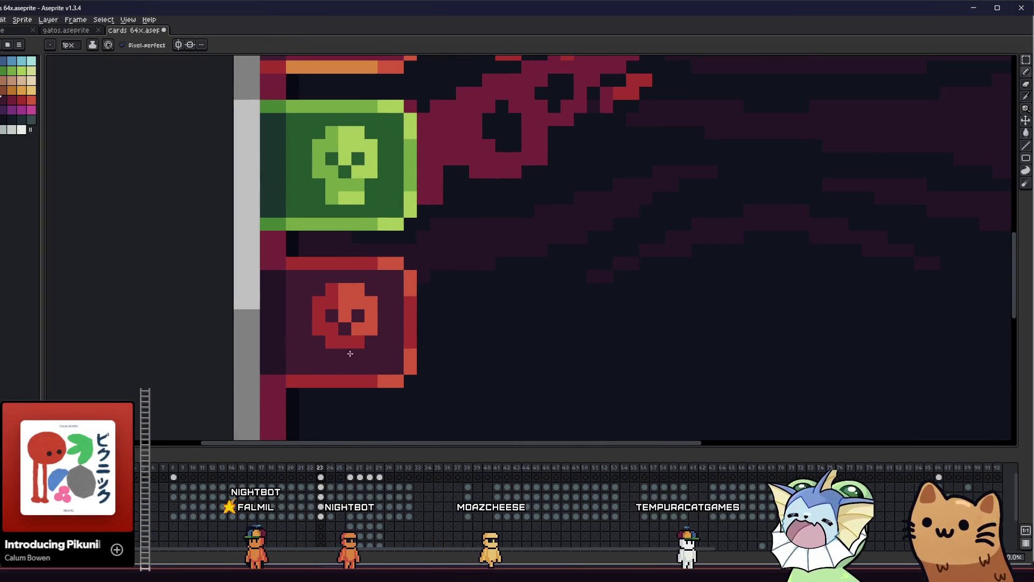
scroll(350, 353, "up", 2)
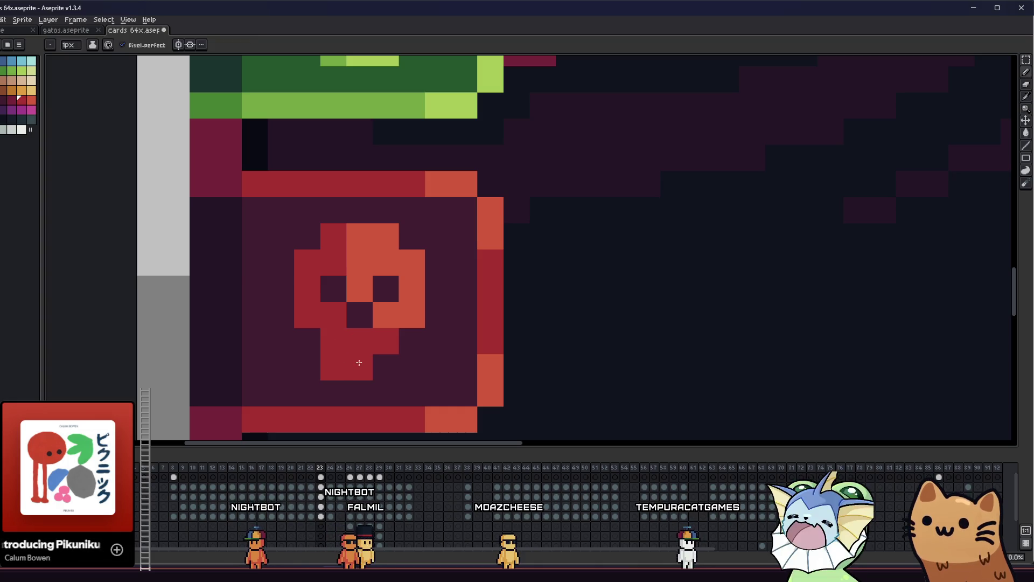
key("i")
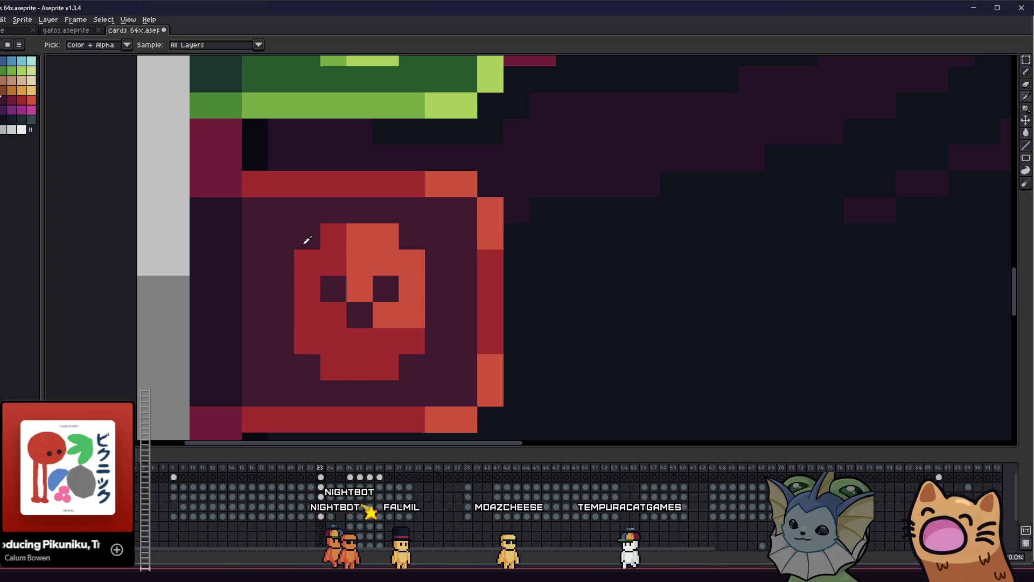
left_click(307, 240, "alt")
left_click(309, 254)
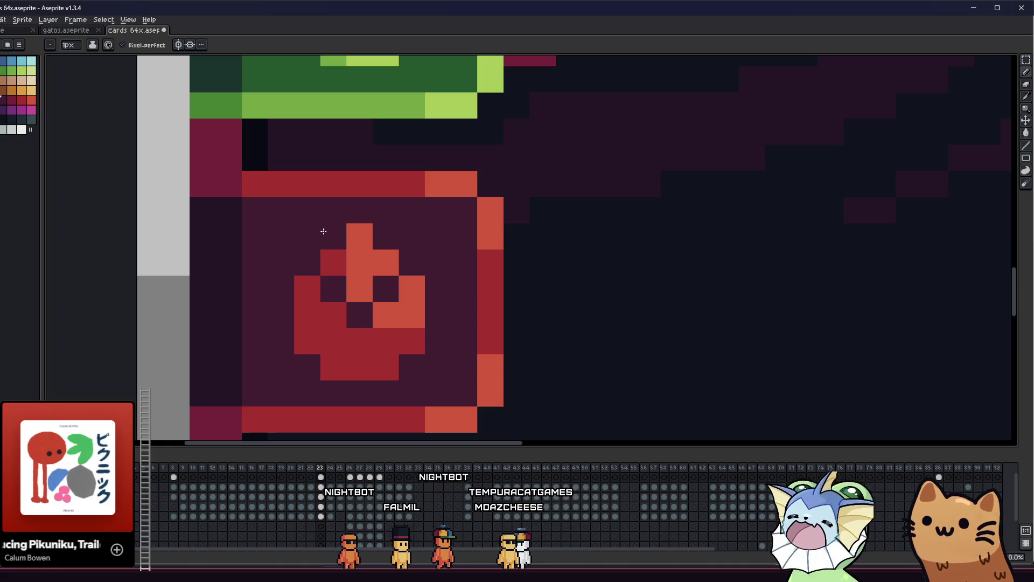
left_click(410, 287)
left_click(304, 289)
Shape the blood drop's body with the skull's dark red
key("i")
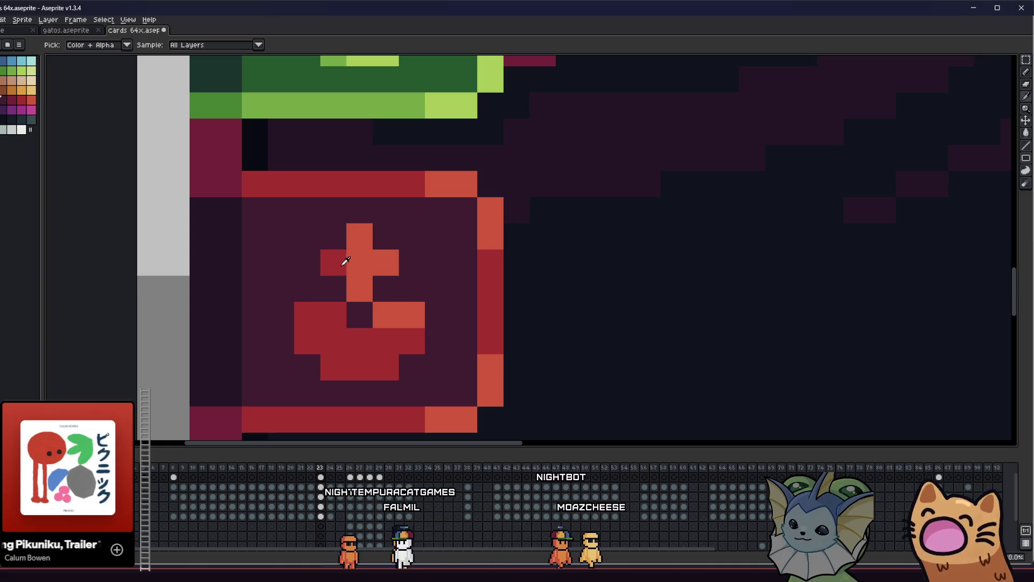
left_click(346, 262)
key("b")
left_click(359, 289)
left_click(386, 314)
left_click(357, 314)
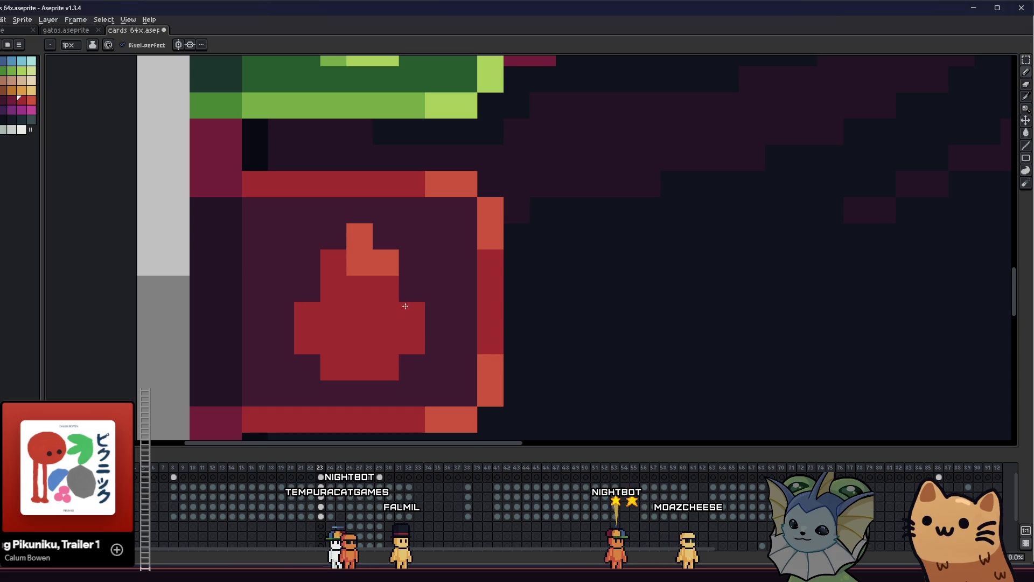
key("i")
scroll(405, 306, "down", 5)
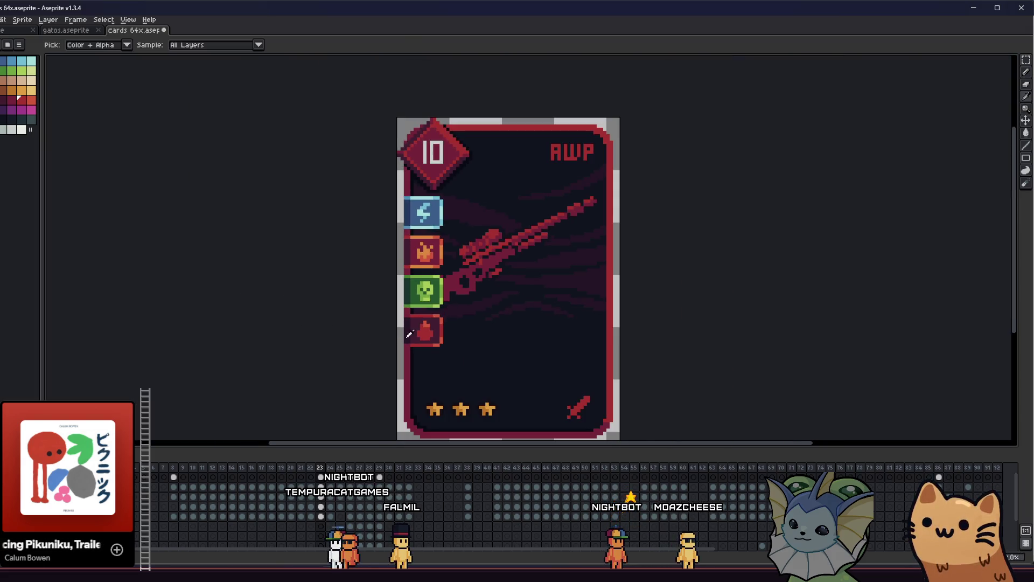
scroll(412, 328, "up", 4)
key("b")
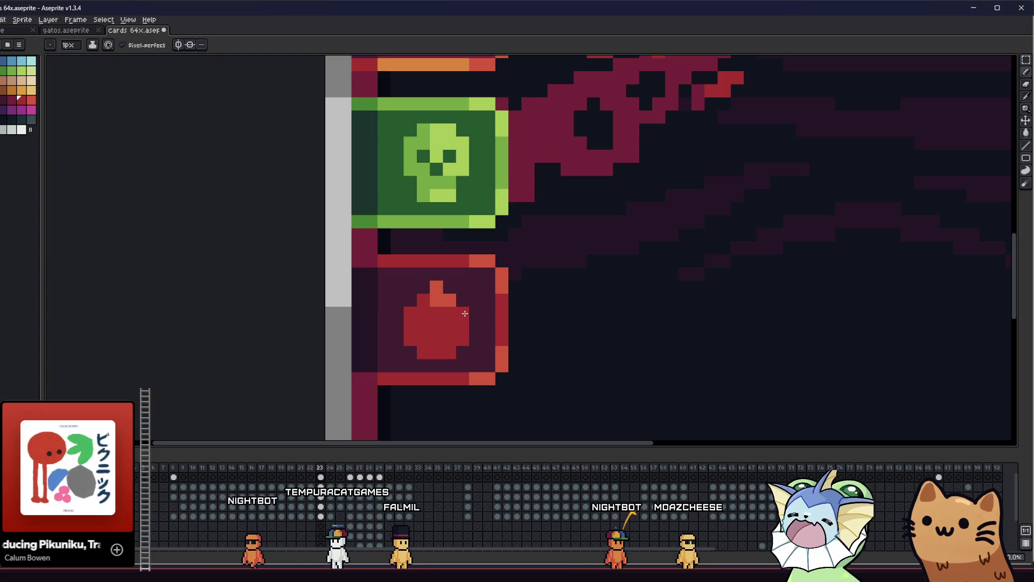
scroll(465, 313, "down", 4)
mouse_move(381, 330)
left_mouse_down()
mouse_move(420, 330)
mouse_move(398, 312)
left_mouse_up()
scroll(408, 302, "up", 4)
Add lighter red highlight pixels to the drop
left_click(492, 300, "alt")
scroll(493, 299, "up", 2)
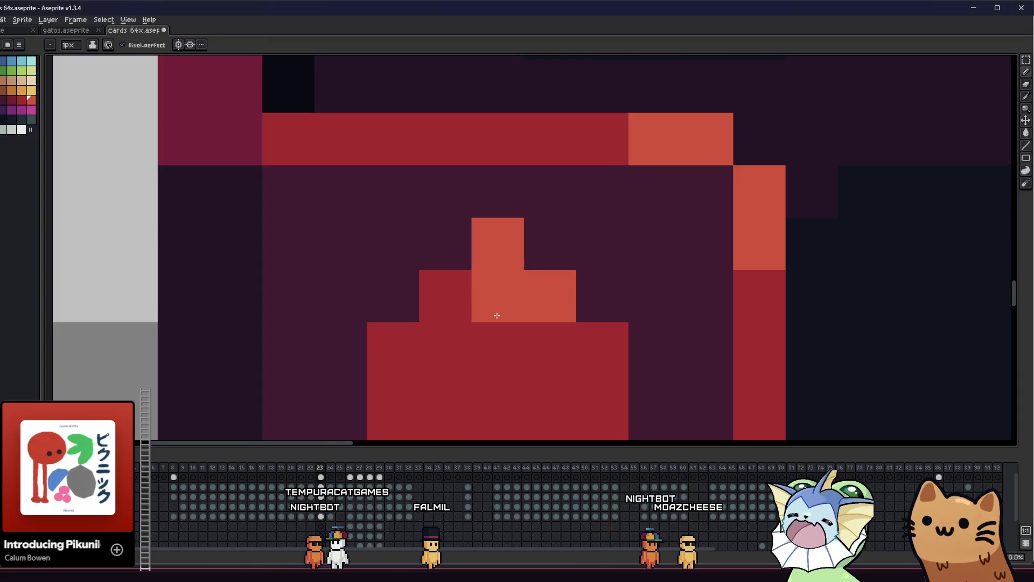
left_click(488, 272)
left_click(435, 272)
left_click(487, 324)
scroll(368, 335, "down", 3)
left_click_drag(368, 334, 422, 337)
scroll(426, 334, "down", 3)
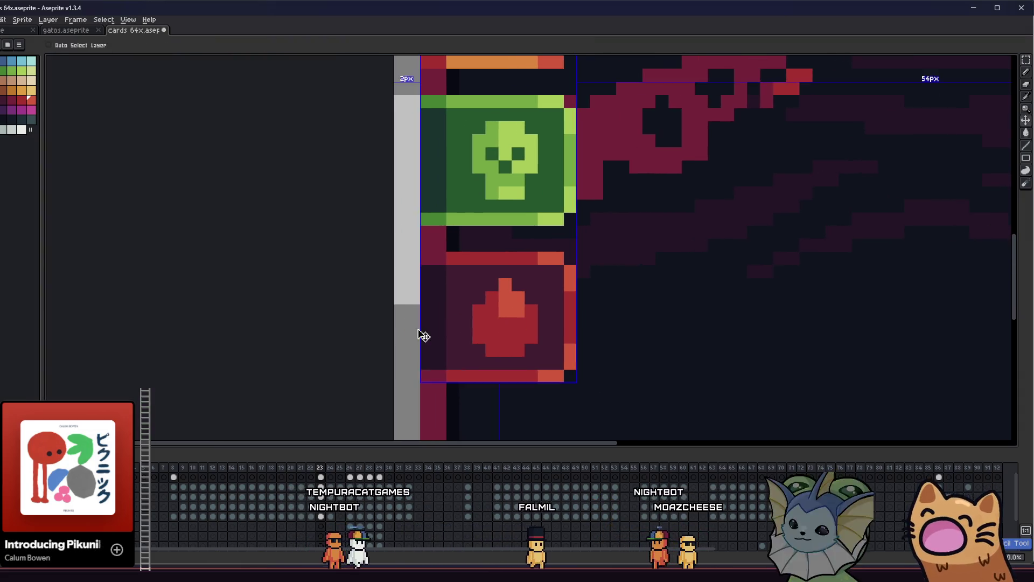
scroll(452, 331, "up", 4)
Darken the drop's top pixel and top-right inner pixel with a darker red
left_click(404, 273, "alt")
left_click(427, 227)
scroll(426, 280, "down", 5)
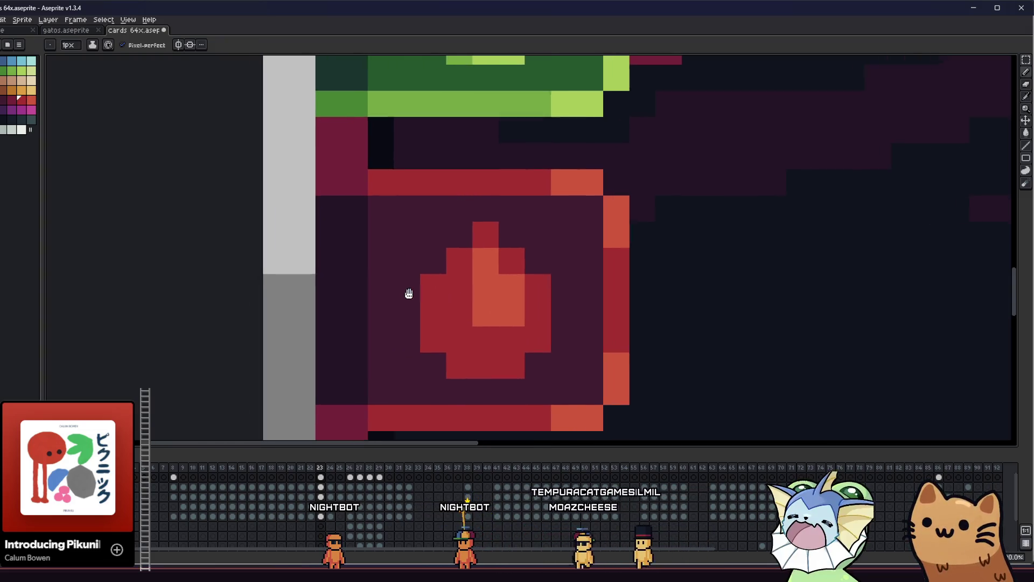
scroll(432, 290, "up", 4)
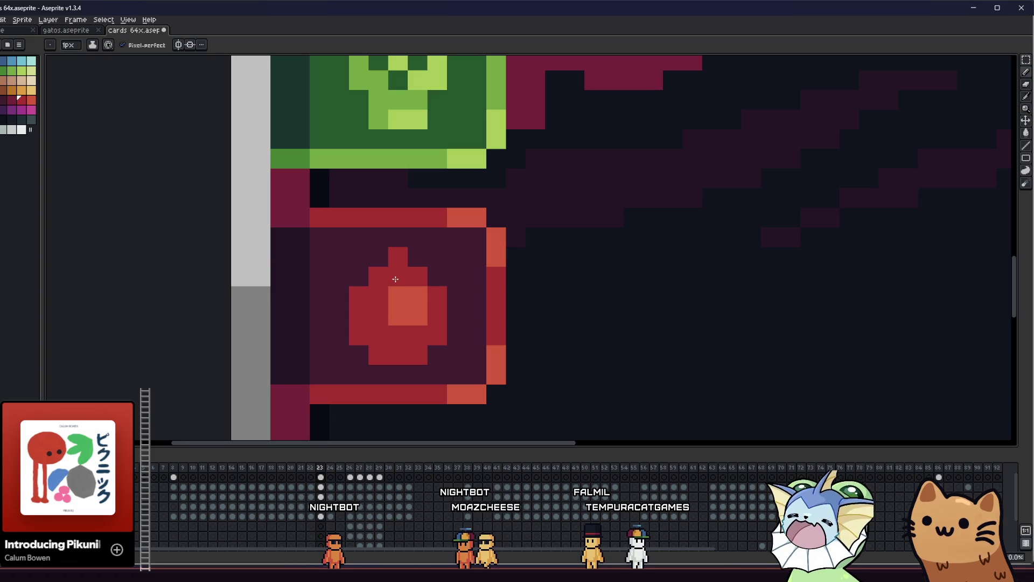
left_click(433, 299)
scroll(342, 323, "down", 4)
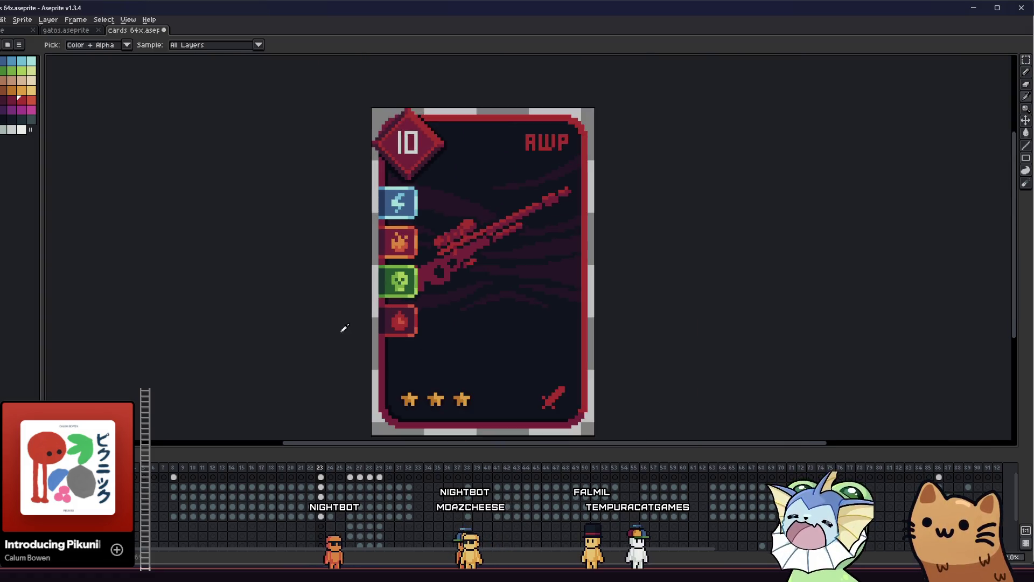
scroll(328, 335, "up", 5)
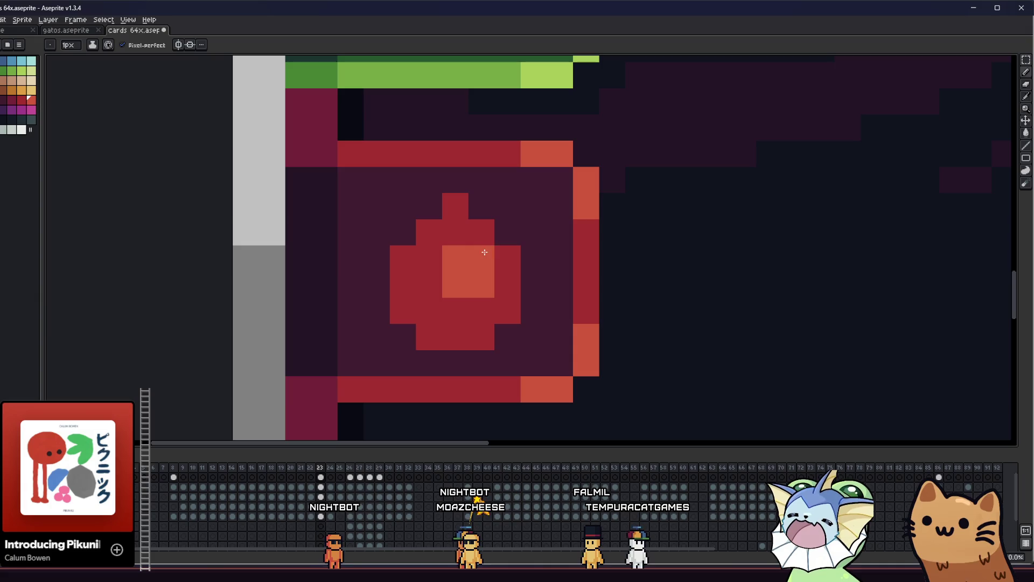
scroll(371, 307, "up", 1)
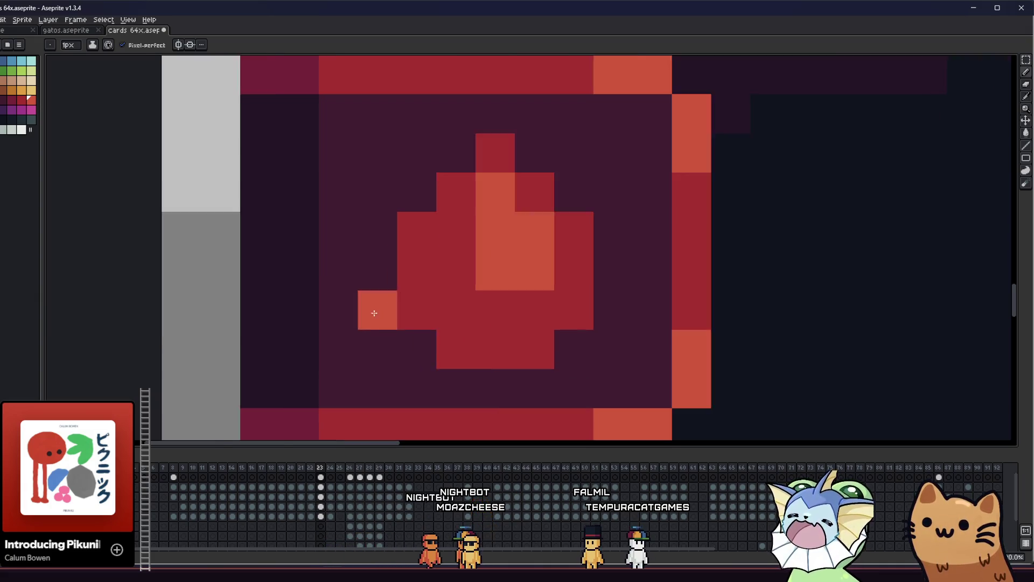
scroll(415, 325, "down", 4)
left_click_drag(416, 326, 335, 341)
scroll(394, 304, "up", 3)
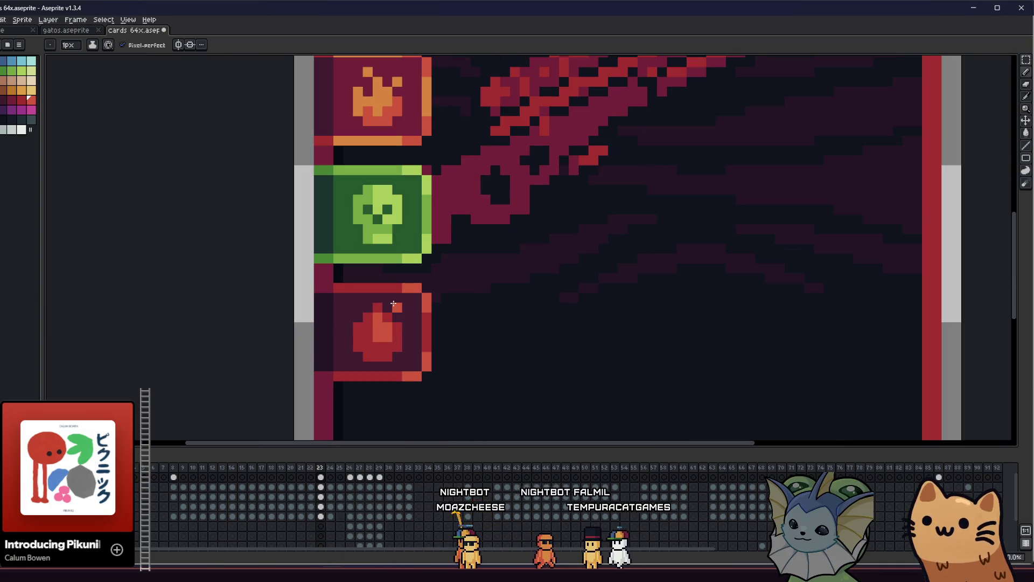
scroll(350, 334, "up", 4)
Undo the misplaced and stray orange highlight pixels on the drop
key("i")
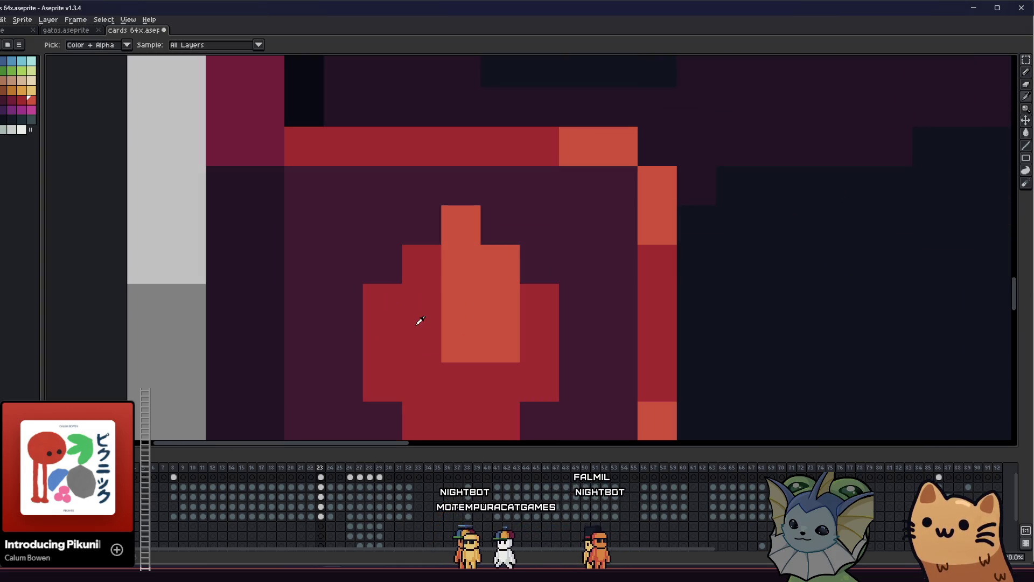
key("b")
scroll(431, 325, "down", 2)
mouse_move(363, 342)
left_mouse_down()
mouse_move(418, 341)
mouse_move(455, 307)
mouse_move(497, 314)
left_mouse_up()
scroll(614, 305, "up", 2)
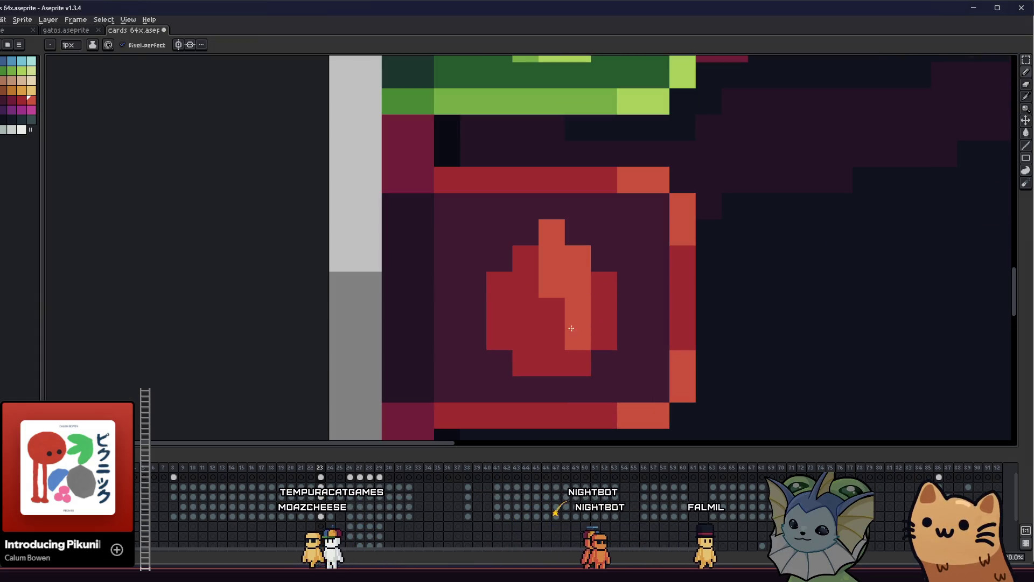
key("ctrl+z")
left_click(550, 354)
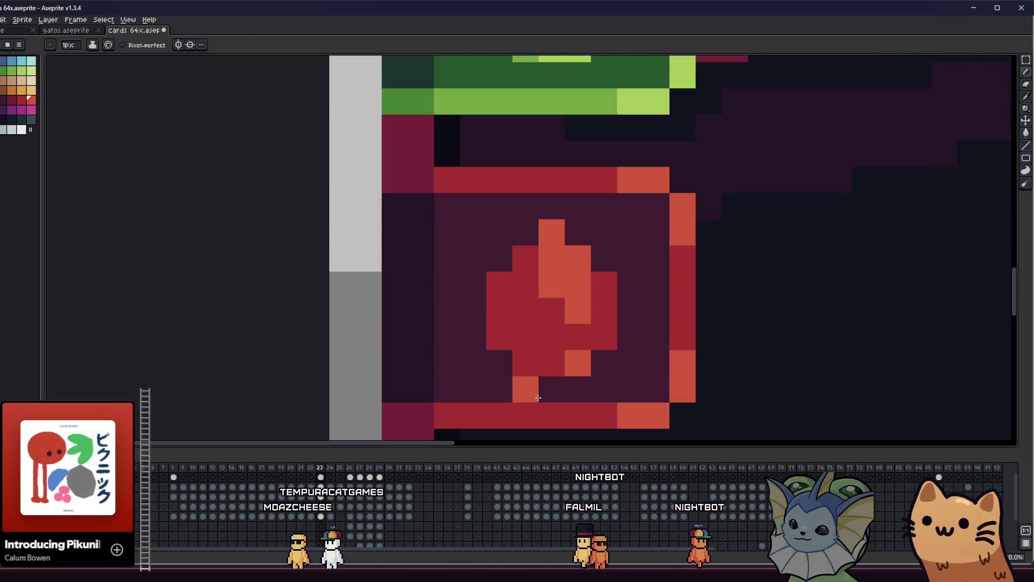
key("ctrl+z")
key("ctrl+z")
scroll(603, 282, "down", 4)
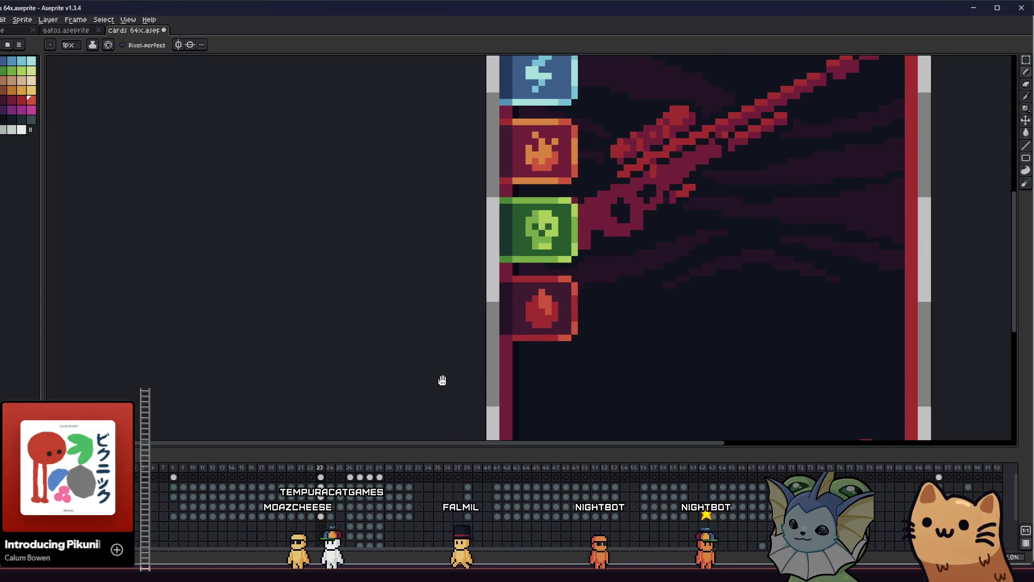
scroll(404, 367, "down", 1)
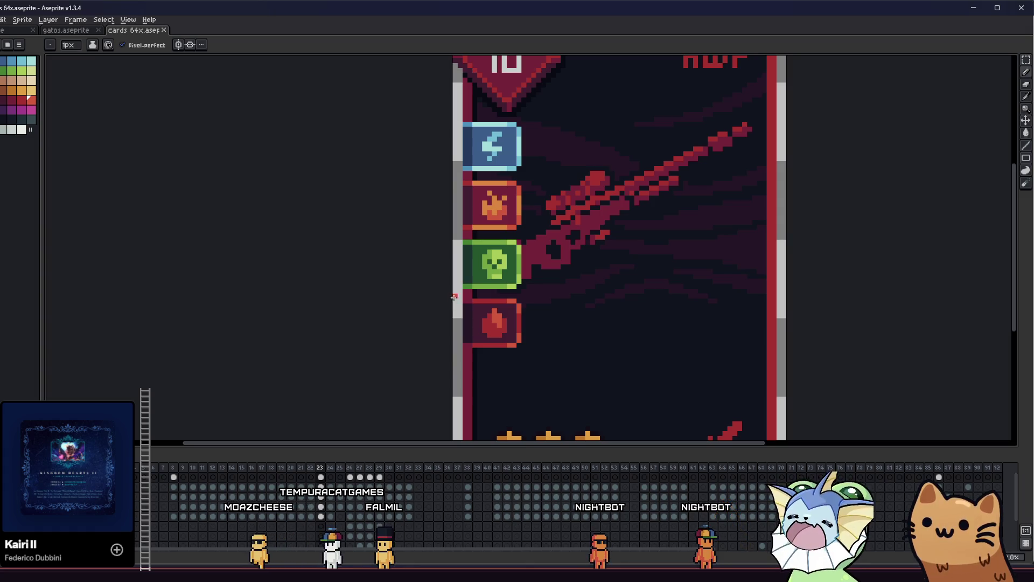
left_click_drag(359, 304, 326, 284)
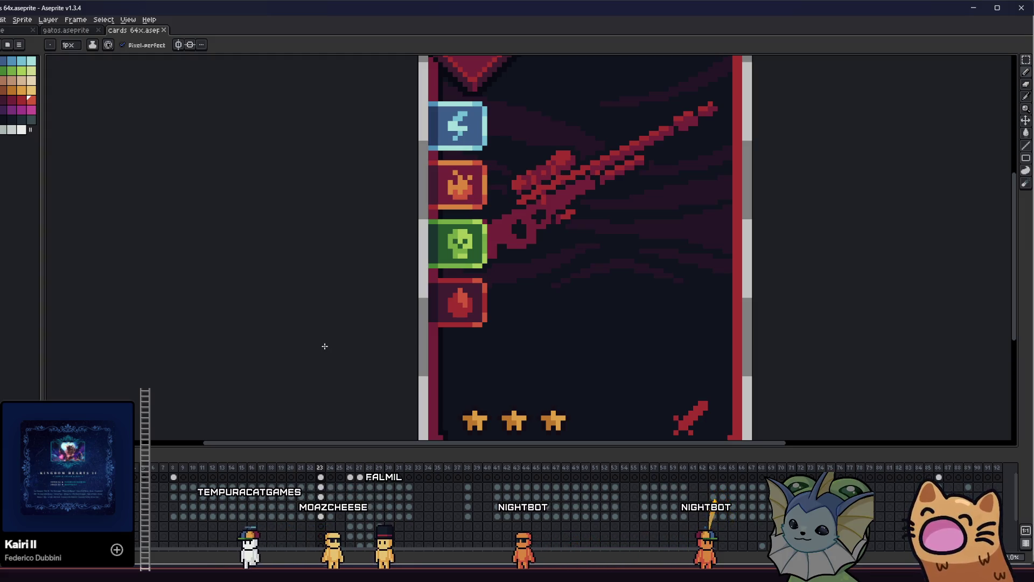
key("alt+Tab")
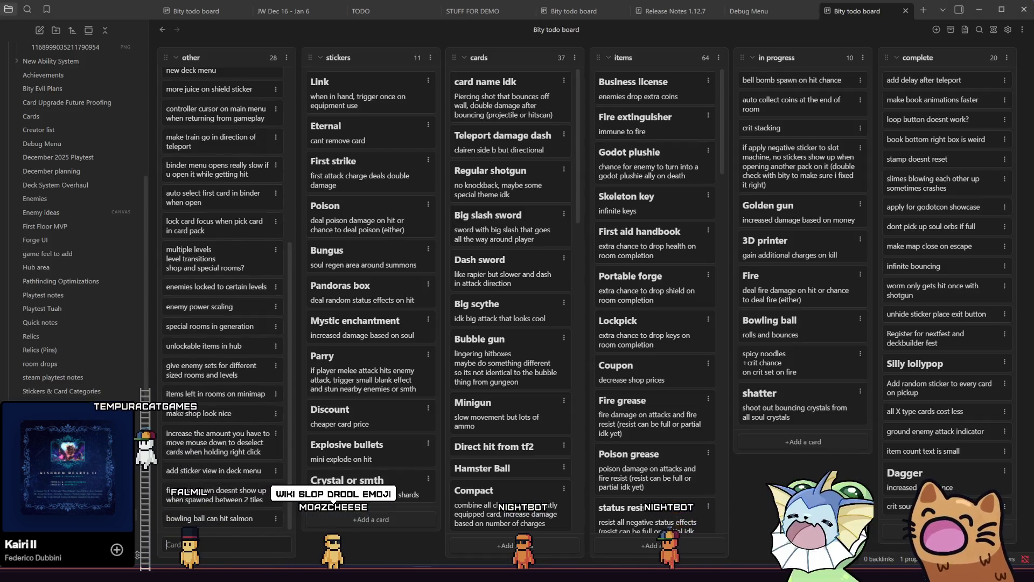
mouse_move(421, 574)
left_click(351, 560)
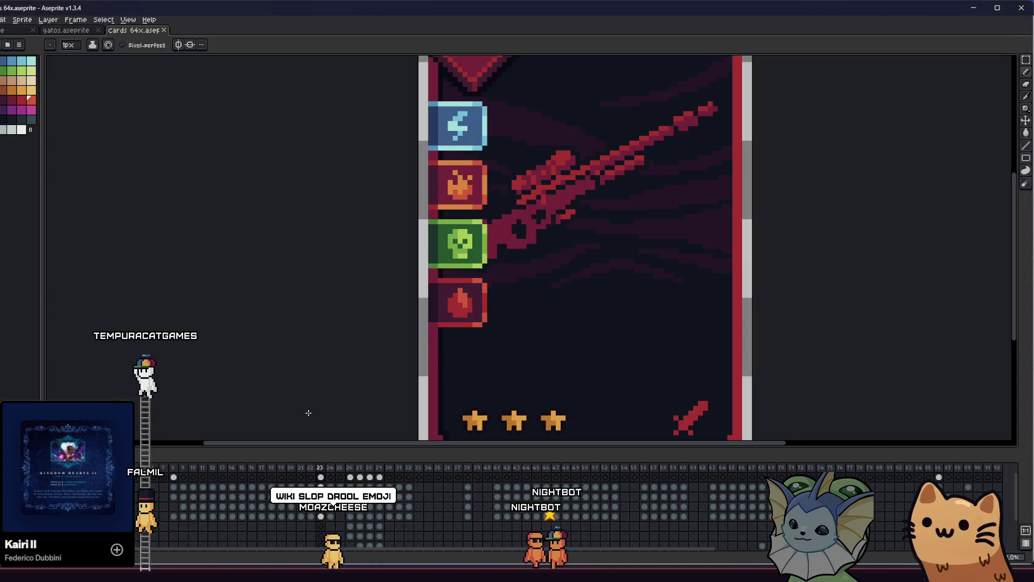
scroll(296, 373, "up", 1)
scroll(293, 372, "down", 2)
scroll(324, 327, "down", 1)
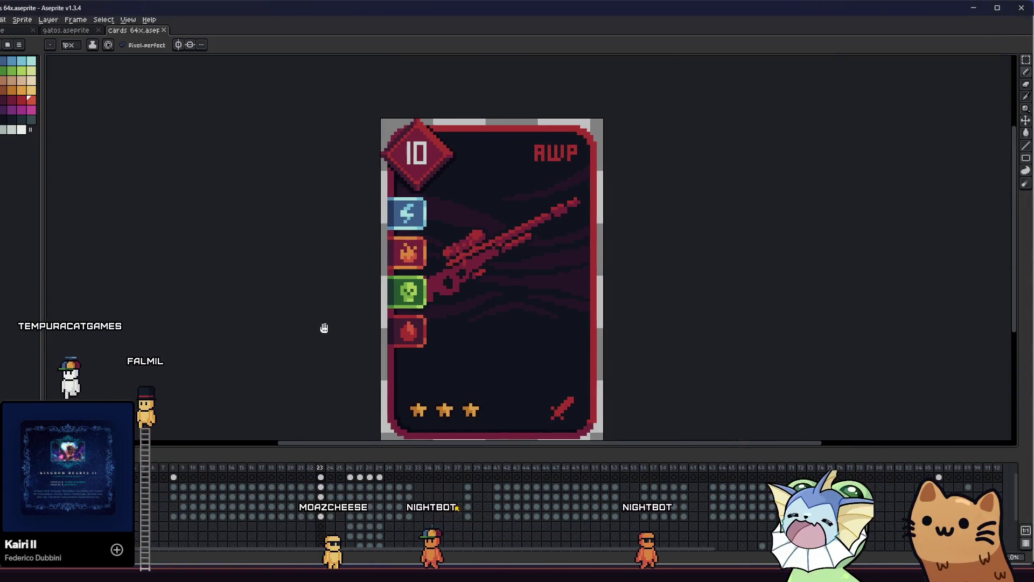
scroll(288, 318, "up", 1)
scroll(320, 335, "down", 1)
scroll(320, 335, "down", 1)
mouse_move(309, 335)
left_mouse_down()
mouse_move(247, 331)
mouse_move(334, 322)
left_mouse_up()
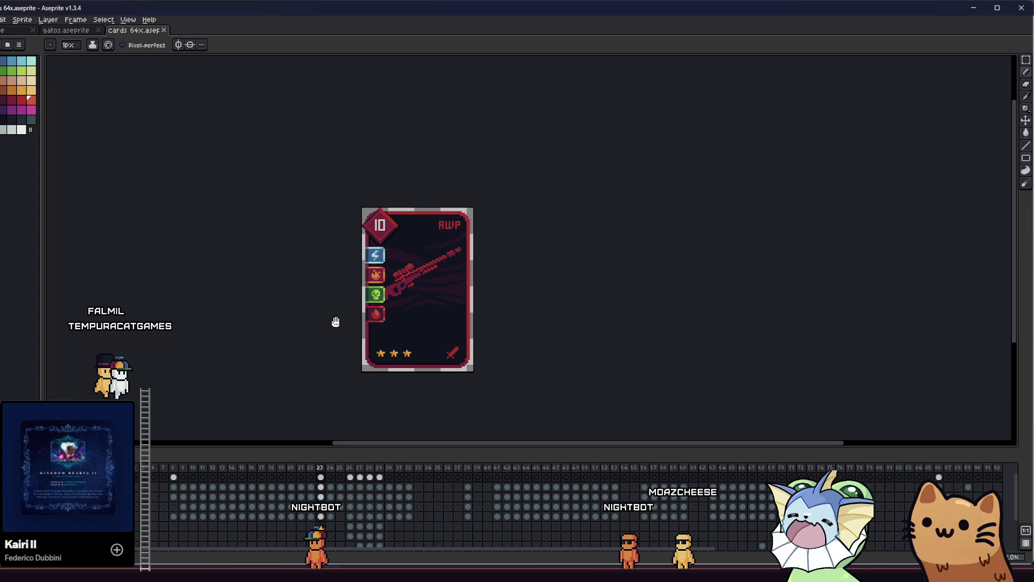
scroll(335, 321, "up", 3)
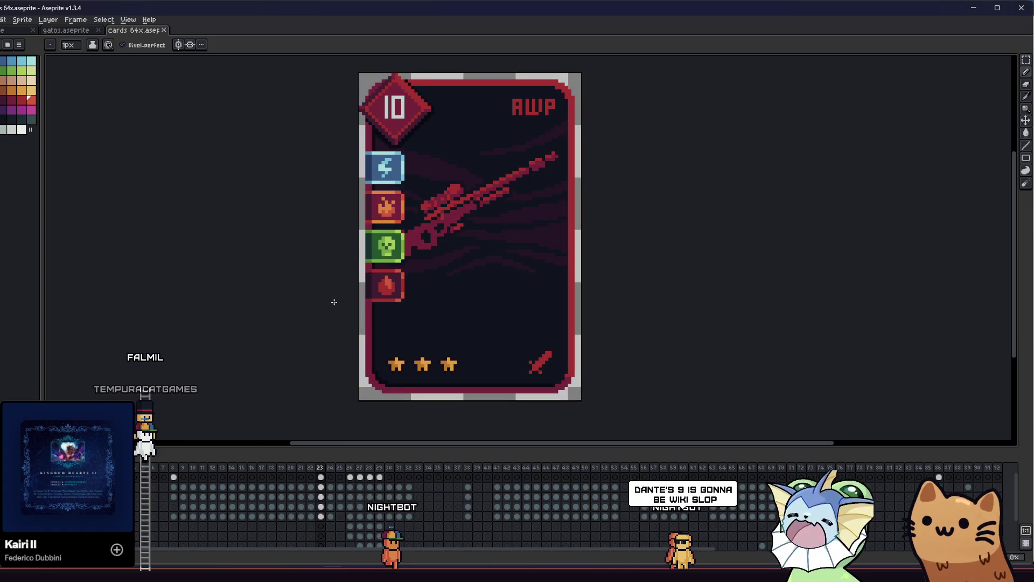
mouse_move(334, 302)
left_mouse_down()
mouse_move(346, 314)
mouse_move(443, 323)
mouse_move(341, 311)
mouse_move(487, 302)
mouse_move(464, 326)
mouse_move(432, 316)
mouse_move(307, 324)
mouse_move(399, 323)
mouse_move(359, 322)
left_mouse_up()
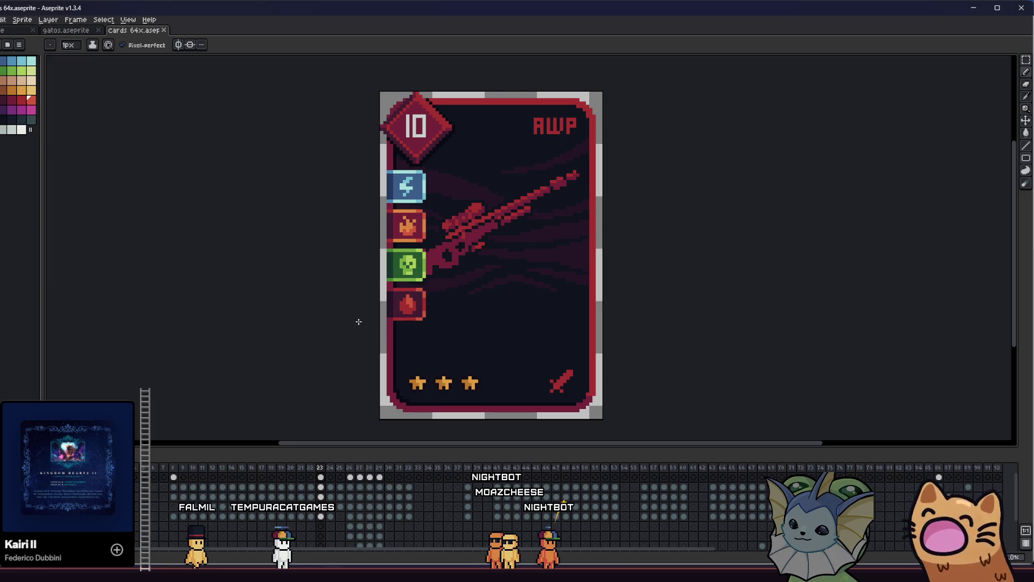
mouse_move(360, 319)
left_mouse_down()
mouse_move(301, 295)
mouse_move(302, 304)
mouse_move(212, 330)
mouse_move(140, 369)
mouse_move(220, 322)
mouse_move(306, 320)
left_mouse_up()
scroll(322, 311, "up", 1)
scroll(303, 305, "down", 6)
scroll(306, 307, "up", 3)
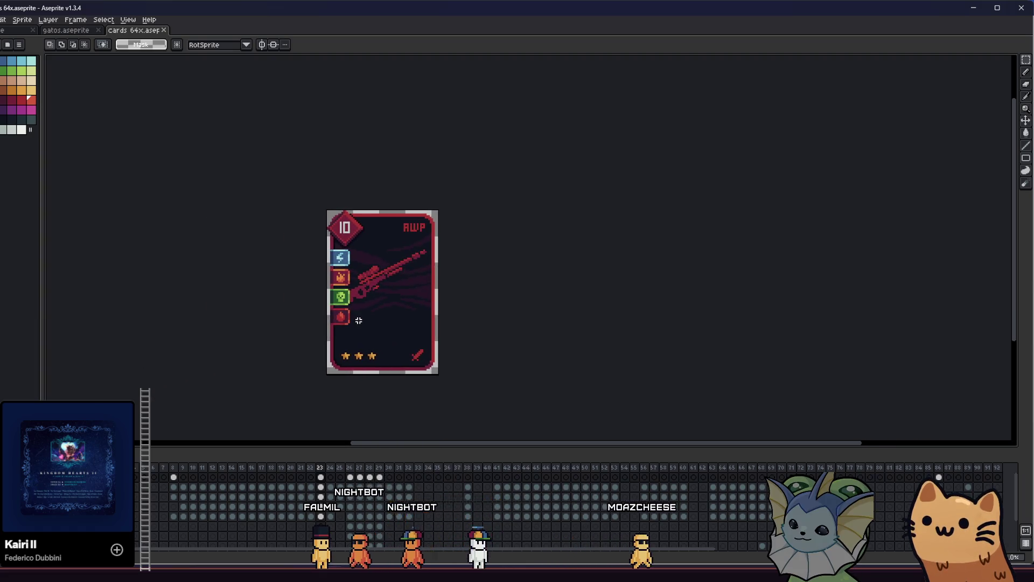
Duplicate the red drop icon below the original as a fifth badge
scroll(377, 310, "up", 3)
mouse_move(413, 307)
left_mouse_down()
mouse_move(441, 282)
mouse_move(416, 292)
mouse_move(421, 260)
left_mouse_up()
left_click_drag(360, 284, 360, 334)
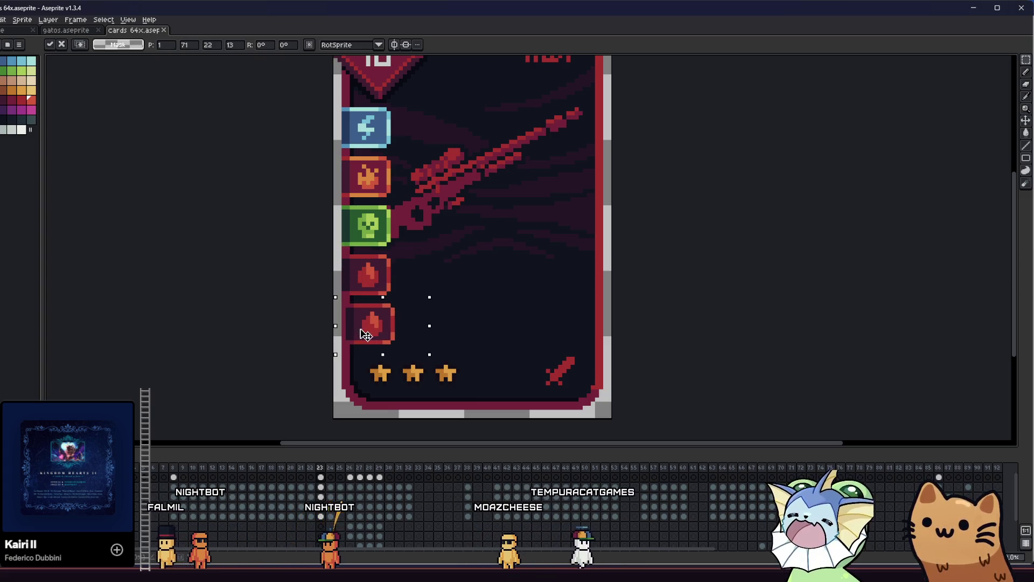
key("ctrl+d")
scroll(305, 330, "down", 4)
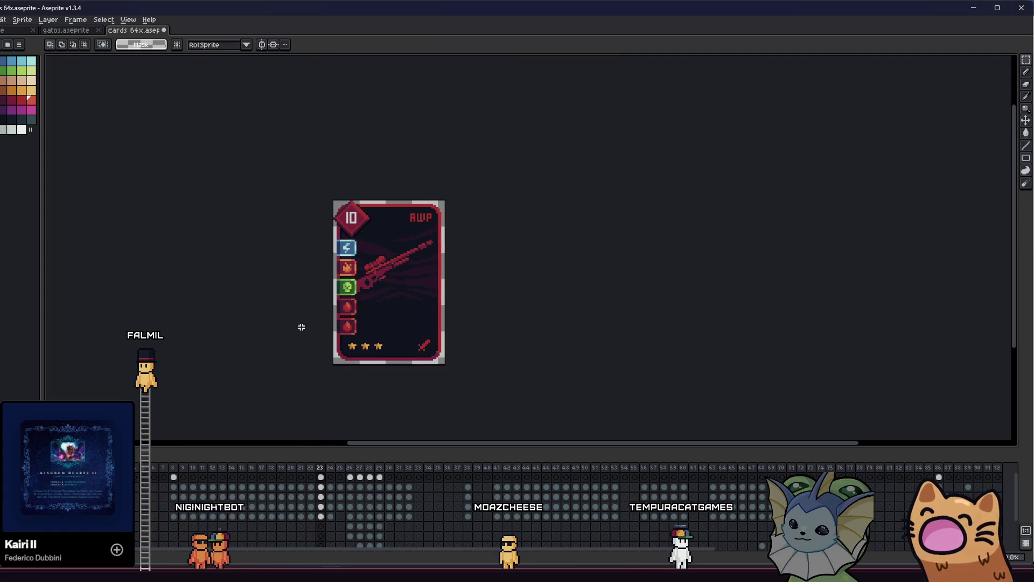
Select the lower drop icon and ready the Paint Bucket with light grey
scroll(310, 329, "up", 3)
scroll(325, 307, "down", 1)
scroll(377, 296, "up", 2)
scroll(421, 290, "up", 2)
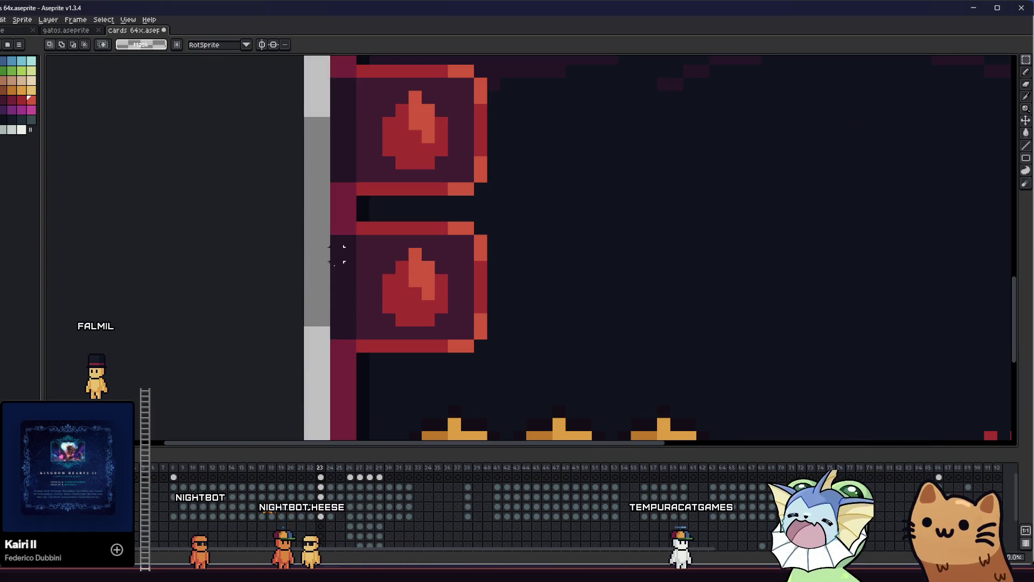
left_click_drag(323, 224, 535, 399)
key("g")
left_click(4, 130)
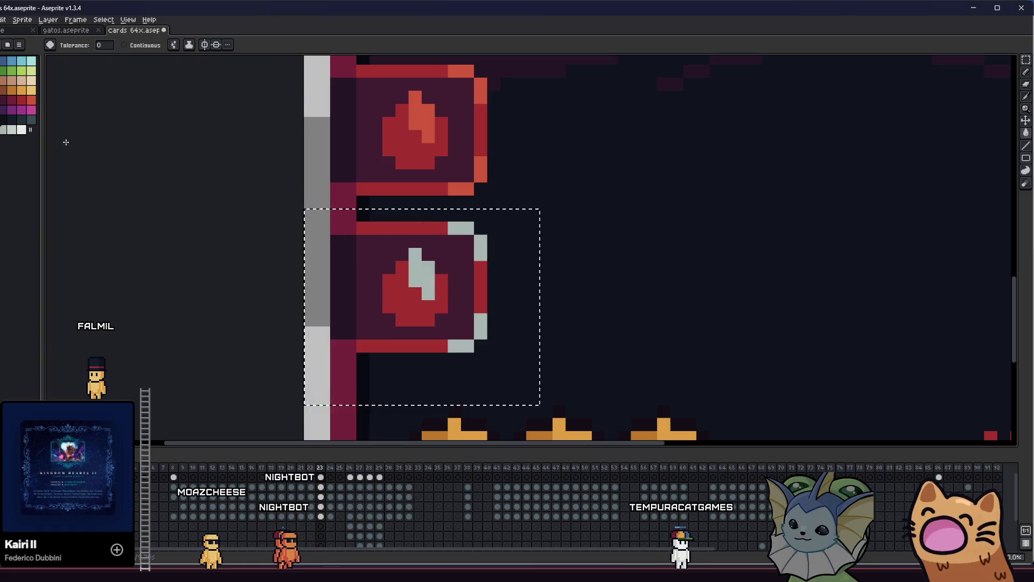
Fill the copied icon's red border and drop light grey and its interior slate grey
left_click(406, 224)
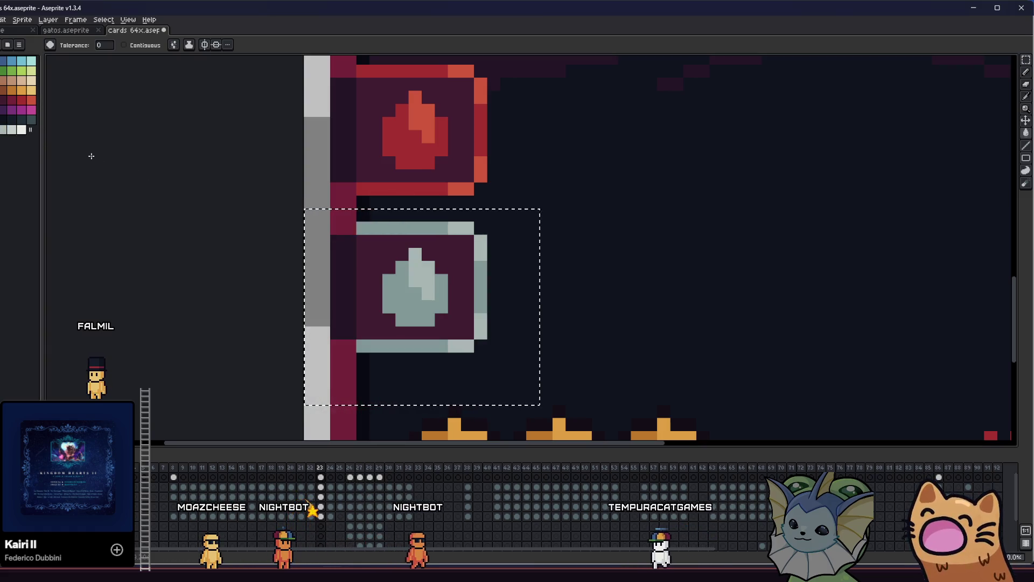
left_click(372, 239)
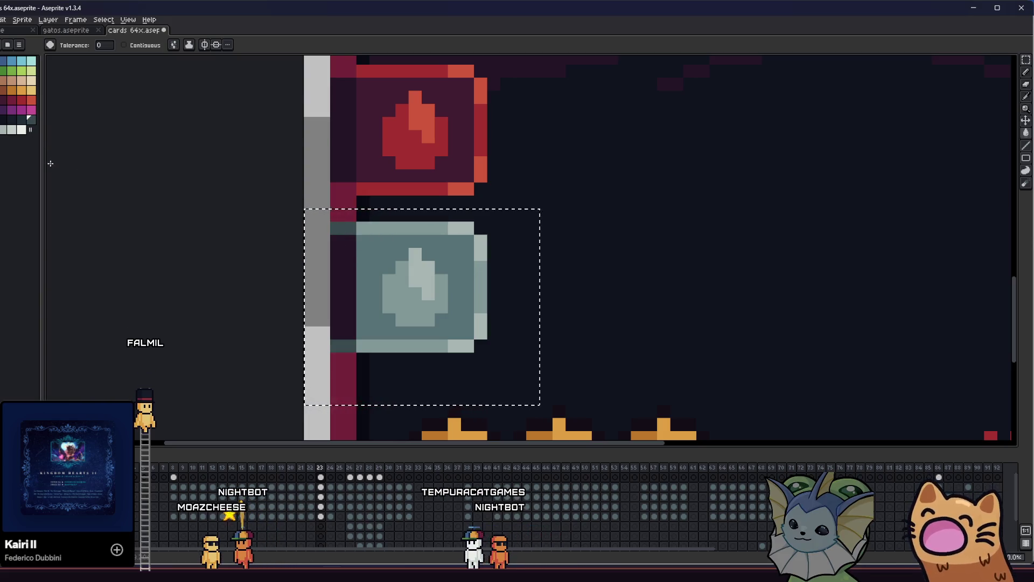
scroll(348, 277, "down", 2)
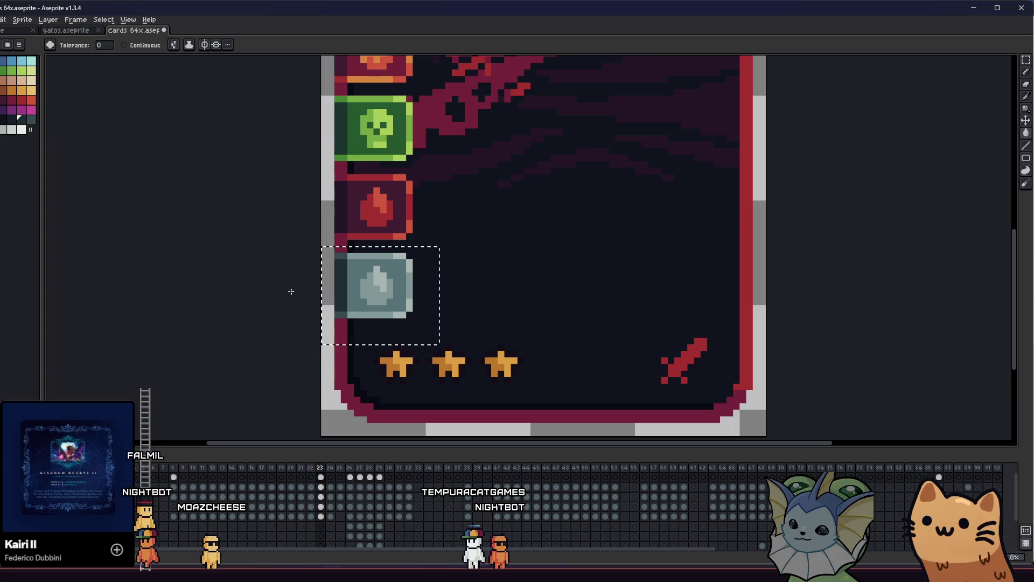
key("m")
scroll(291, 292, "down", 1)
scroll(291, 291, "down", 2)
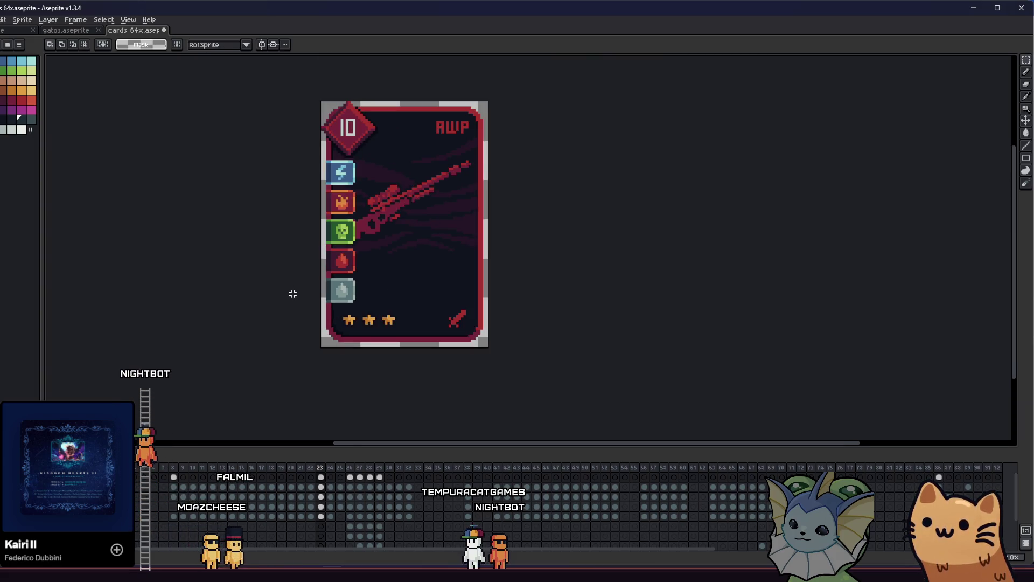
scroll(292, 293, "down", 2)
key("i")
scroll(333, 295, "up", 10)
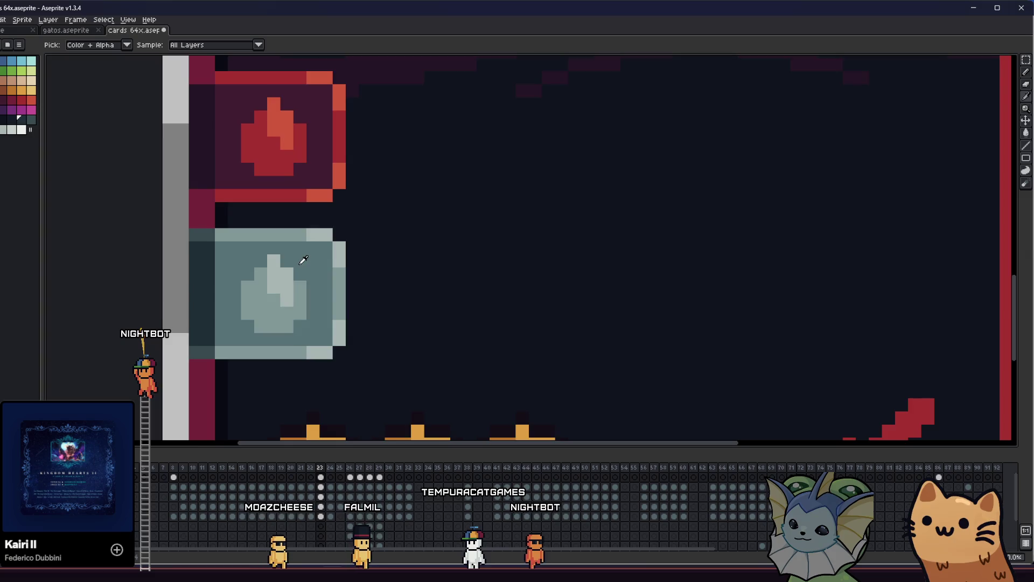
key("g")
Fill the grey drop with the tile's slate grey, clearing it from the tile
left_click(334, 303)
scroll(334, 303, "down", 1)
scroll(335, 303, "down", 1)
key("i")
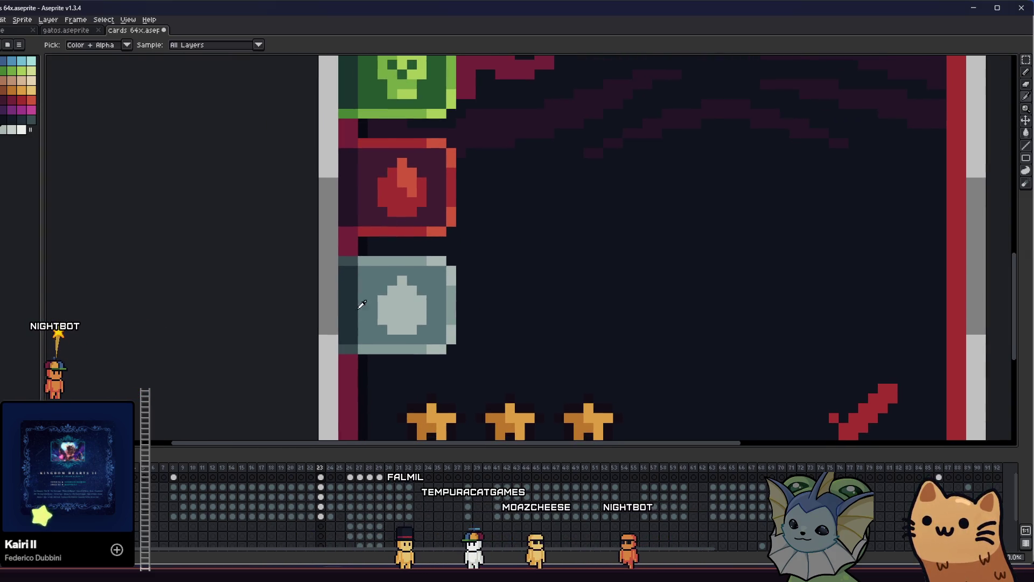
scroll(358, 300, "up", 1)
left_click(364, 307)
key("g")
left_click(413, 305)
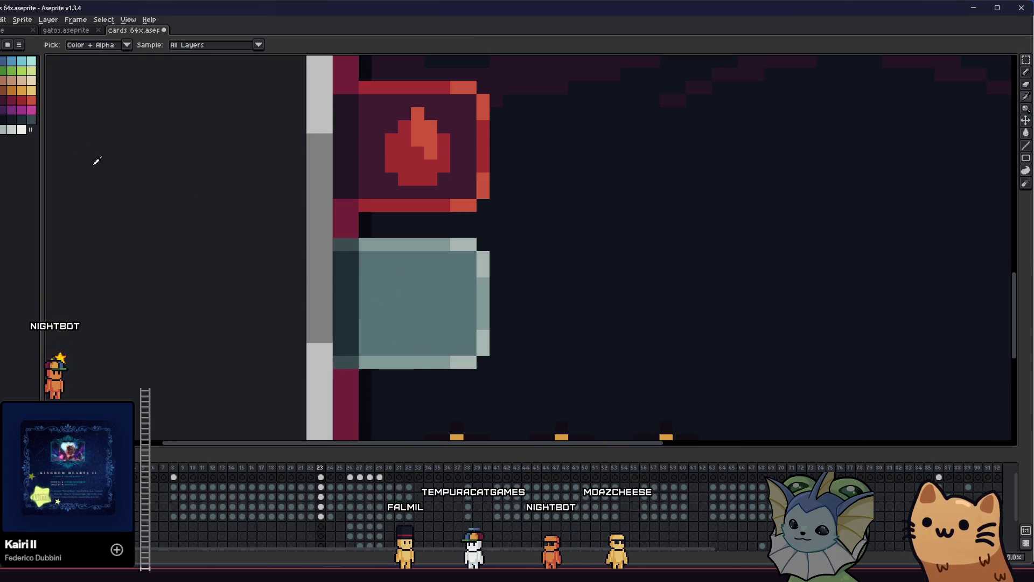
key("g")
left_click(377, 302)
Shade the tile's left strip and top-left corner with the dark shadow colour
scroll(338, 316, "down", 2)
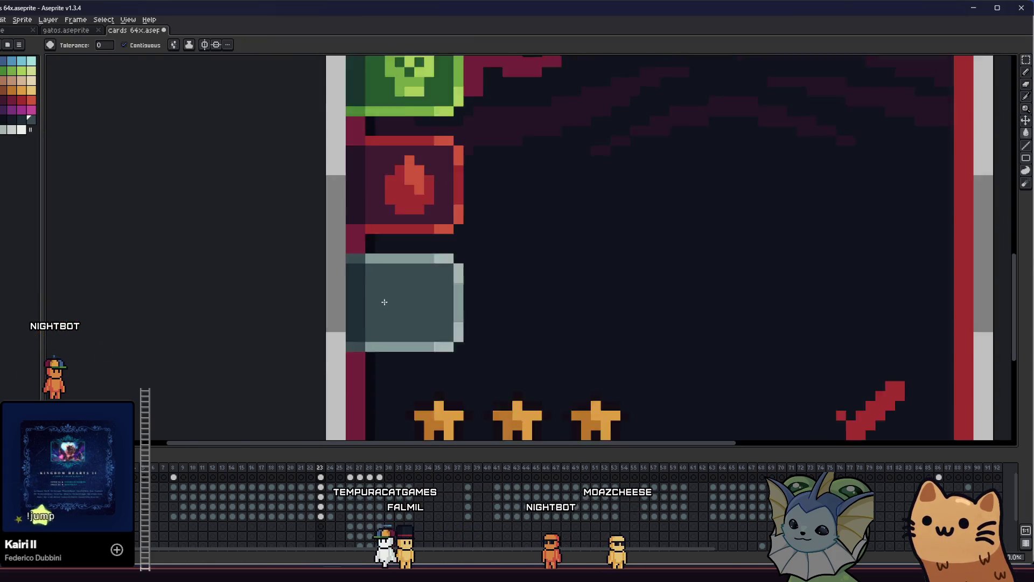
scroll(369, 304, "up", 5)
key("i")
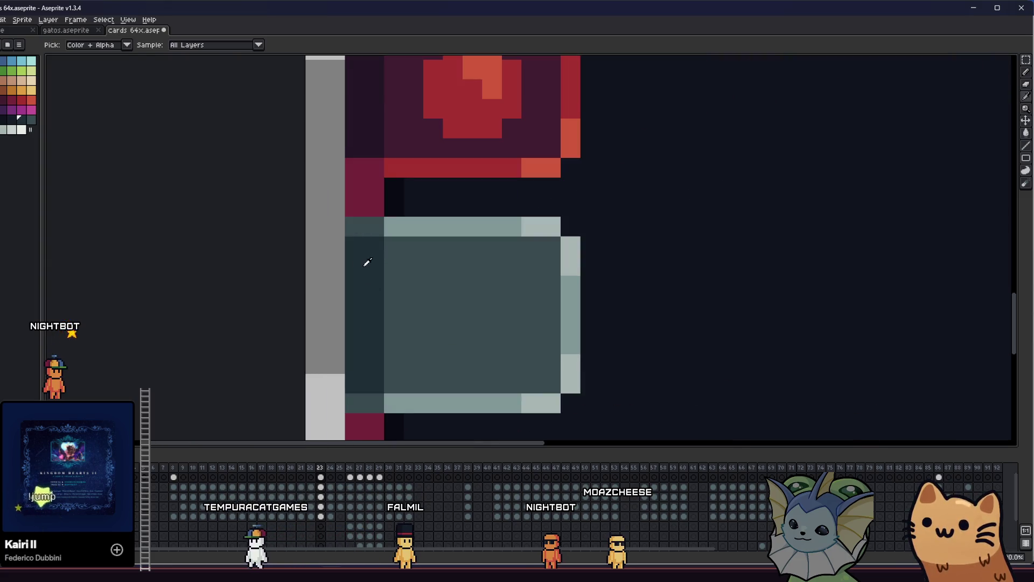
key("g")
left_click(362, 276)
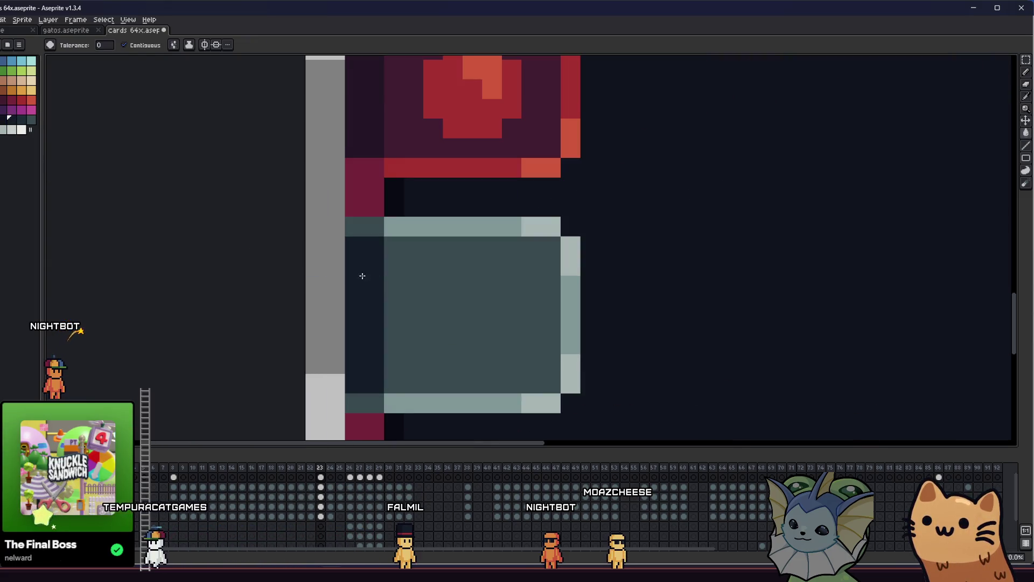
left_click(20, 119)
left_click(365, 227)
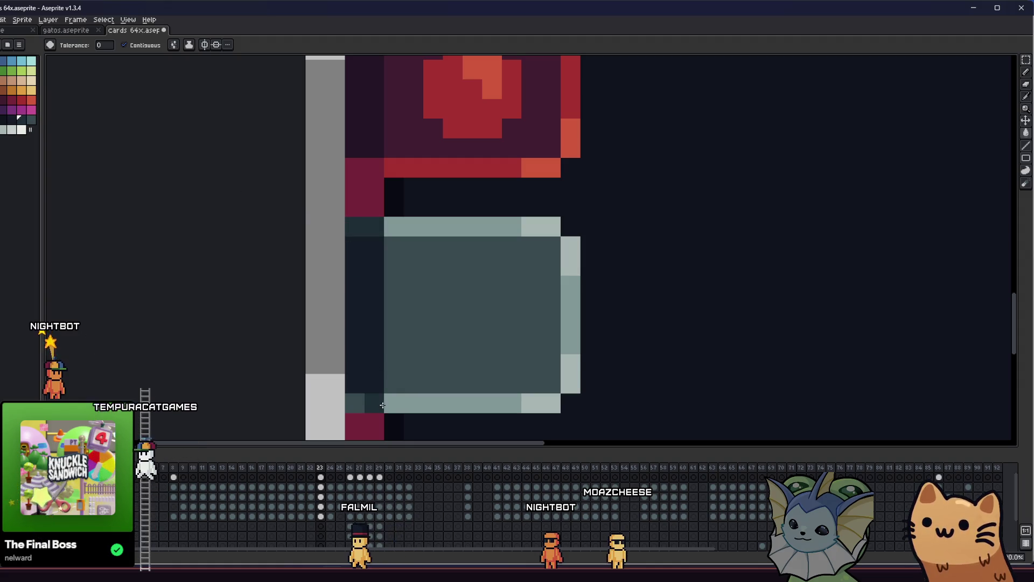
scroll(375, 402, "down", 10)
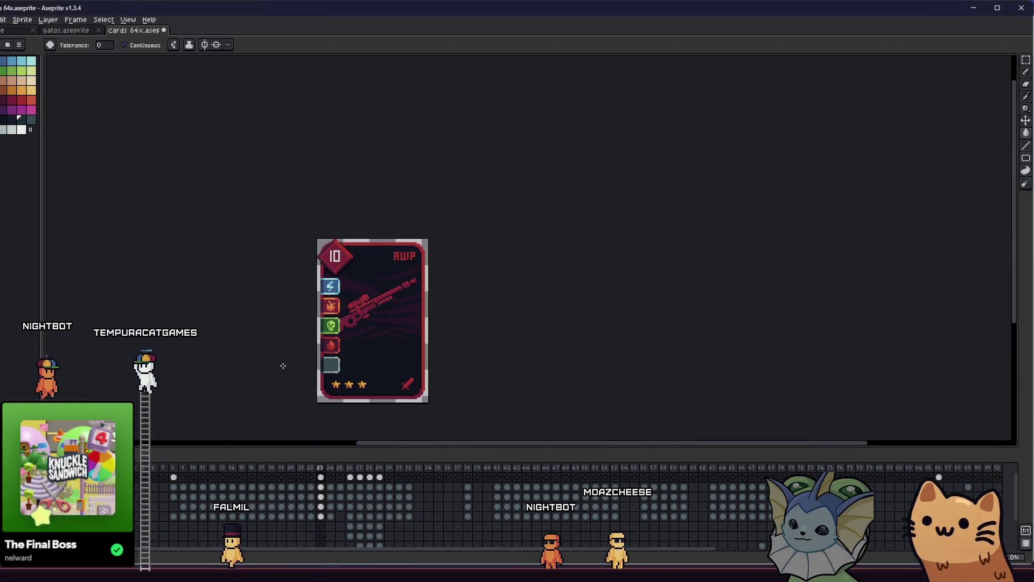
scroll(294, 365, "up", 2)
Save the card file
key("ctrl+s")
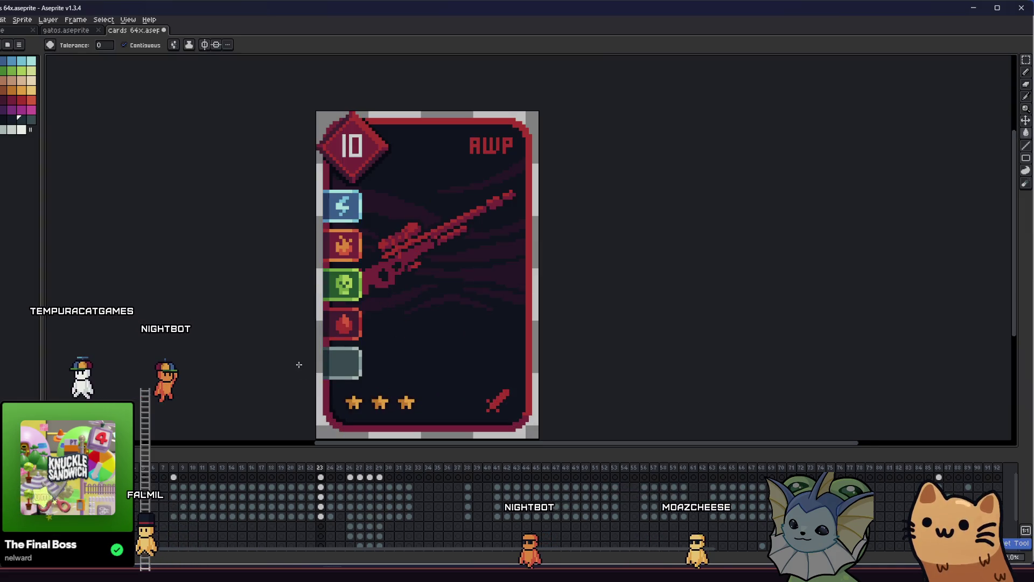
key("i")
scroll(314, 273, "up", 3)
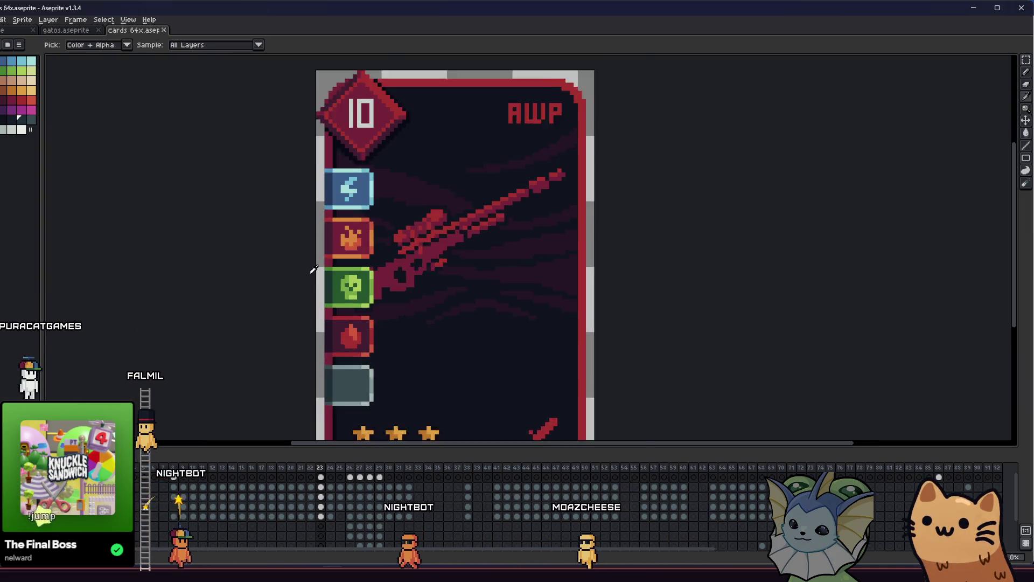
scroll(359, 277, "down", 4)
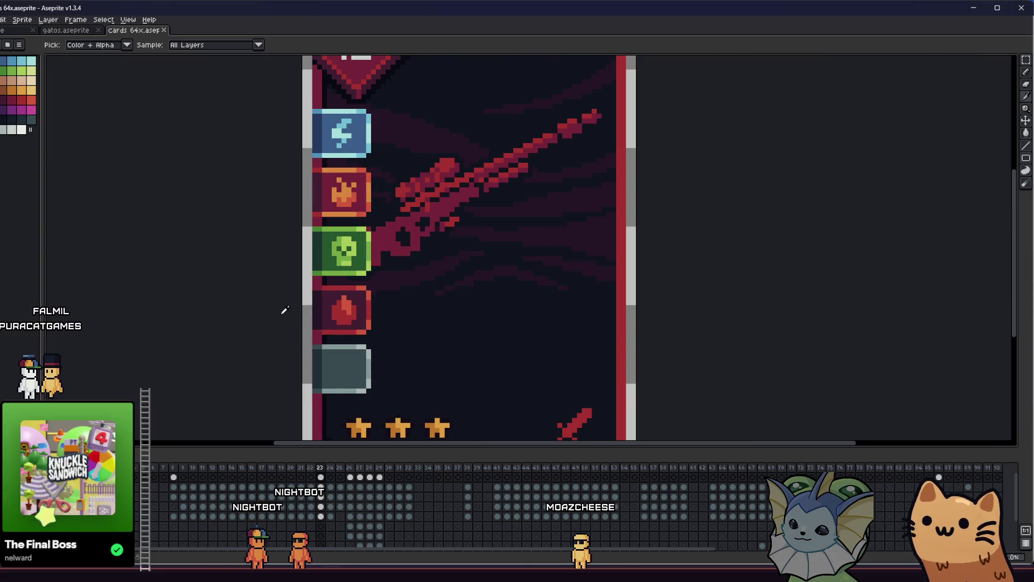
scroll(345, 299, "down", 3)
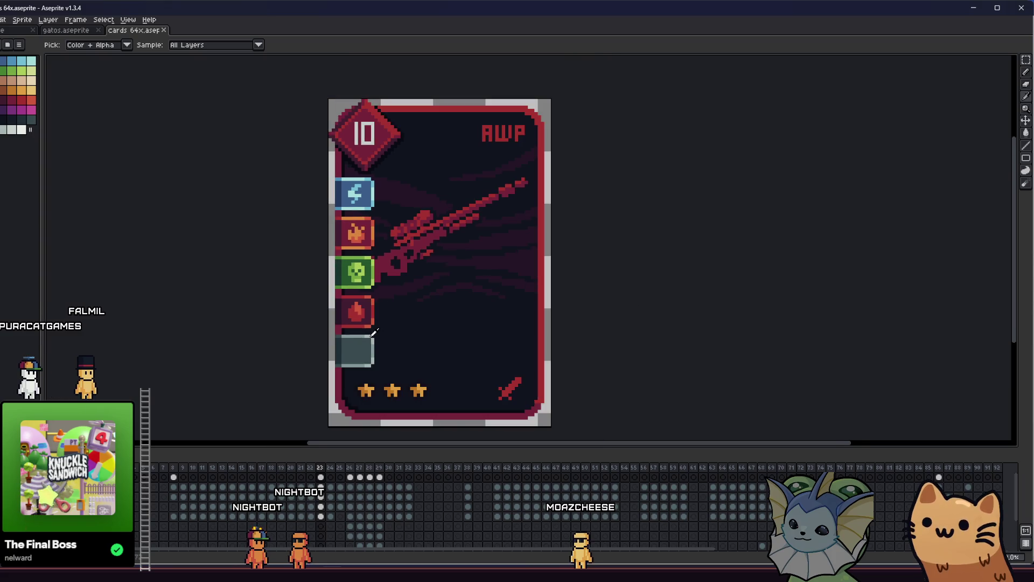
scroll(345, 324, "up", 3)
left_click_drag(342, 348, 359, 314)
Sketch light pixels inside the grey tile, then undo the strokes
key("b")
scroll(357, 311, "up", 2)
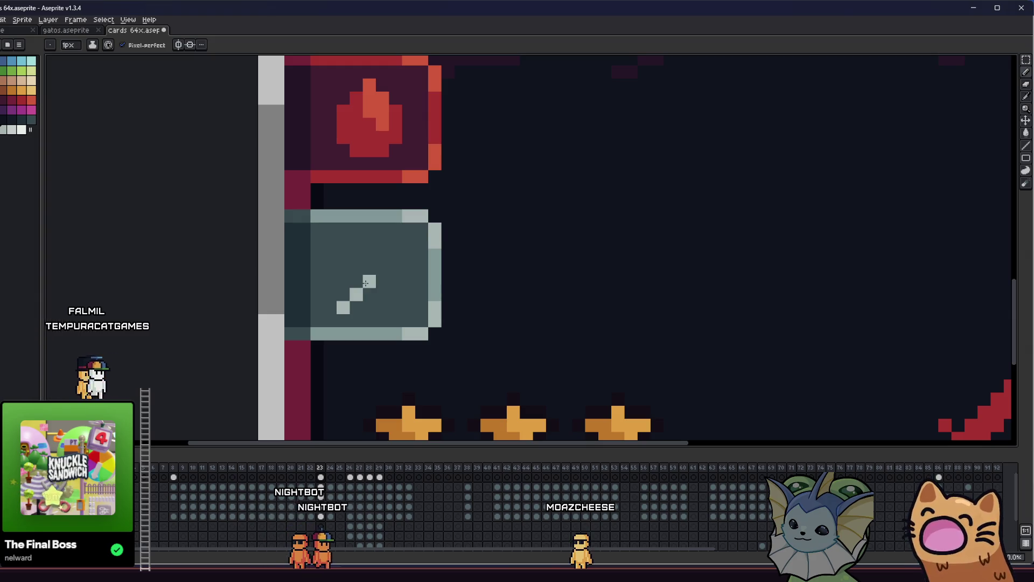
scroll(369, 294, "down", 2)
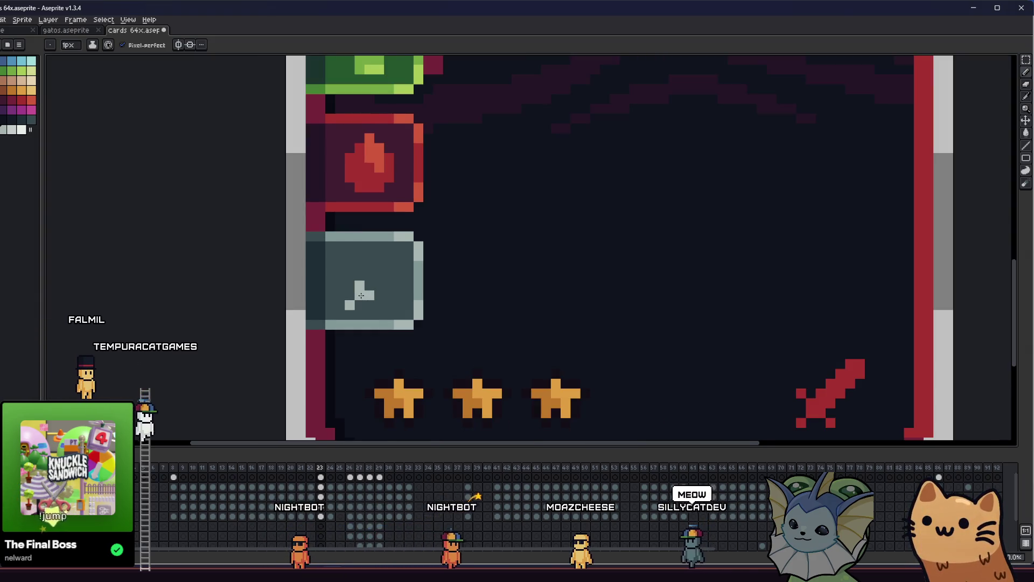
scroll(369, 291, "up", 2)
left_click(370, 283)
mouse_move(346, 282)
left_mouse_down()
mouse_move(345, 295)
mouse_move(396, 254)
left_mouse_up()
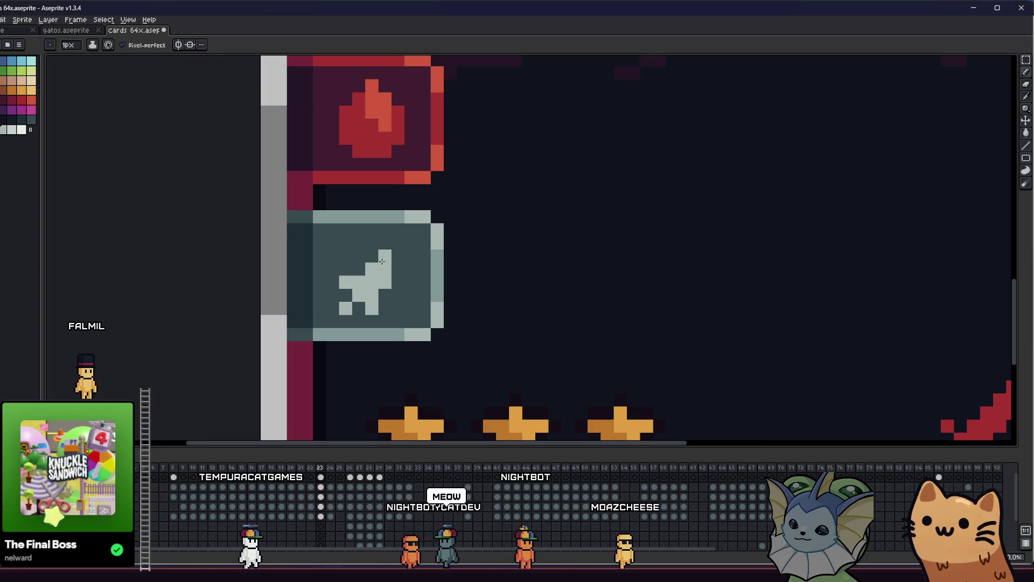
scroll(395, 253, "down", 2)
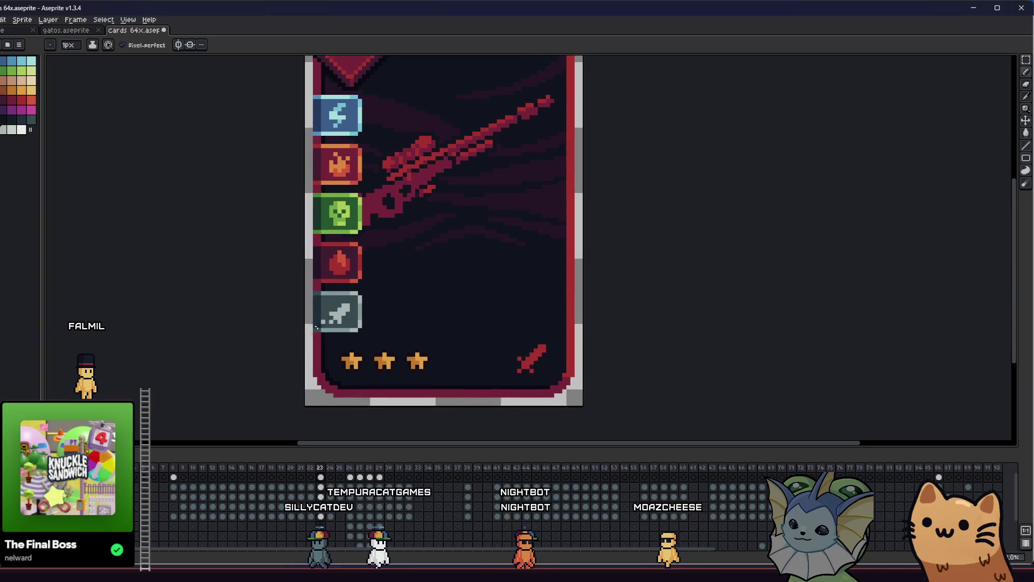
scroll(349, 285, "up", 2)
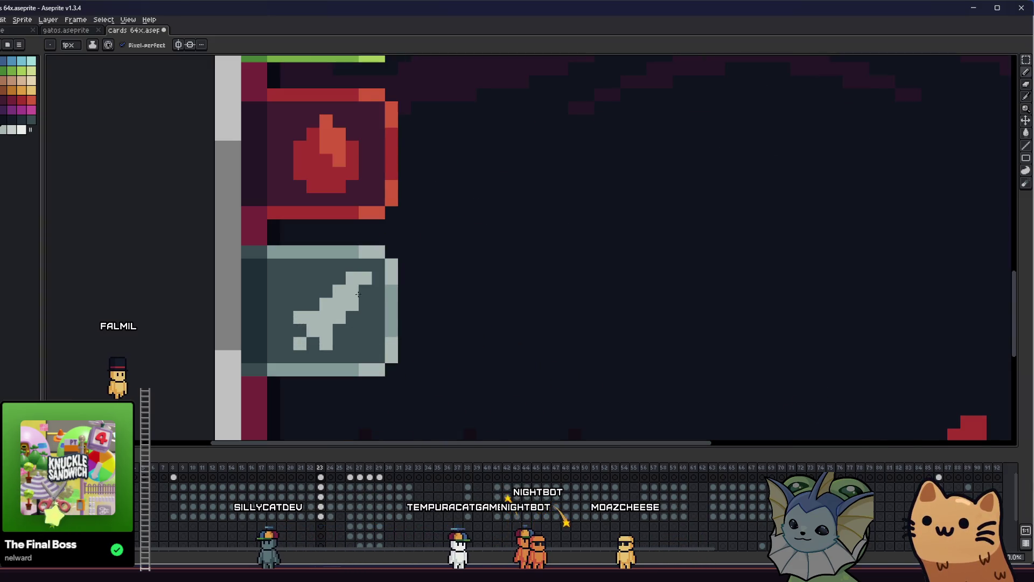
left_click_drag(347, 276, 361, 286)
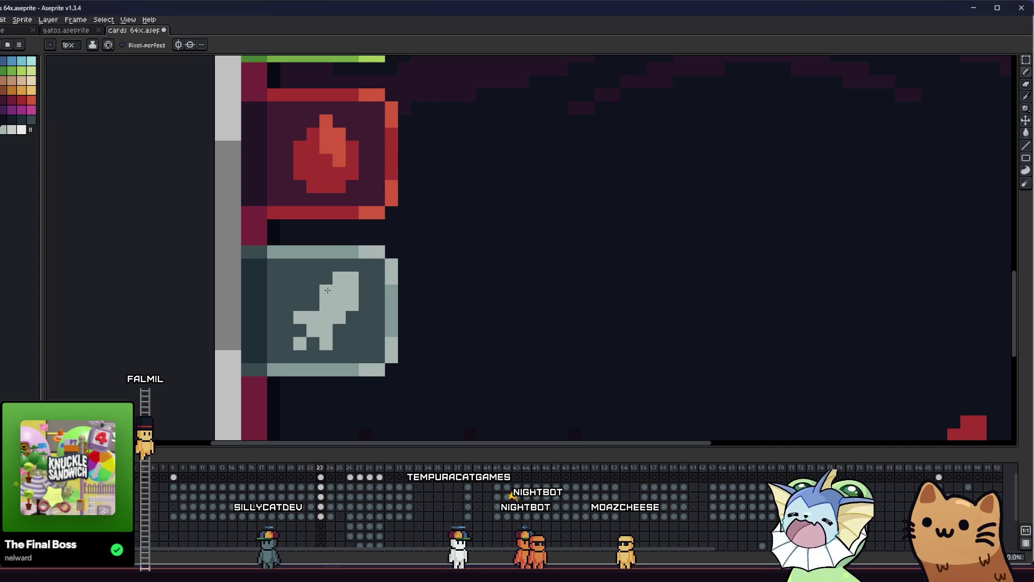
key("ctrl+z")
Shift the sword icon one pixel to the left
key("v")
key("m")
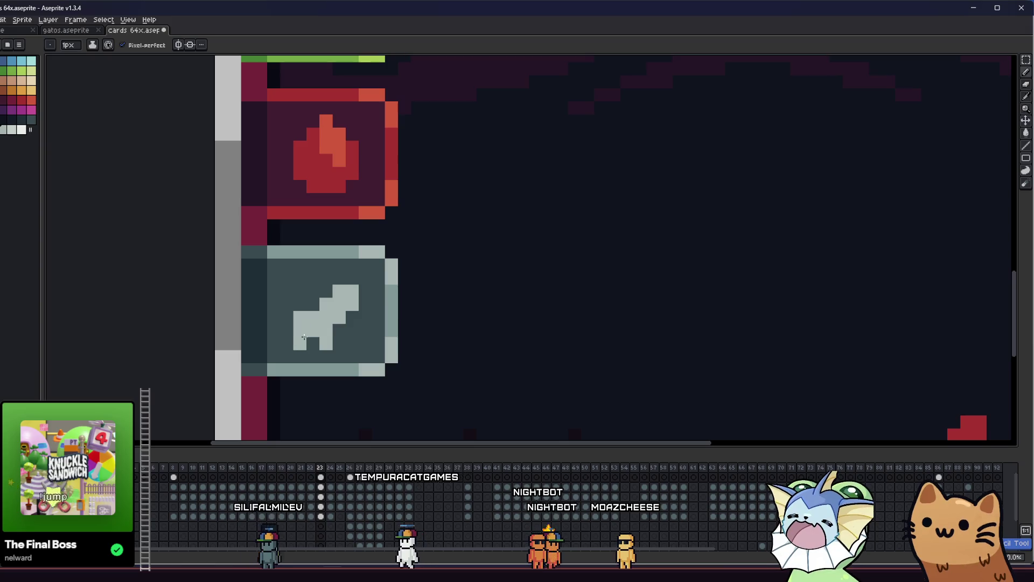
mouse_move(292, 284)
left_mouse_down()
mouse_move(359, 351)
mouse_move(324, 339)
mouse_move(331, 330)
left_mouse_up()
key("ctrl+d")
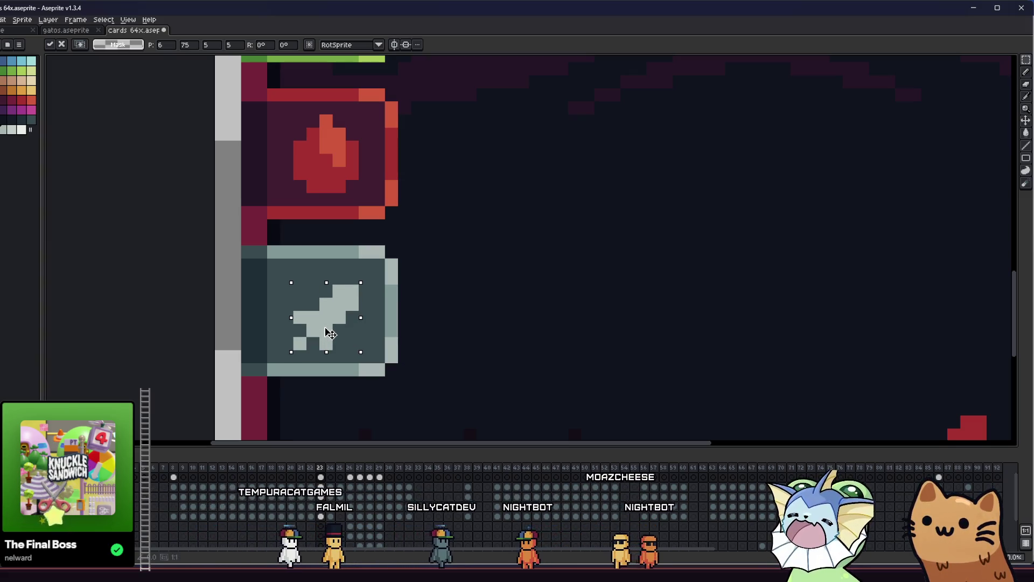
scroll(306, 324, "down", 3)
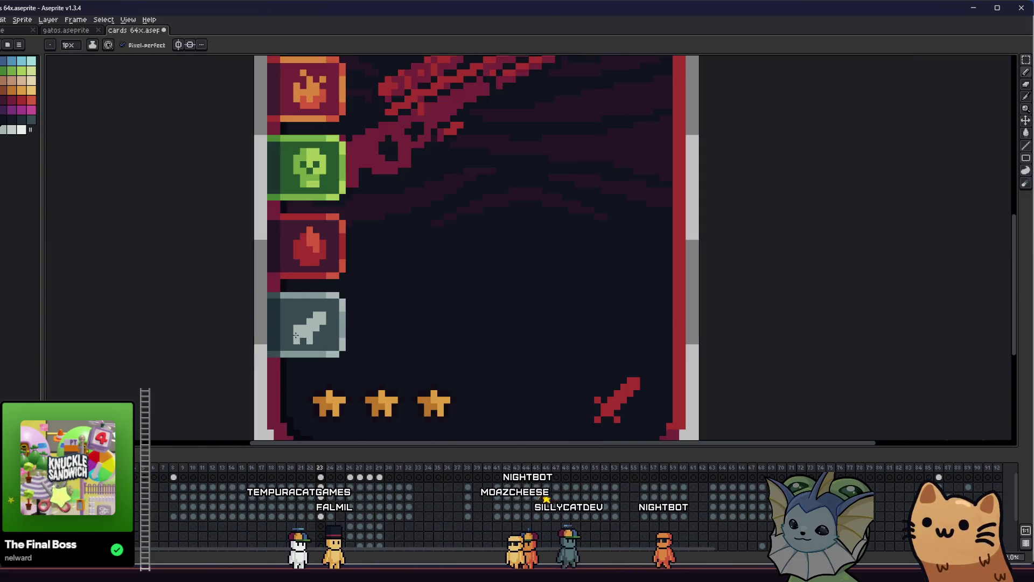
scroll(284, 337, "up", 3)
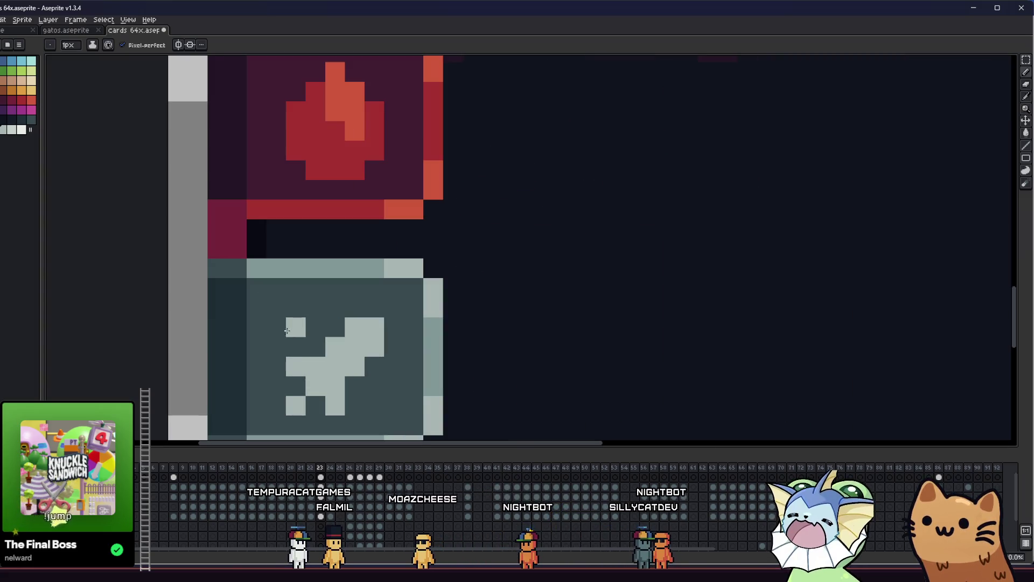
left_click_drag(308, 343, 313, 318)
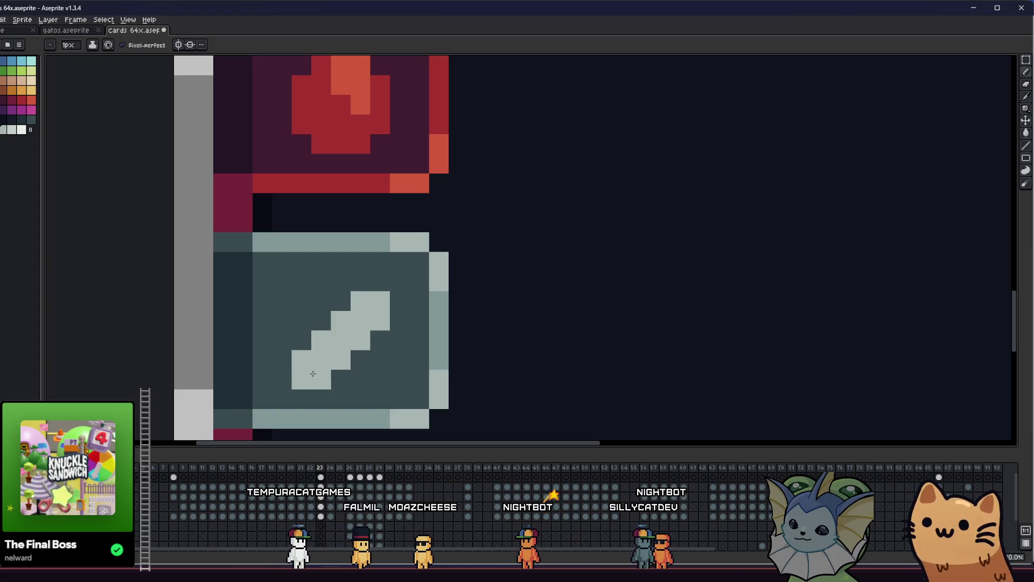
Extend the sword blade up and to the right and add a light pixel beside it
left_click_drag(324, 325, 371, 281)
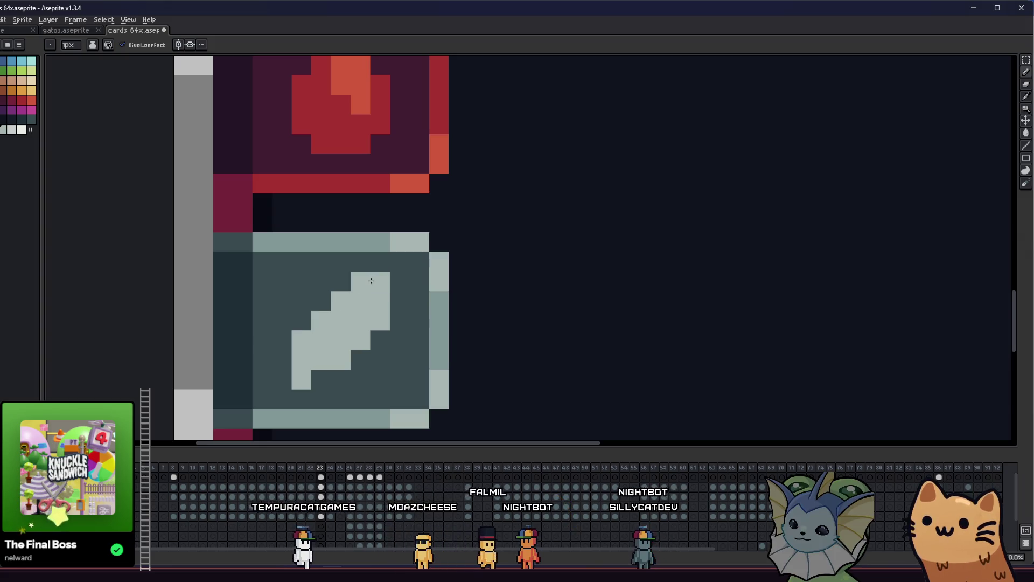
left_click_drag(279, 375, 319, 369)
key("i")
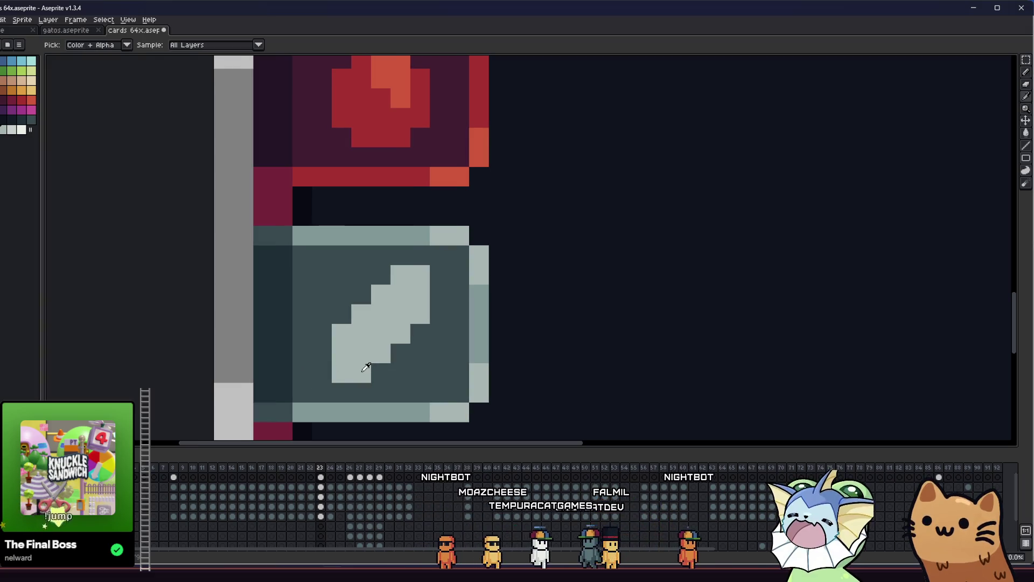
key("b")
left_click(322, 351)
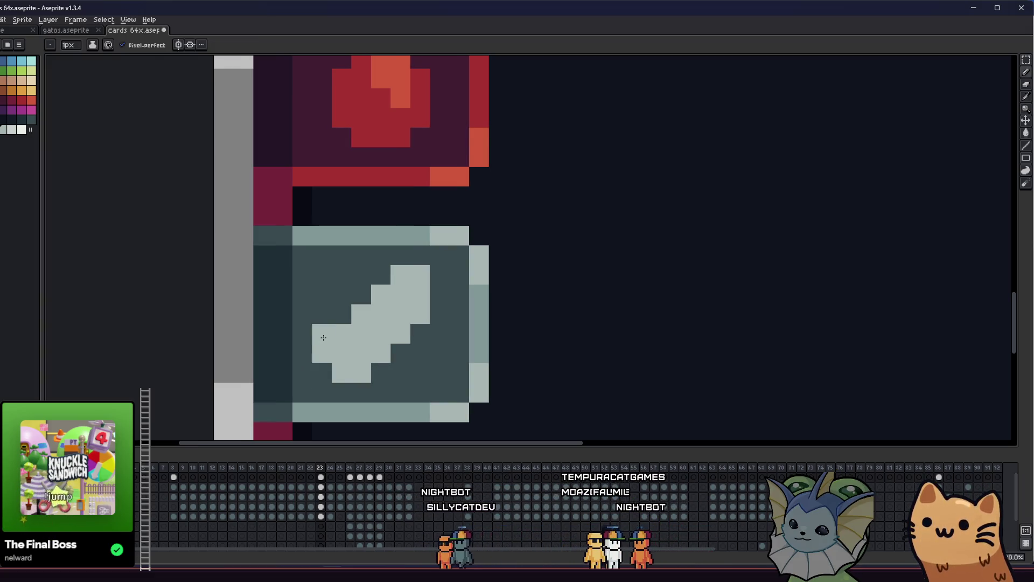
Paint over the light sword shape with the dark teal background colour
scroll(314, 342, "down", 5)
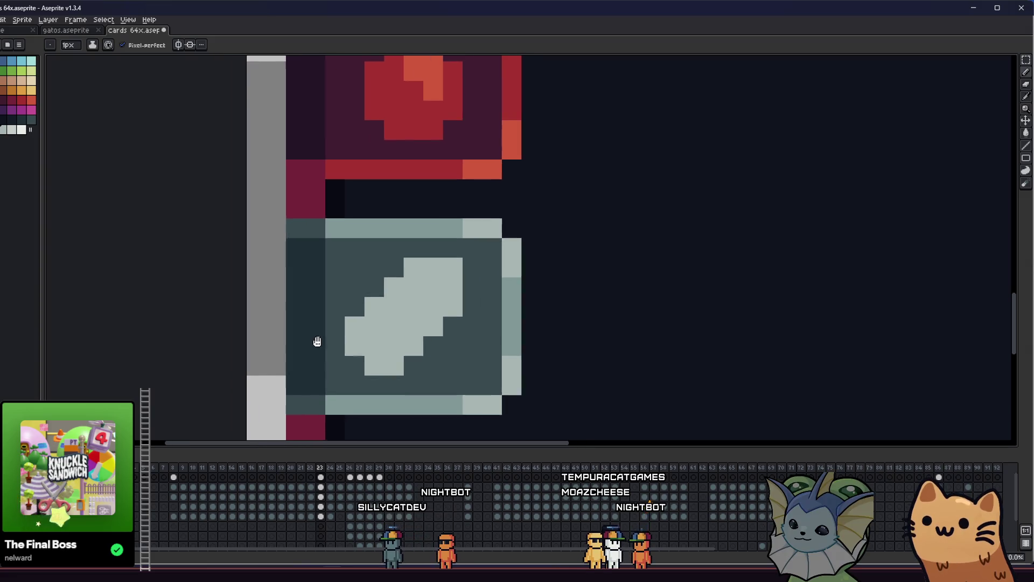
key("i")
scroll(377, 341, "up", 4)
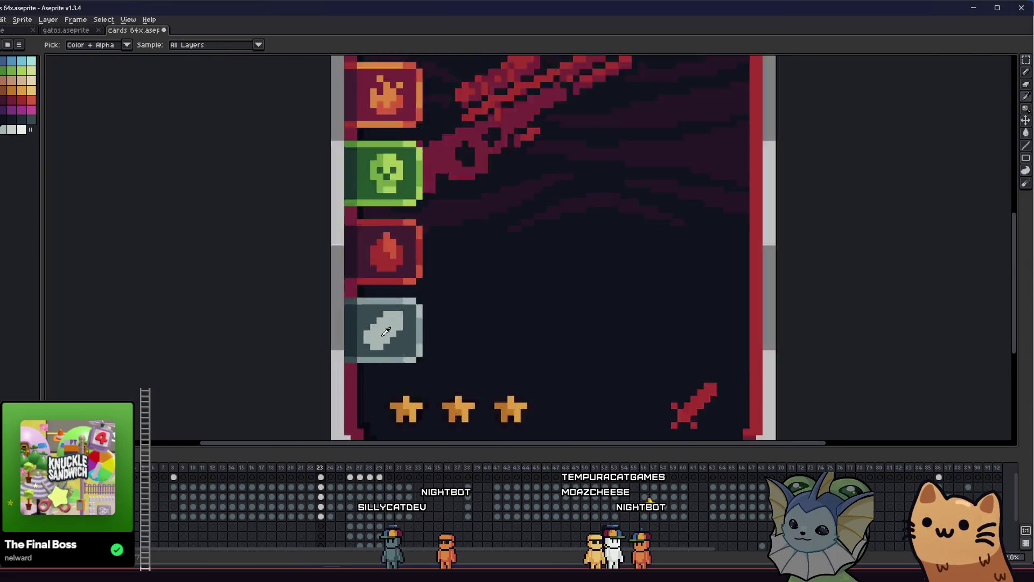
mouse_move(396, 341)
left_mouse_down()
mouse_move(365, 318)
mouse_move(405, 309)
mouse_move(412, 291)
left_mouse_up()
scroll(377, 302, "down", 4)
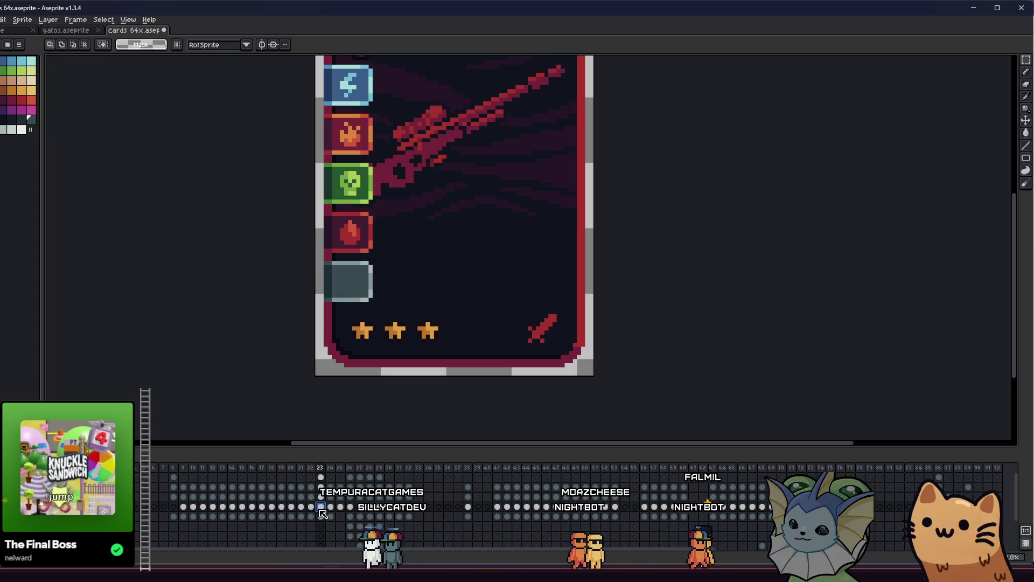
Copy the red corner sword from the rifle card into the grey icon
key("Left")
key("Right")
mouse_move(521, 312)
left_mouse_down()
mouse_move(569, 359)
mouse_move(571, 345)
left_mouse_up()
left_click(546, 346)
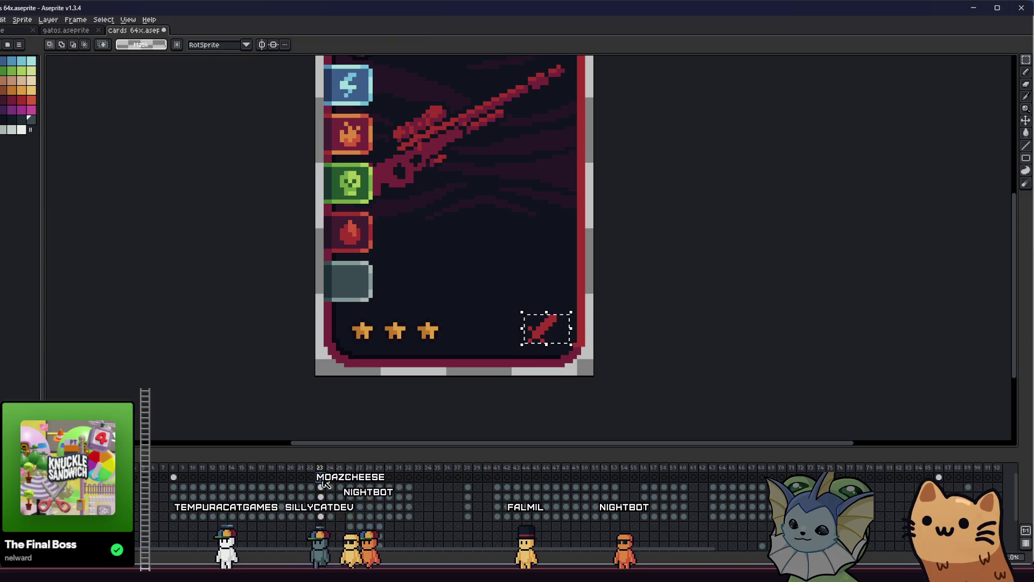
left_click_drag(555, 329, 363, 281)
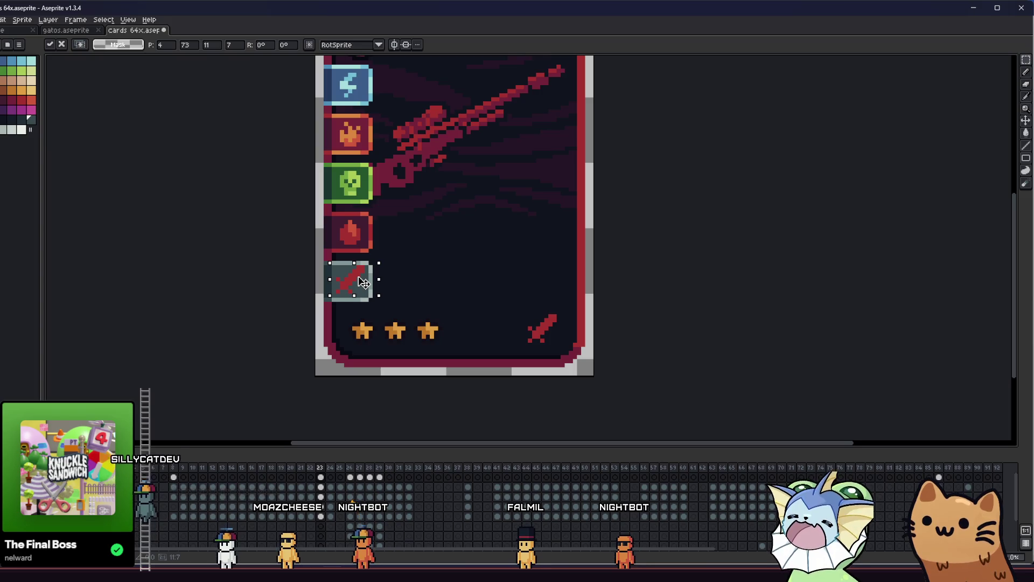
scroll(364, 281, "up", 3)
key("ctrl+d")
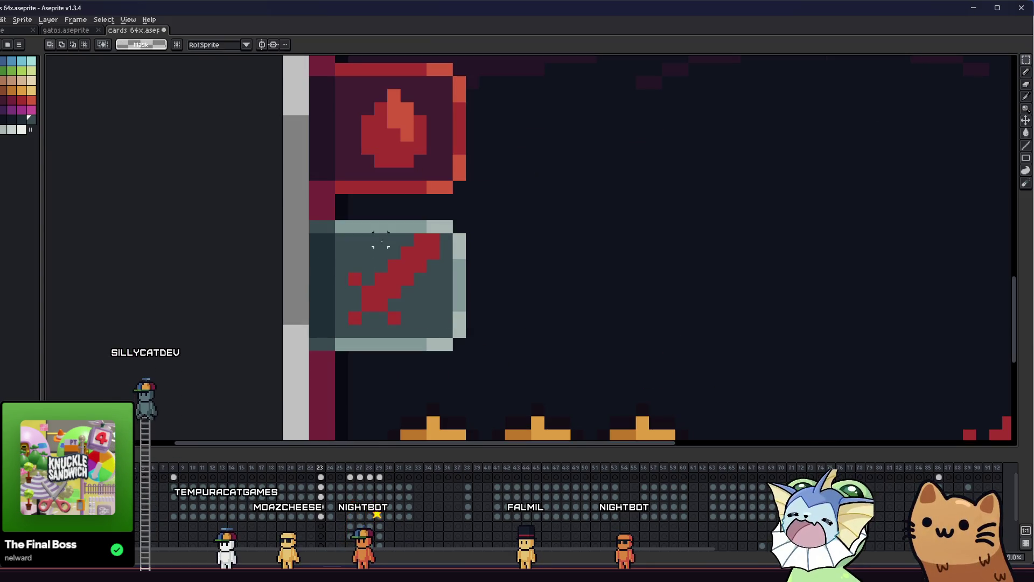
Adjust the sword's upper tip and shift the whole sword one pixel left
left_click_drag(394, 240, 439, 271)
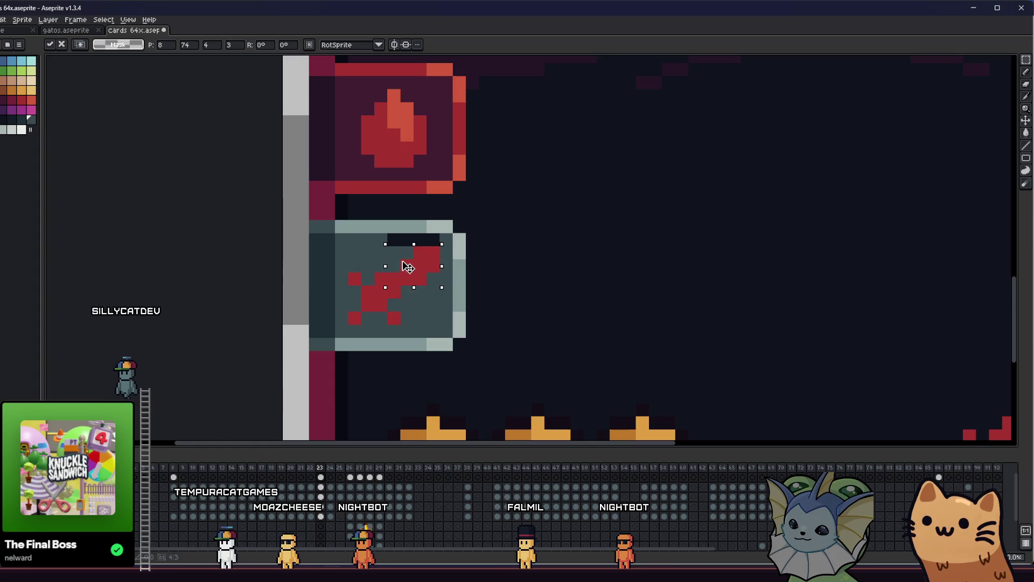
key("ctrl+d")
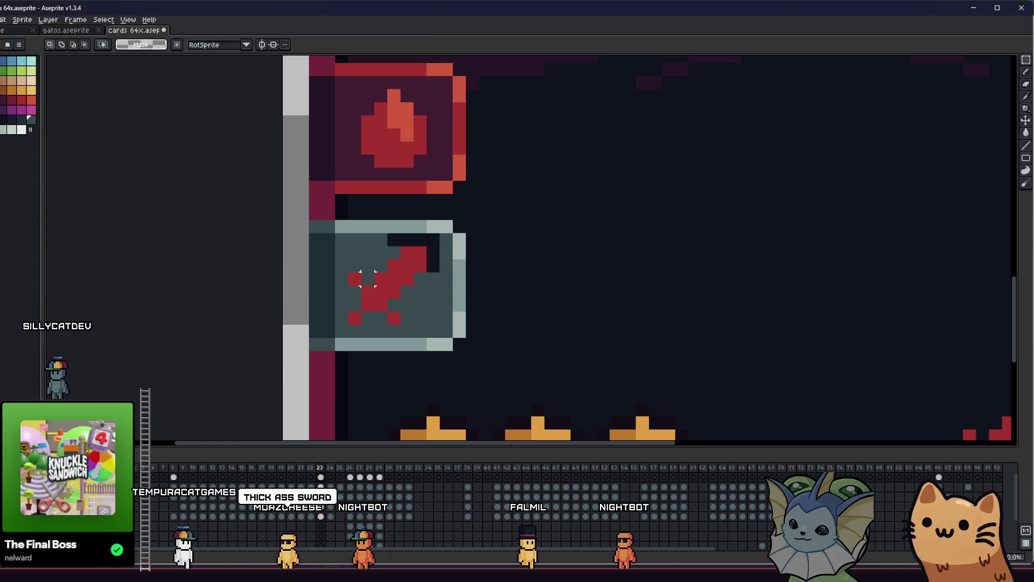
mouse_move(355, 253)
left_mouse_down()
mouse_move(414, 322)
mouse_move(440, 325)
left_mouse_up()
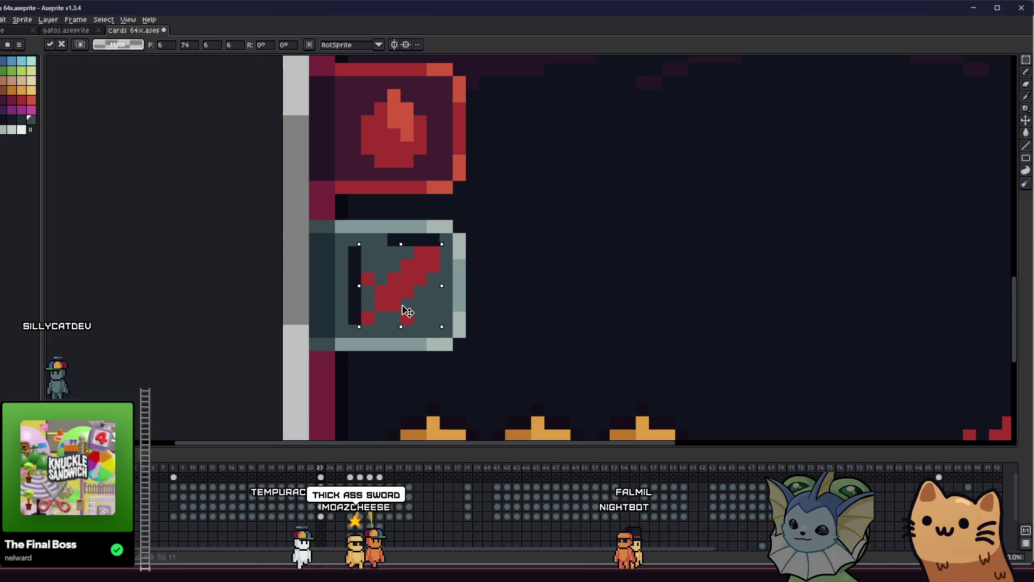
key("Left")
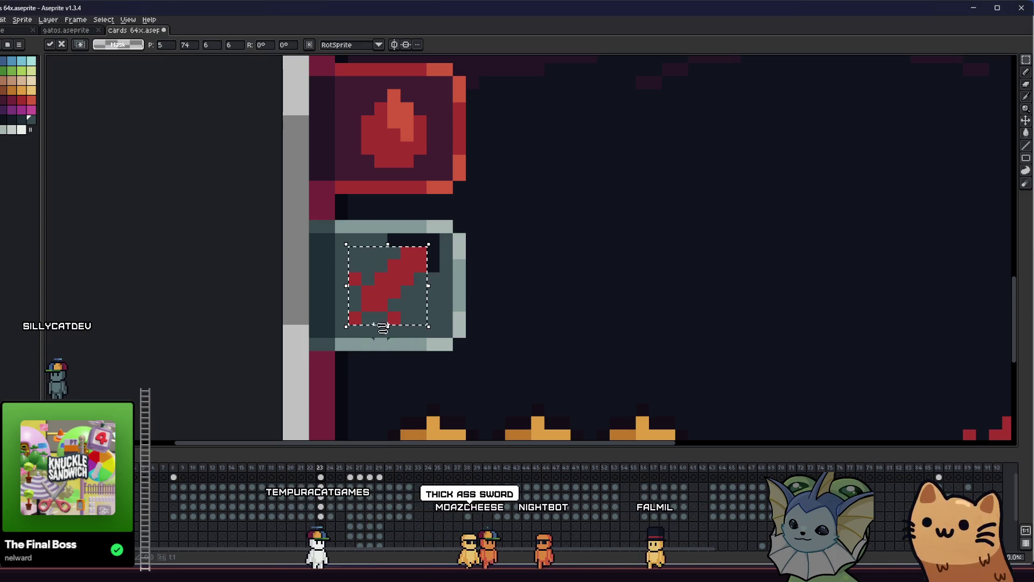
scroll(363, 353, "up", 2)
key("ctrl+d")
scroll(374, 270, "up", 1)
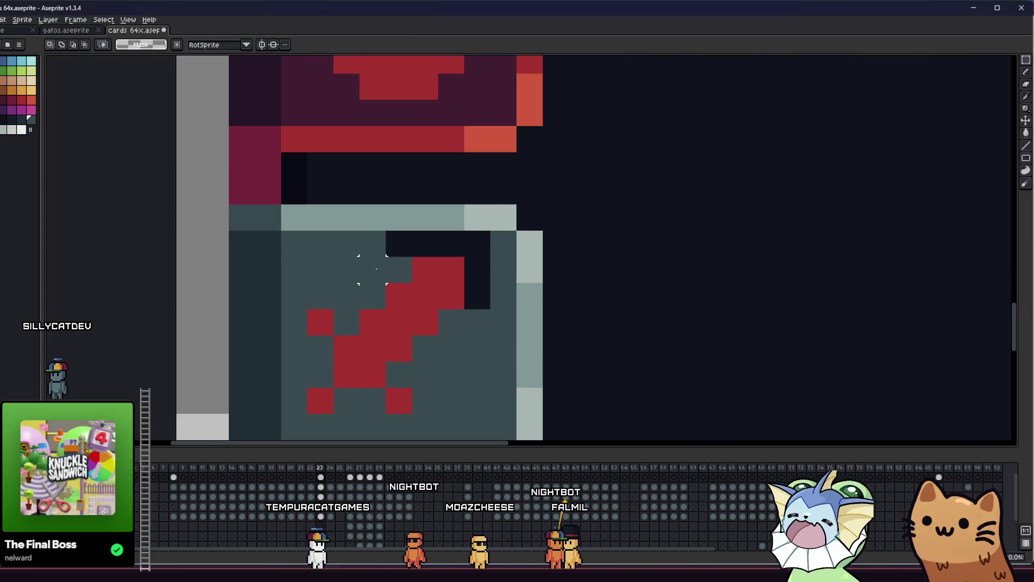
Paint out the black sword outline in teal and fill the sword light grey
key("b")
left_click_drag(380, 255, 471, 246)
left_click(476, 296)
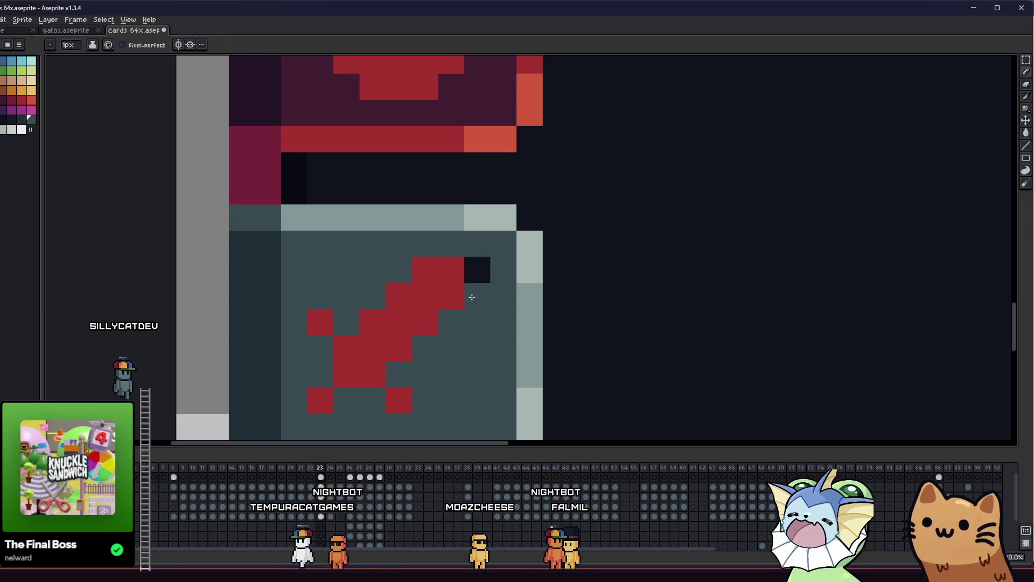
left_click(477, 270)
key("g")
left_click(417, 286)
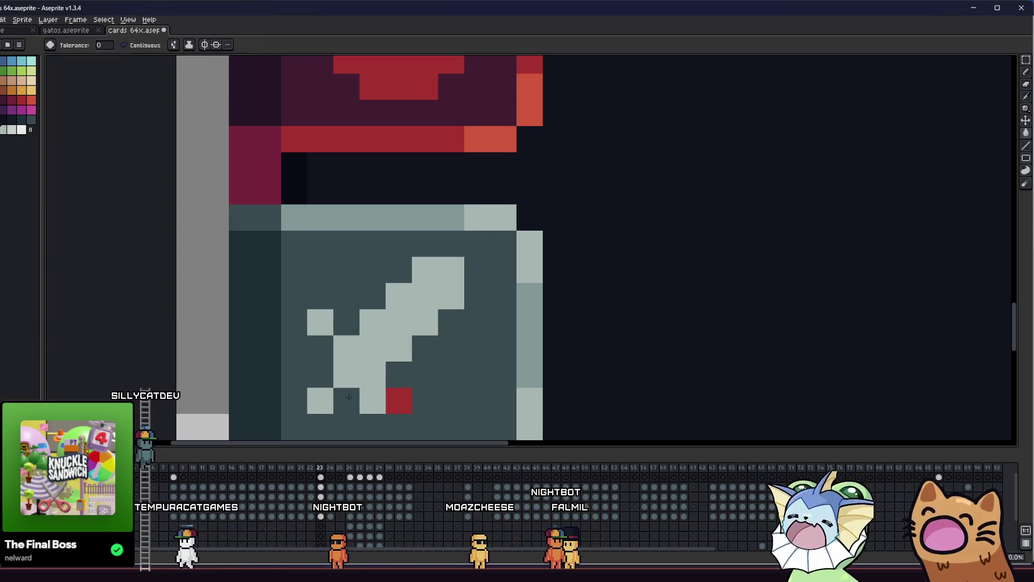
left_click(400, 401)
Marquee-select the finished grey sword icon on the card
scroll(377, 377, "down", 2)
mouse_move(319, 384)
left_mouse_down()
mouse_move(300, 343)
mouse_move(263, 362)
mouse_move(249, 344)
left_mouse_up()
scroll(300, 343, "down", 2)
key("m")
scroll(284, 333, "up", 4)
mouse_move(321, 228)
left_mouse_down()
mouse_move(393, 346)
mouse_move(442, 348)
left_mouse_up()
scroll(390, 321, "down", 3)
scroll(320, 335, "up", 1)
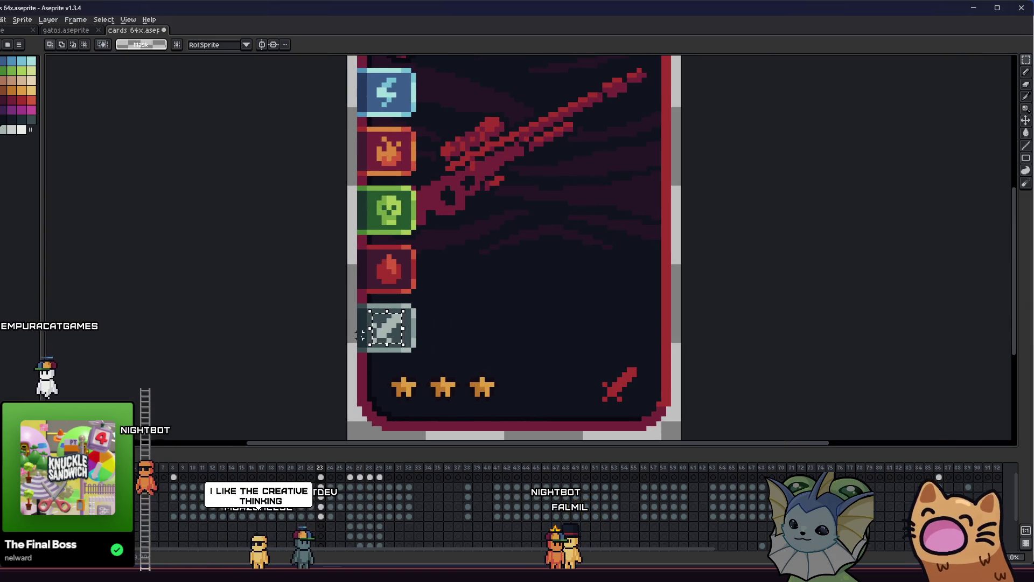
scroll(316, 321, "down", 1)
left_click_drag(316, 318, 142, 341)
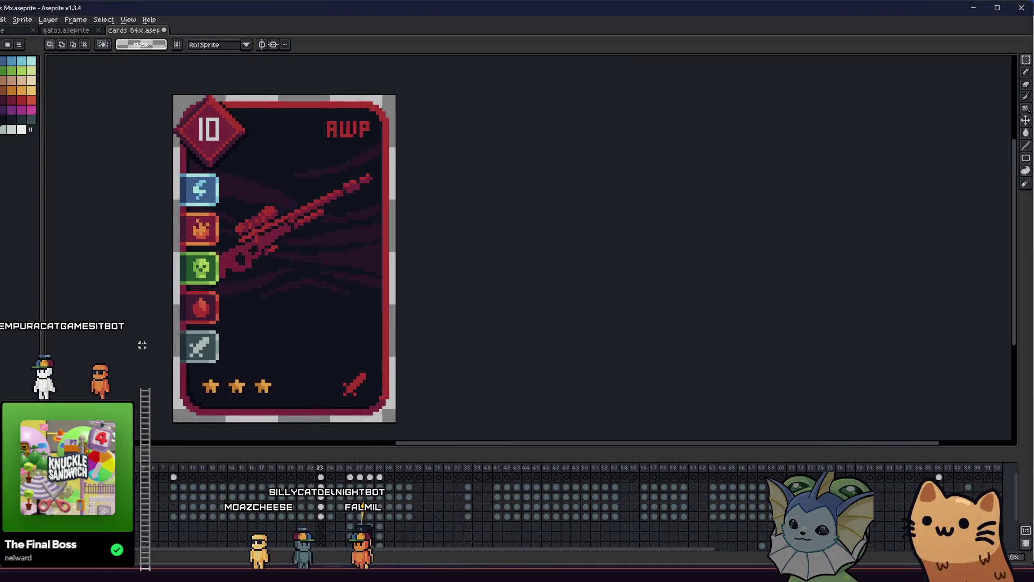
mouse_move(126, 355)
left_mouse_down()
mouse_move(219, 338)
mouse_move(320, 346)
left_mouse_up()
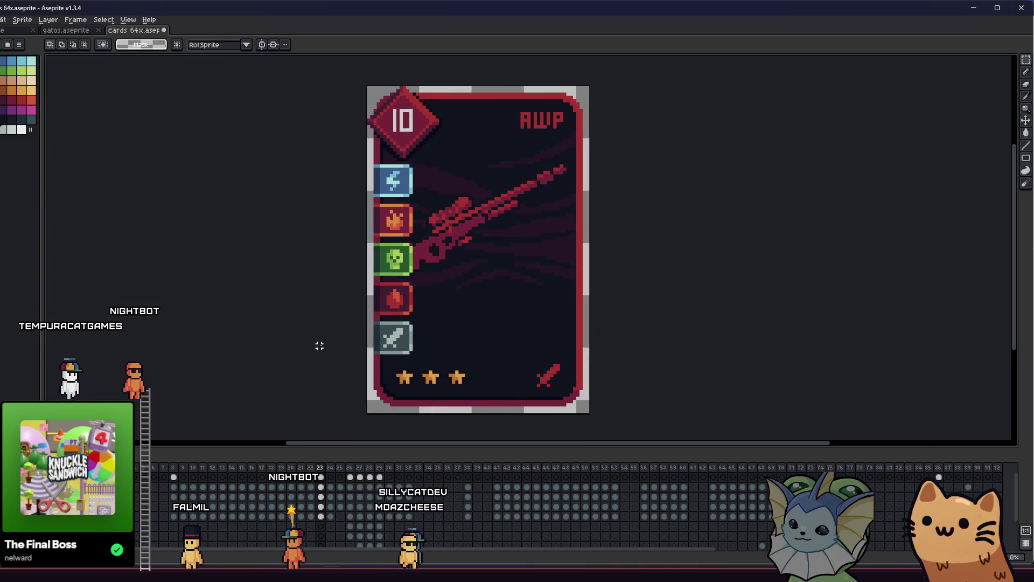
scroll(318, 341, "up", 1)
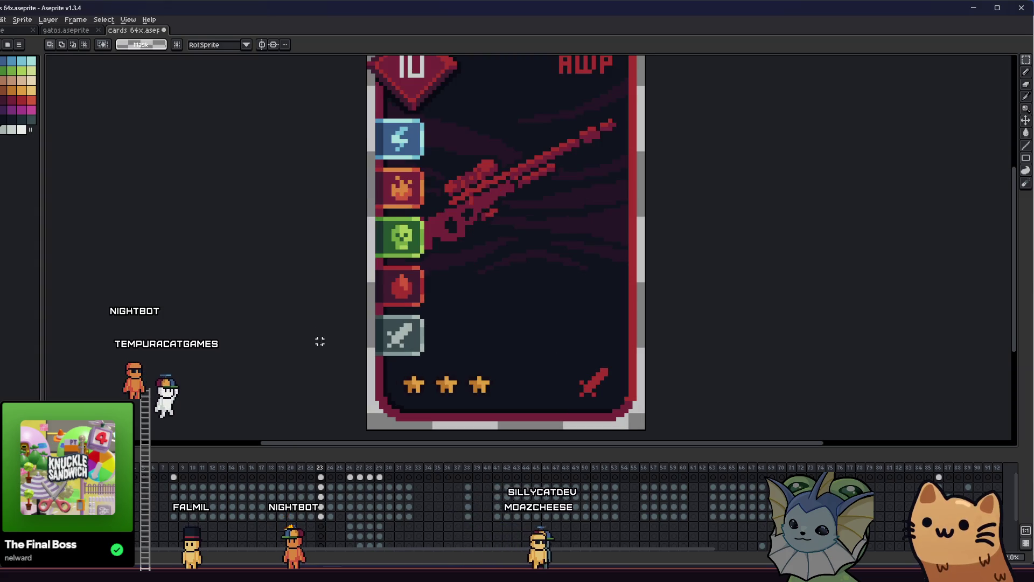
scroll(346, 279, "up", 1)
left_click_drag(346, 273, 357, 283)
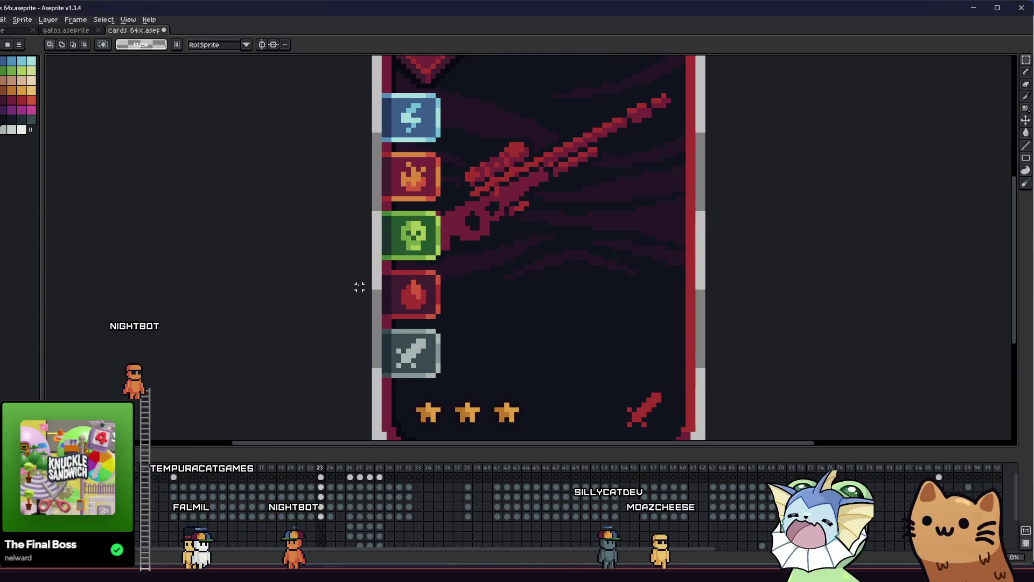
scroll(384, 287, "up", 2)
mouse_move(358, 261)
left_mouse_down()
mouse_move(543, 365)
mouse_move(548, 347)
left_mouse_up()
scroll(610, 336, "down", 2)
mouse_move(610, 336)
left_mouse_down()
mouse_move(587, 335)
mouse_move(537, 375)
mouse_move(526, 351)
left_mouse_up()
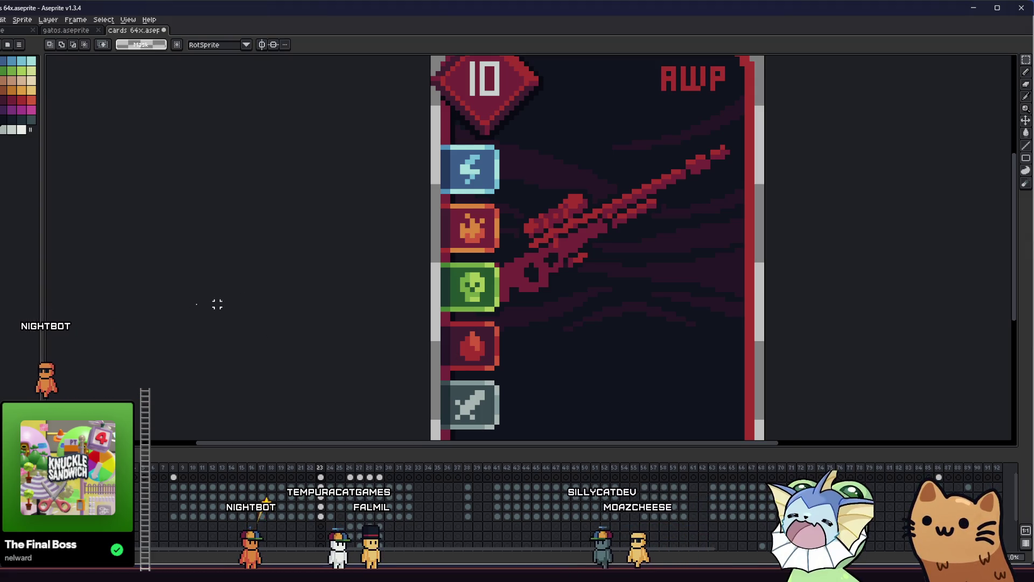
left_click_drag(286, 319, 289, 277)
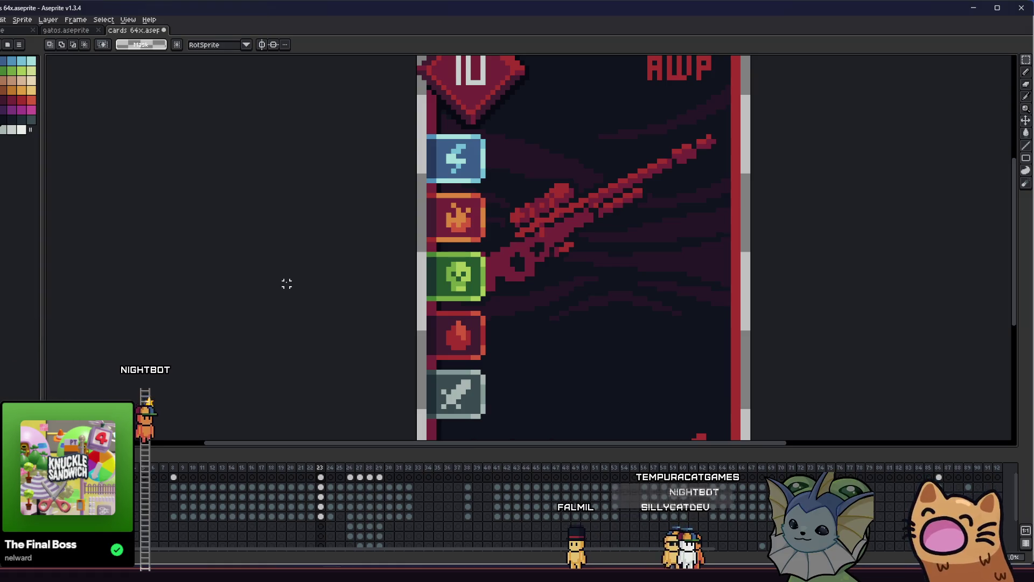
scroll(287, 283, "right", 3)
left_click_drag(299, 295, 391, 377)
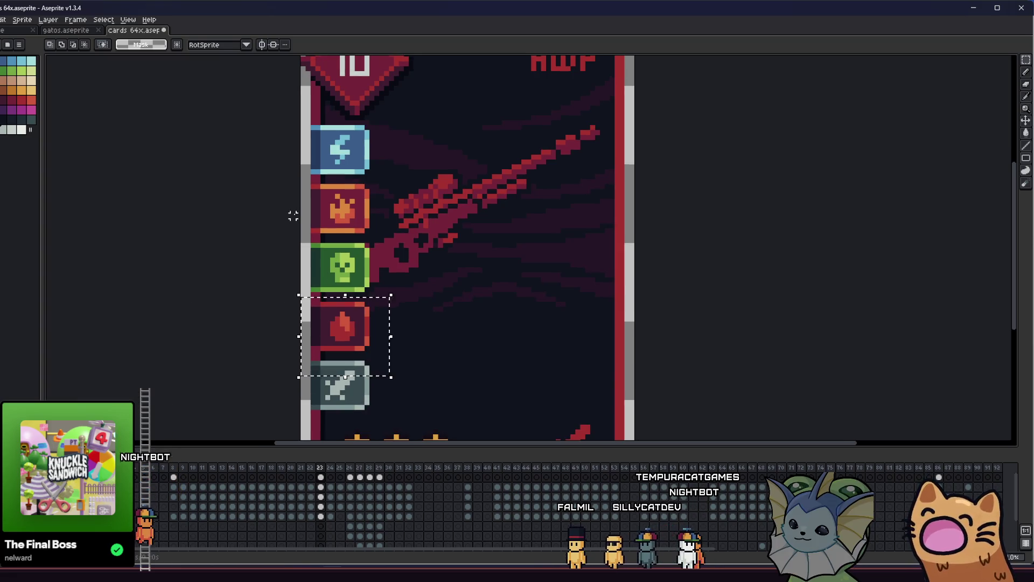
left_click_drag(464, 346, 552, 308)
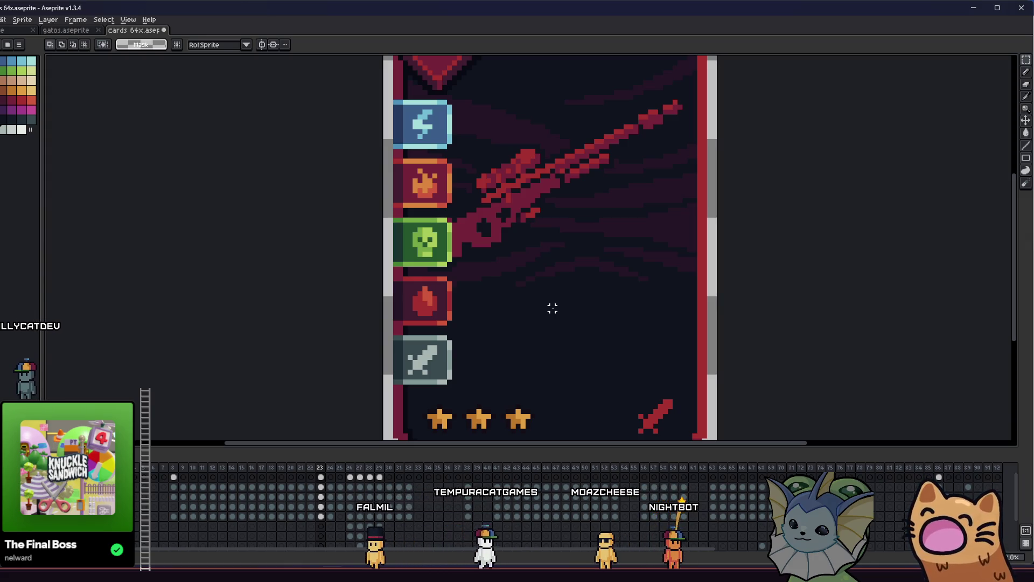
scroll(409, 387, "down", 1)
Move the five-icon column to the card's right edge as a trial
left_click_drag(395, 388, 491, 142)
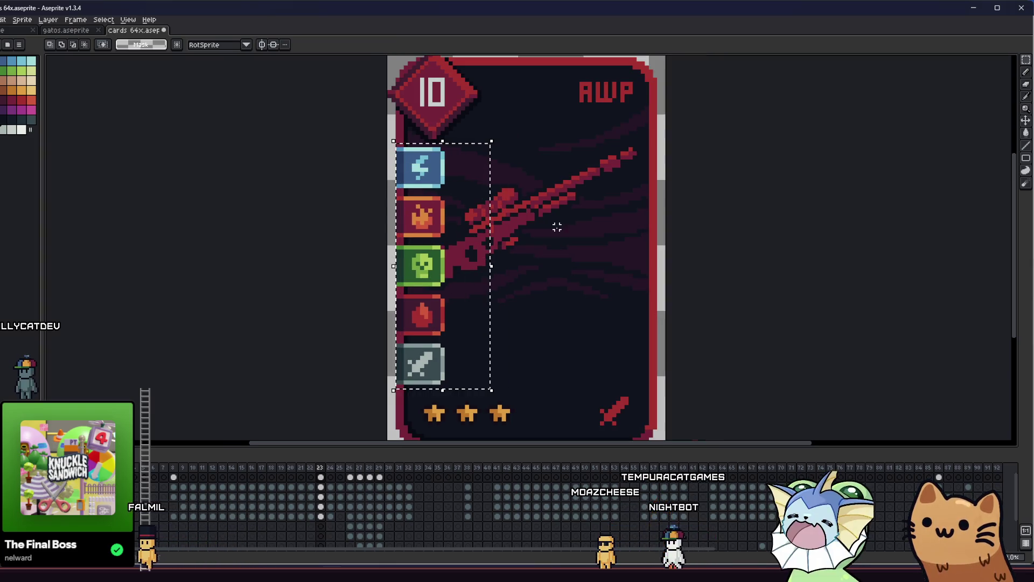
mouse_move(433, 264)
left_mouse_down()
mouse_move(638, 243)
mouse_move(642, 228)
mouse_move(648, 255)
left_mouse_up()
key("Return")
scroll(513, 259, "down", 4)
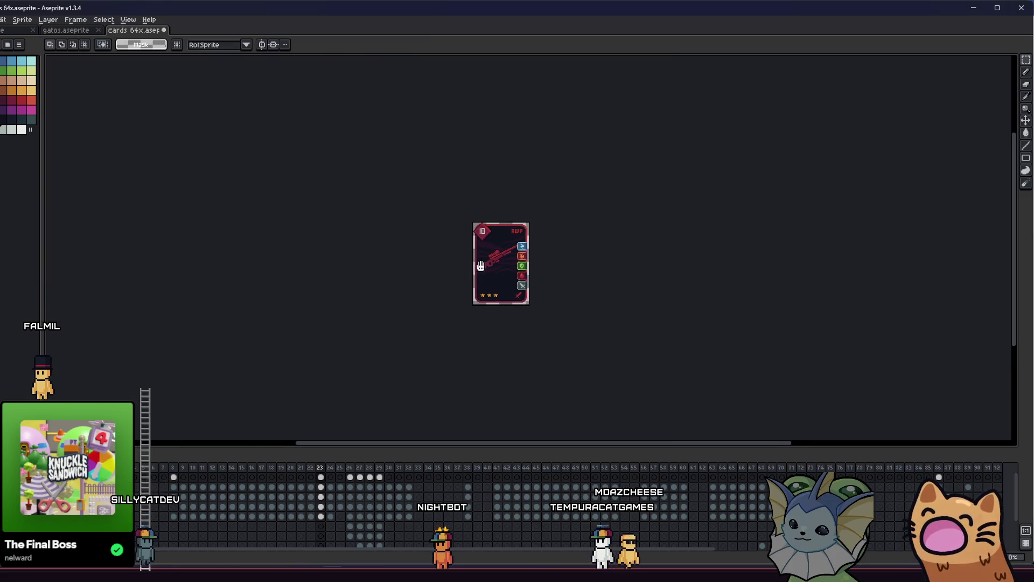
left_click_drag(492, 283, 493, 289)
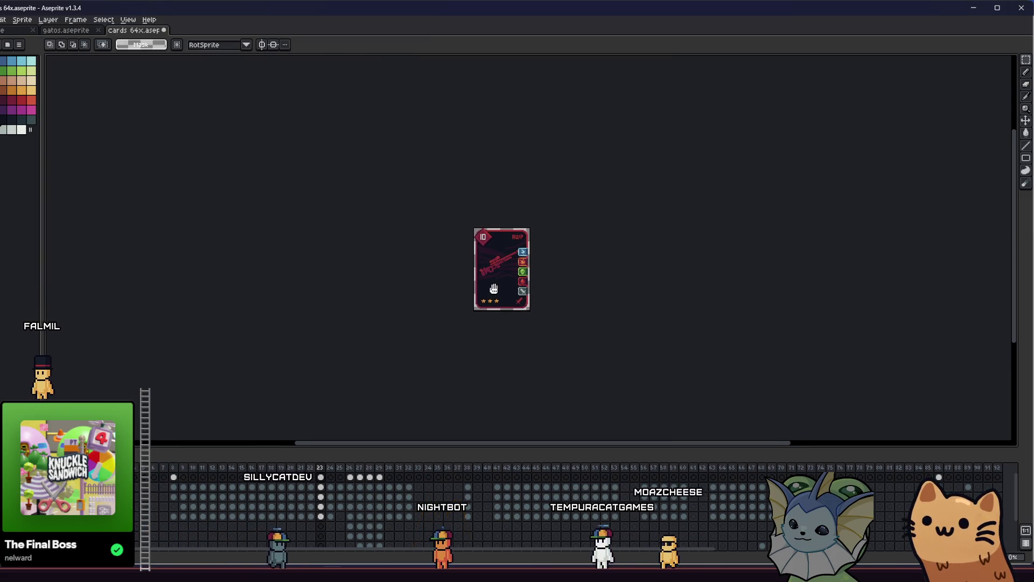
scroll(505, 237, "up", 3)
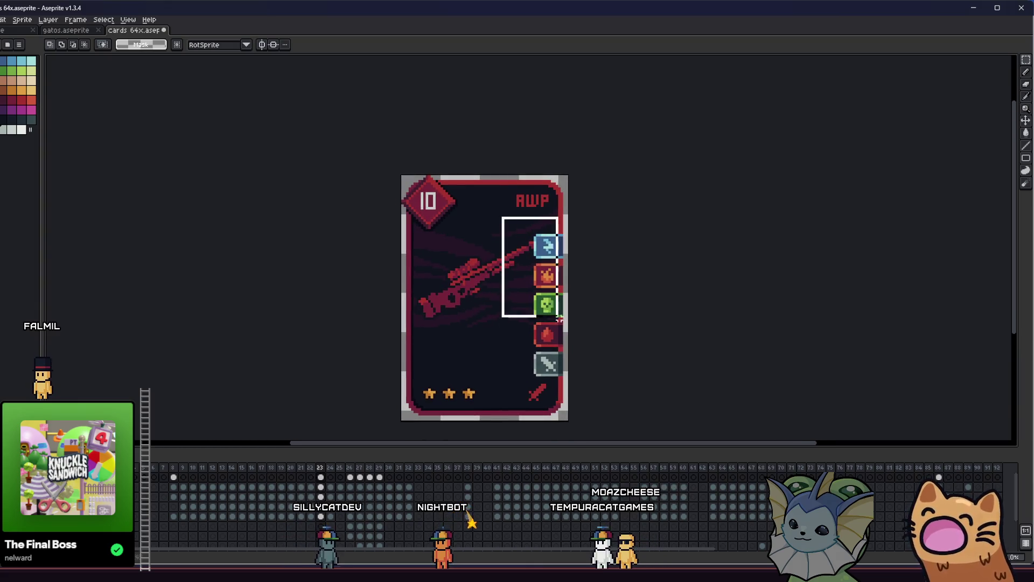
Move the icon column back to the left edge, nudged one pixel down
left_click_drag(566, 348, 441, 346)
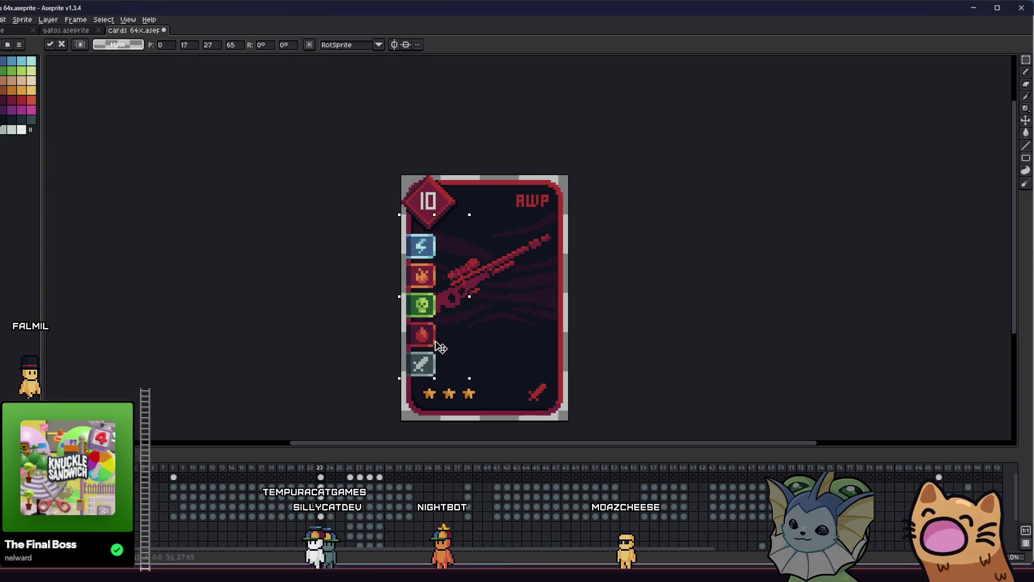
left_click_drag(441, 347, 440, 347)
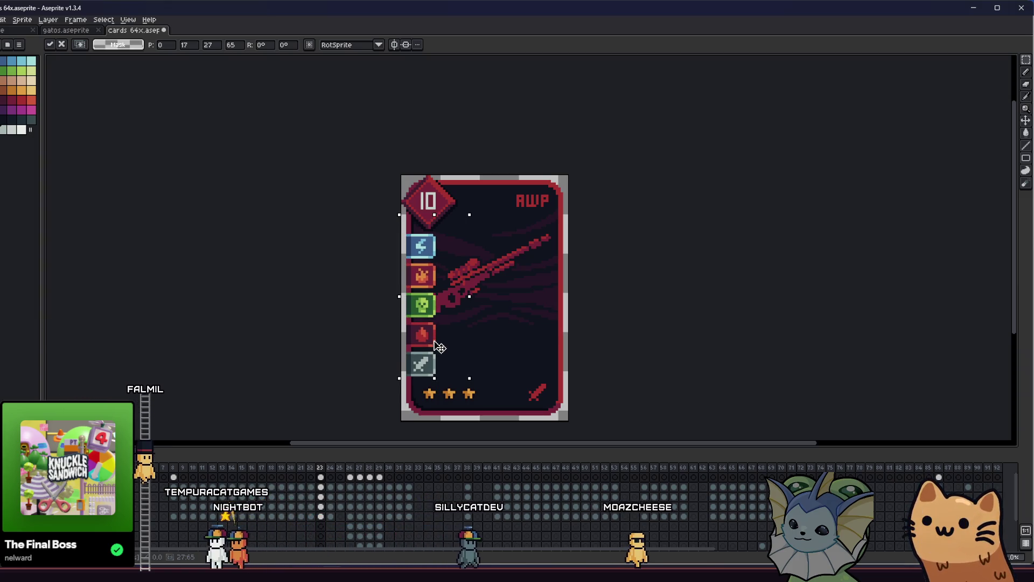
left_click_drag(440, 347, 436, 348)
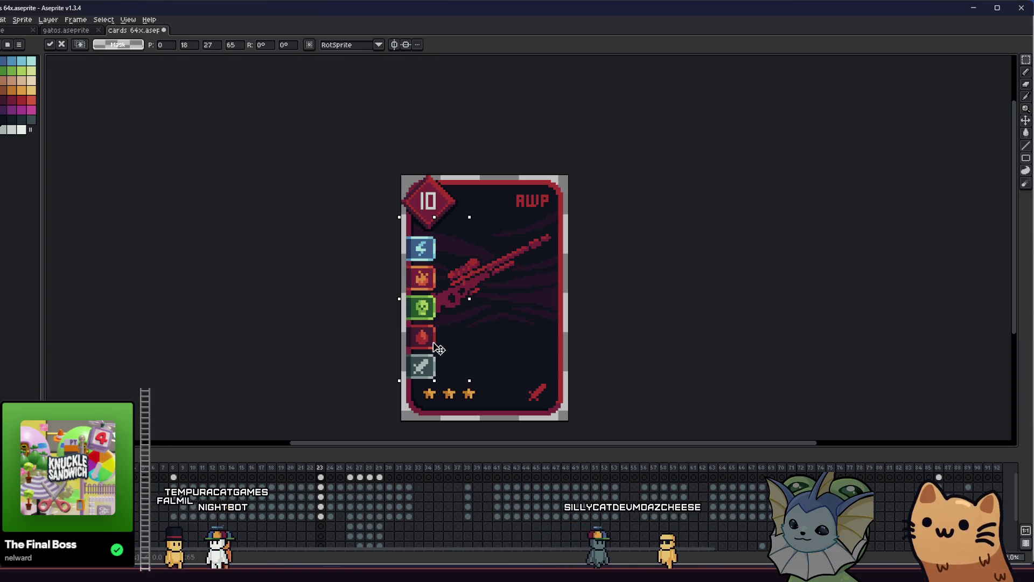
left_click(360, 328)
mouse_move(358, 328)
left_mouse_down()
mouse_move(362, 317)
mouse_move(554, 307)
mouse_move(577, 323)
mouse_move(351, 303)
left_mouse_up()
Erase the left icon column, then undo to restore it
mouse_move(393, 244)
left_mouse_down()
mouse_move(457, 388)
mouse_move(479, 392)
left_mouse_up()
key("Delete")
mouse_move(272, 293)
left_mouse_down()
mouse_move(194, 267)
mouse_move(247, 284)
left_mouse_up()
scroll(269, 283, "down", 1)
key("ctrl+z")
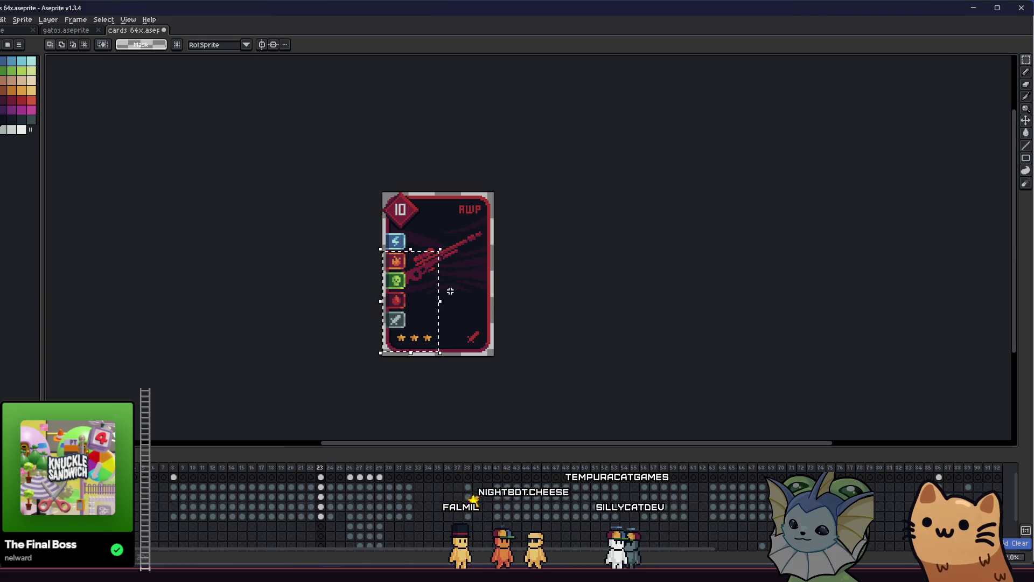
scroll(295, 275, "up", 2)
left_click_drag(295, 275, 252, 287)
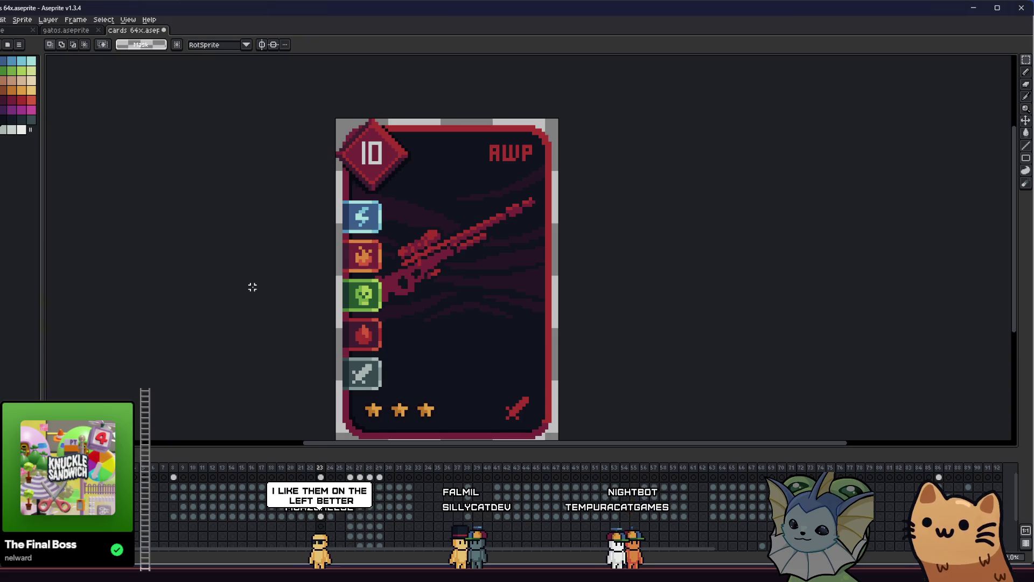
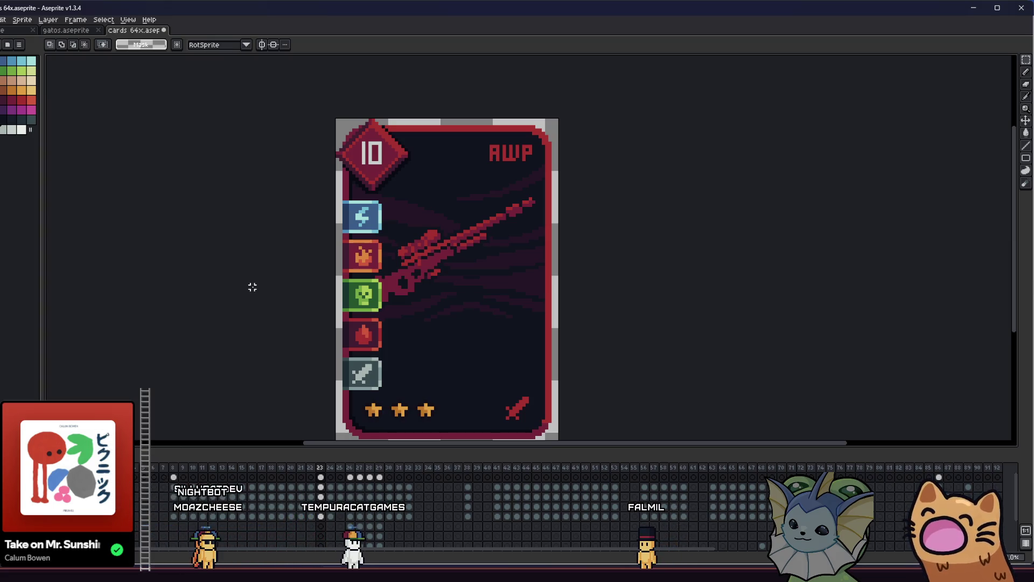
Select the area around the fourth icon and switch to Magic Wand with Contiguous off
scroll(302, 290, "up", 3)
mouse_move(314, 283)
left_mouse_down()
mouse_move(423, 351)
mouse_move(431, 371)
left_mouse_up()
scroll(431, 371, "up", 1)
key("w")
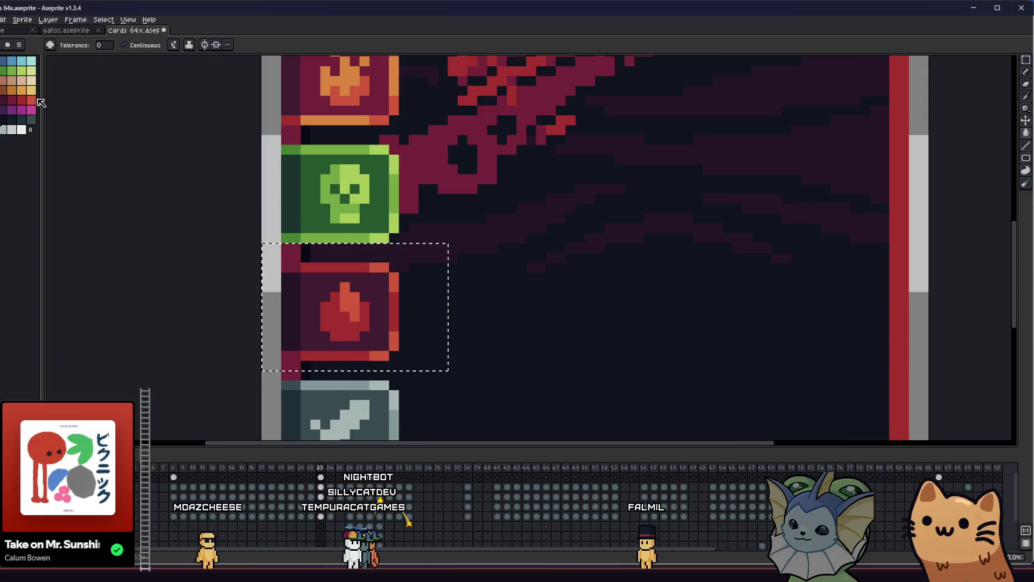
left_click(123, 45)
scroll(355, 233, "down", 3)
scroll(355, 234, "up", 4)
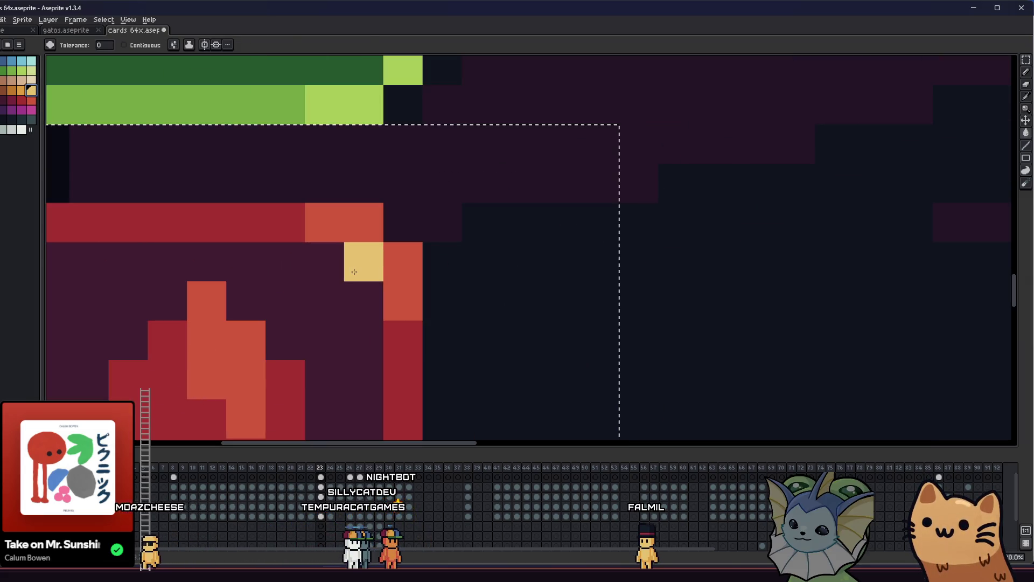
Recolour the icon: tan highlights, orange border and drop, brown interior
left_click(355, 233)
scroll(355, 233, "down", 3)
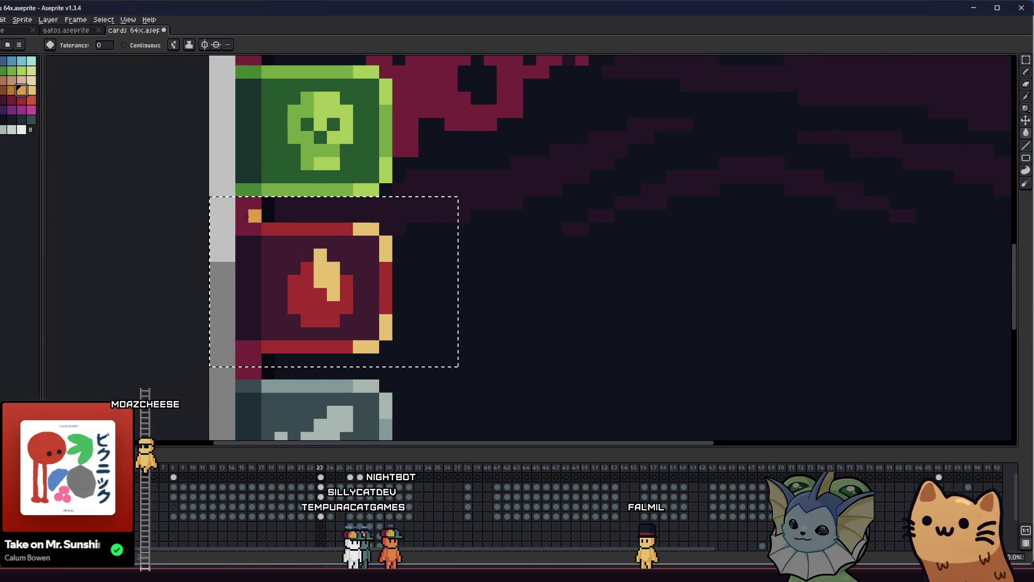
left_click(286, 232)
left_click(286, 232, "alt")
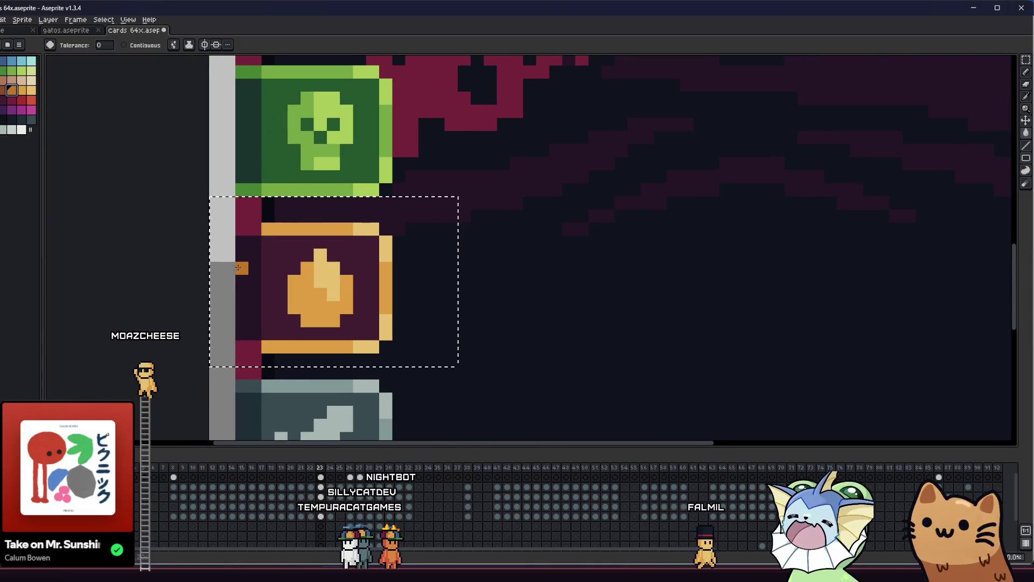
left_click(248, 229)
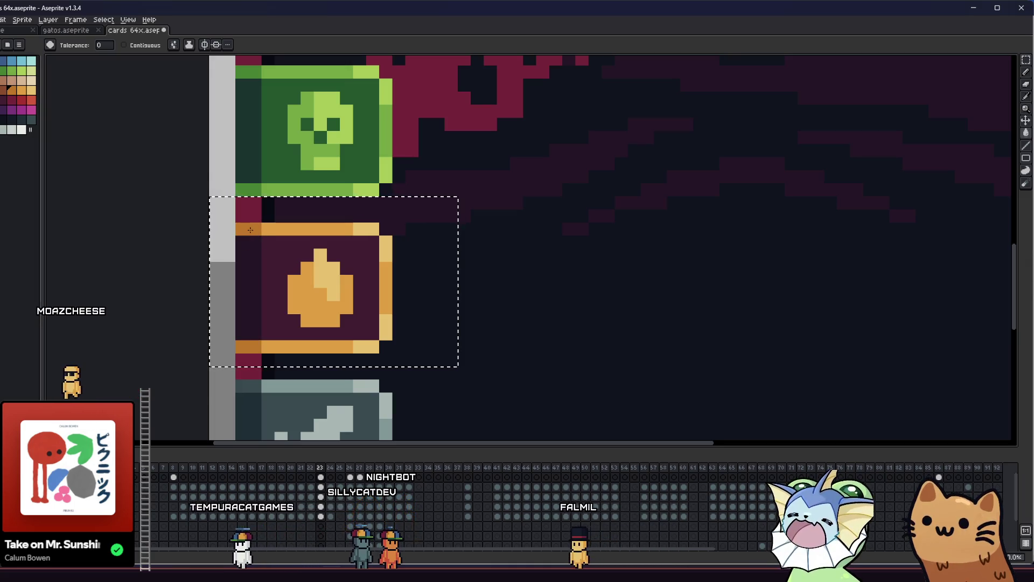
left_click(267, 243)
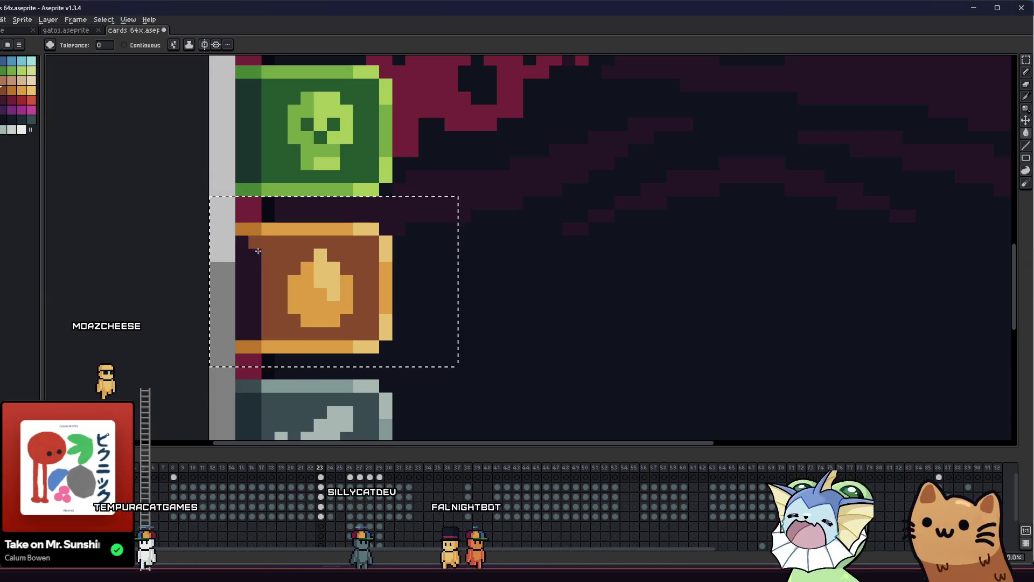
Return to rectangle selection, view the whole AWP card, then select the Golden Shower description
scroll(214, 291, "down", 3)
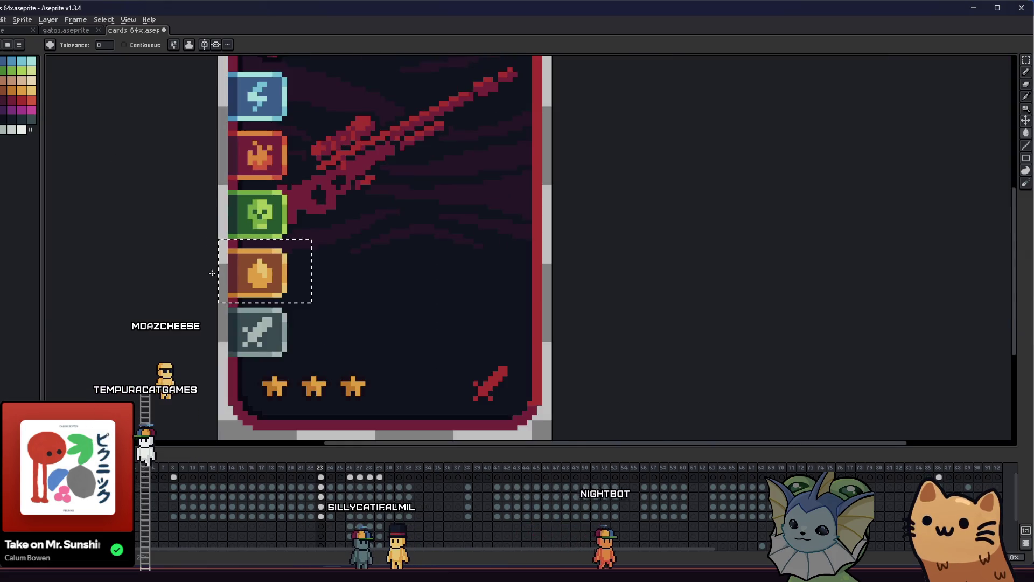
scroll(214, 291, "down", 1)
key("m")
scroll(198, 302, "down", 1)
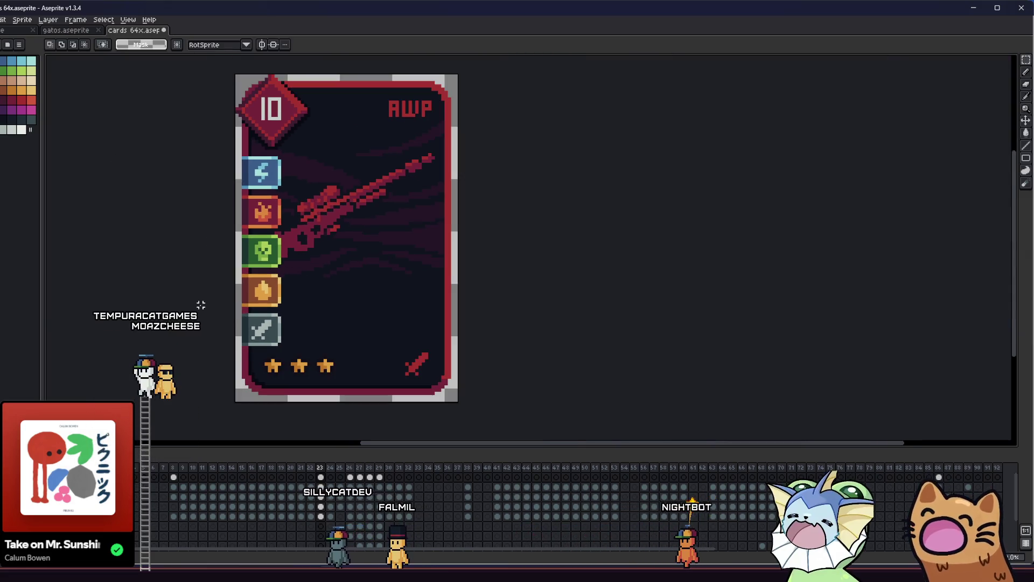
mouse_move(183, 300)
left_mouse_down()
mouse_move(264, 321)
mouse_move(262, 337)
left_mouse_up()
scroll(231, 314, "up", 1)
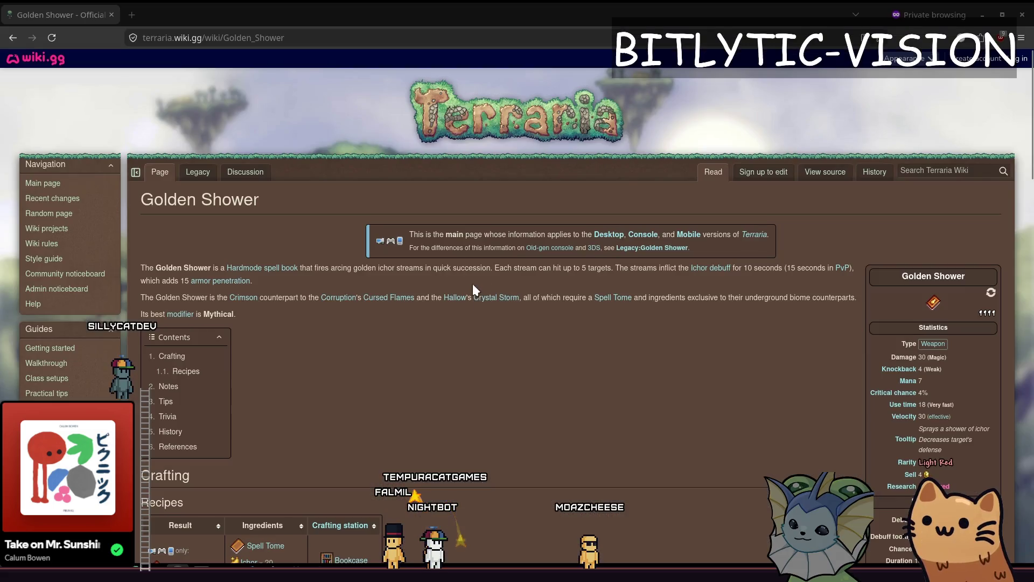
left_click_drag(473, 284, 327, 247)
Look at the Ichor debuff article, then return to the Golden Shower page
left_click(168, 205)
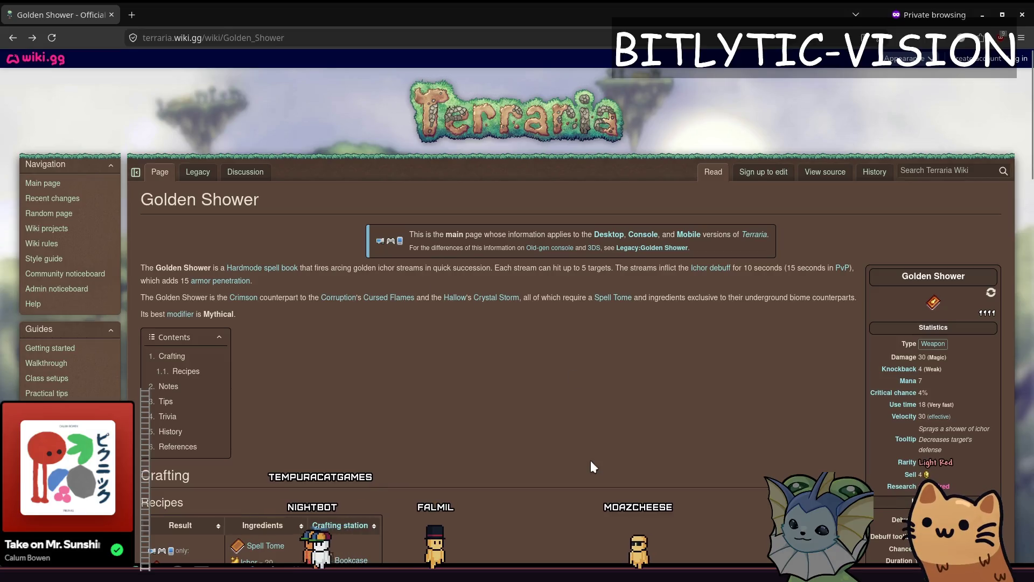
left_click(715, 270)
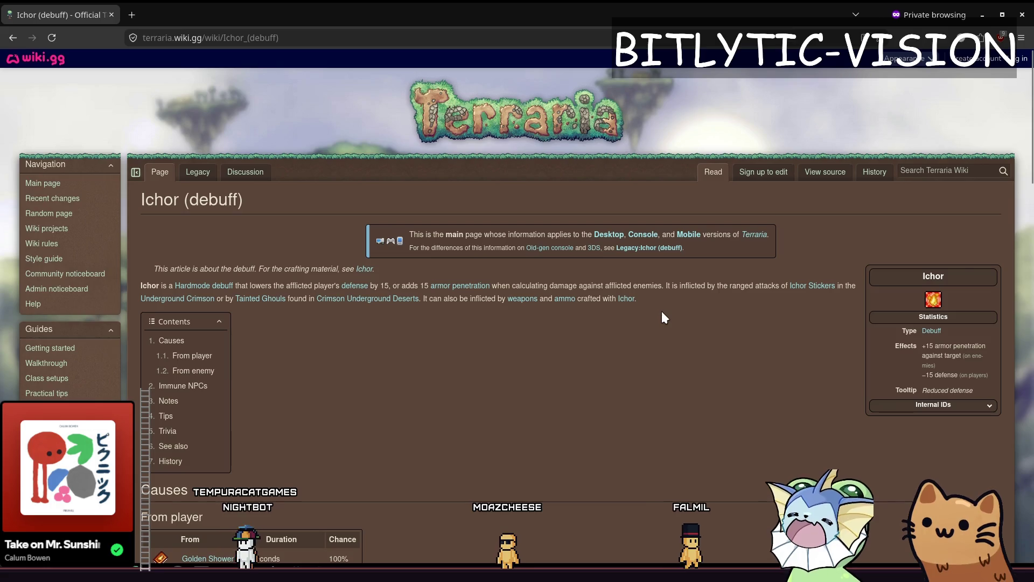
key("alt+Left")
left_click_drag(383, 264, 131, 231)
left_click(341, 337)
scroll(342, 332, "down", 2)
scroll(501, 315, "down", 3)
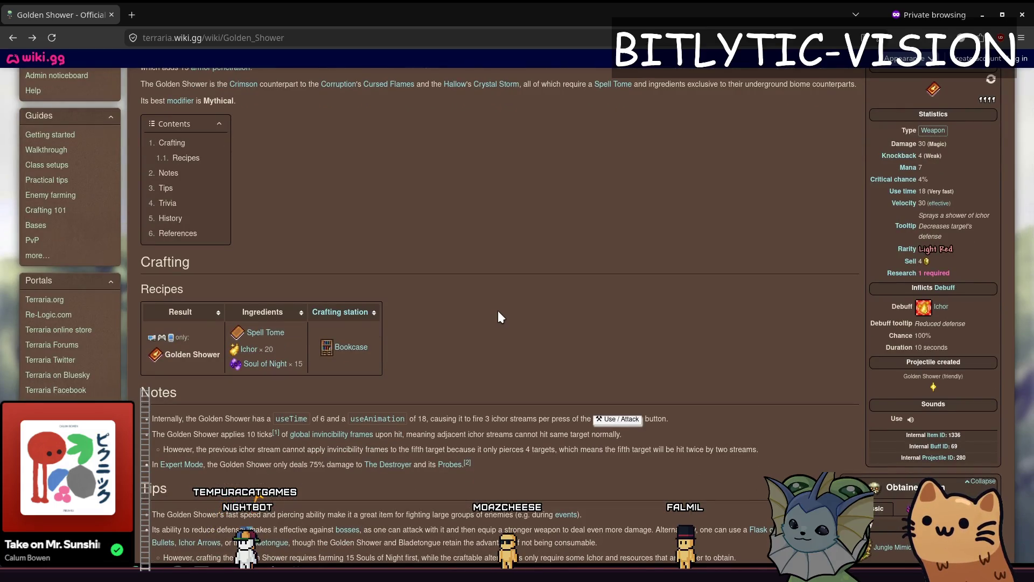
scroll(485, 307, "down", 6)
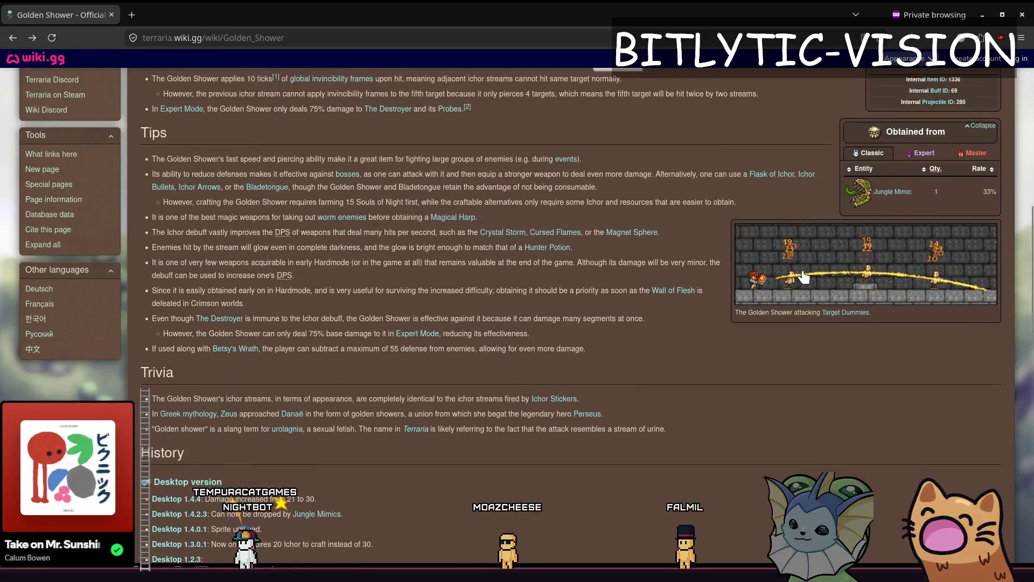
Open the Golden Shower demo GIF in a new tab, enlarge it, then return to Godot
left_click(804, 277)
scroll(518, 299, "up", 2)
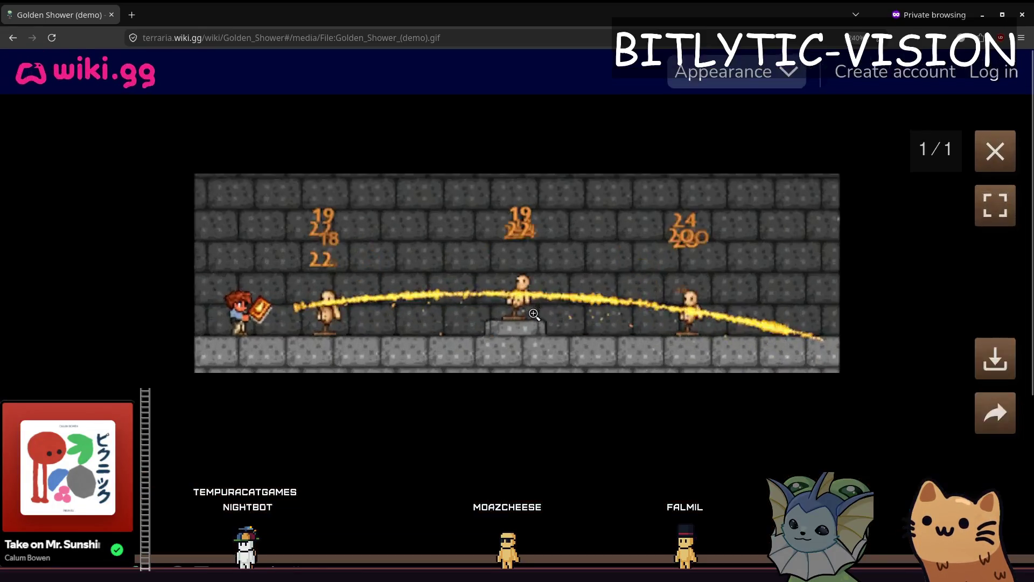
scroll(533, 307, "down", 2)
right_click(541, 289)
left_click(544, 295)
key("ctrl+Tab")
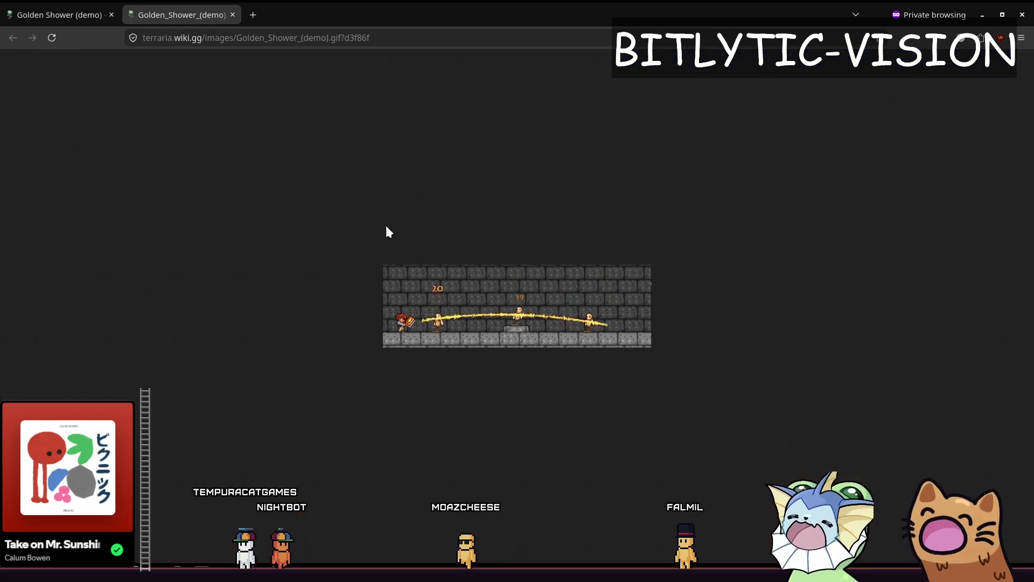
scroll(512, 326, "up", 7)
scroll(512, 326, "up", 1)
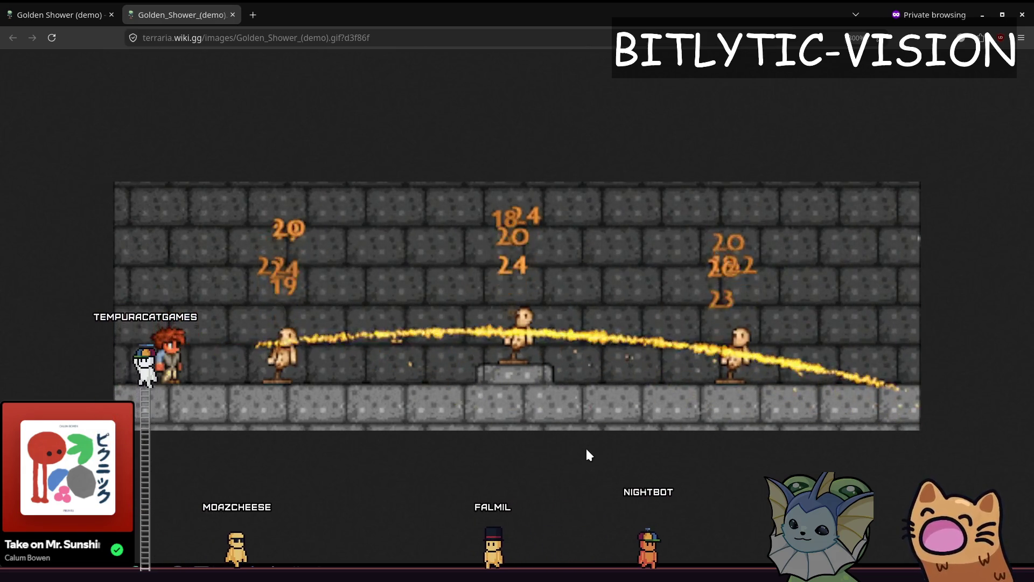
key("alt+Tab")
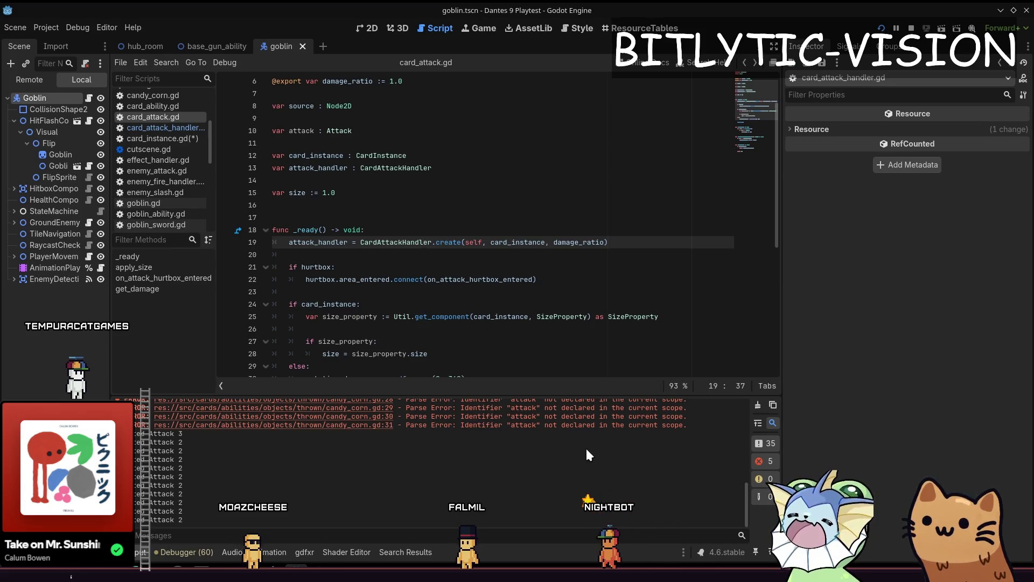
On line 19, start a new argument with a comma after damage_ratio in CardAttackHandler.create
key("End")
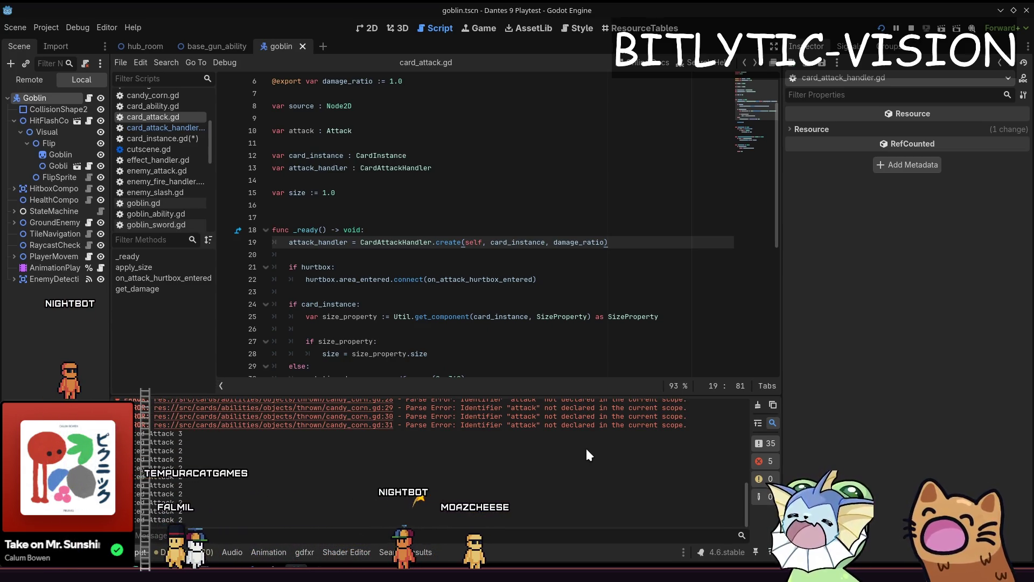
key("Up")
key("Up")
key("Up")
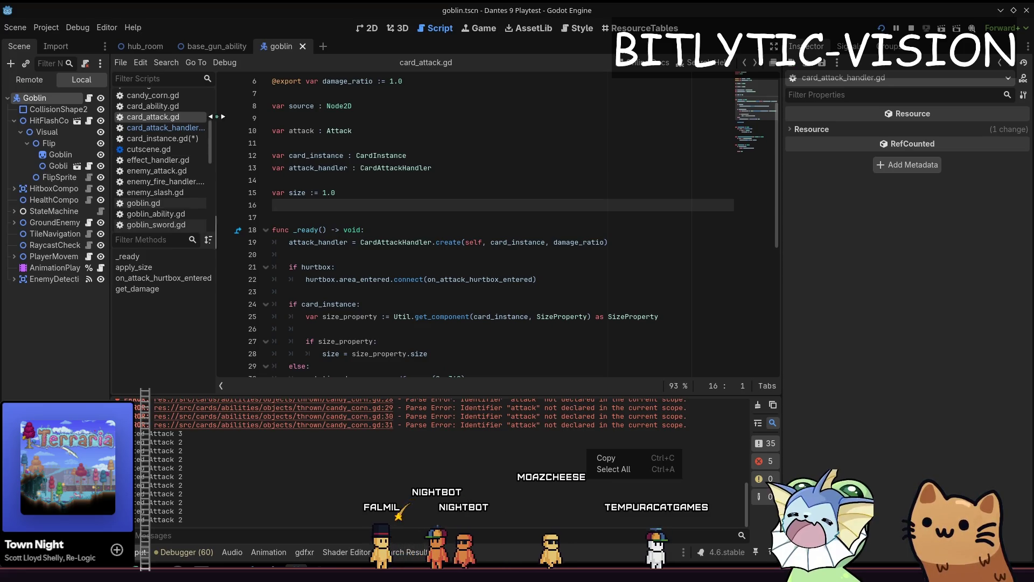
left_click(390, 196)
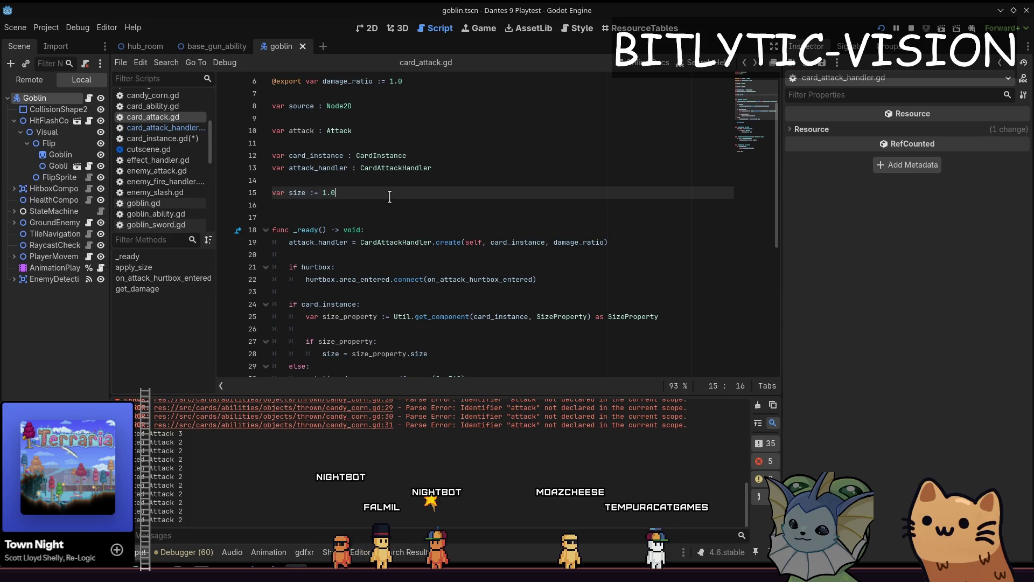
key("Down")
key("Down")
key("Down")
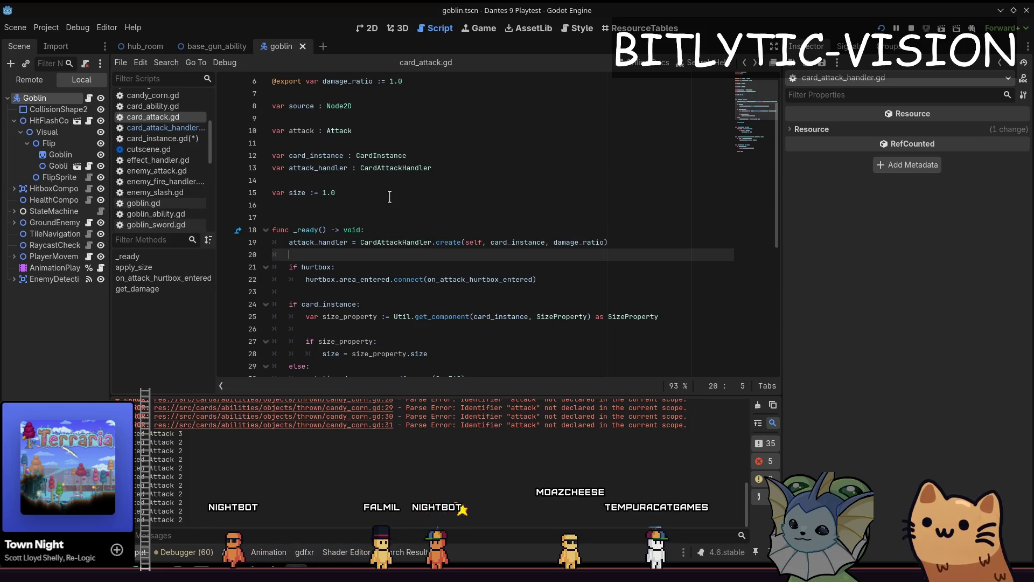
key("Home")
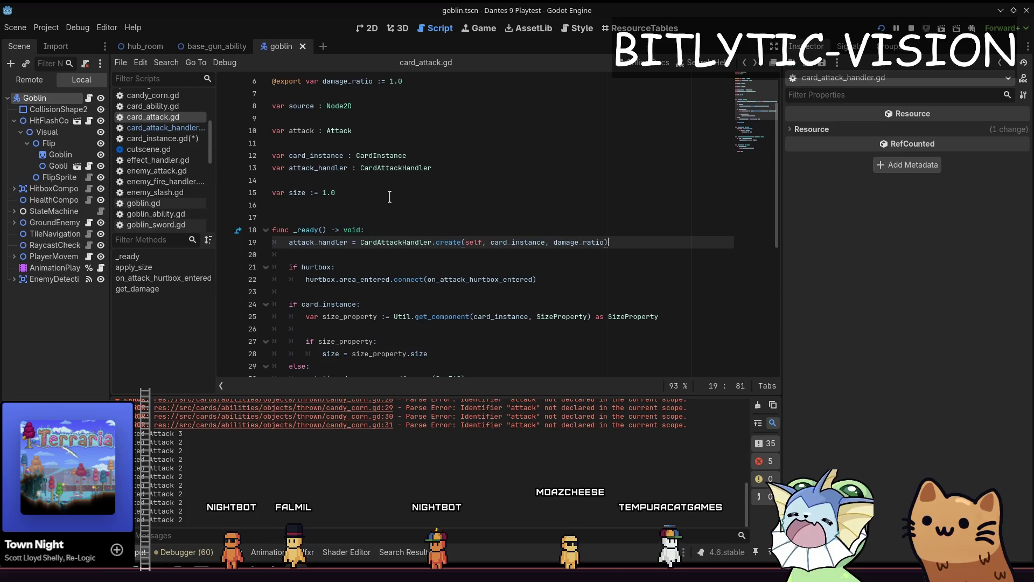
key("End")
key("Left")
key("Left")
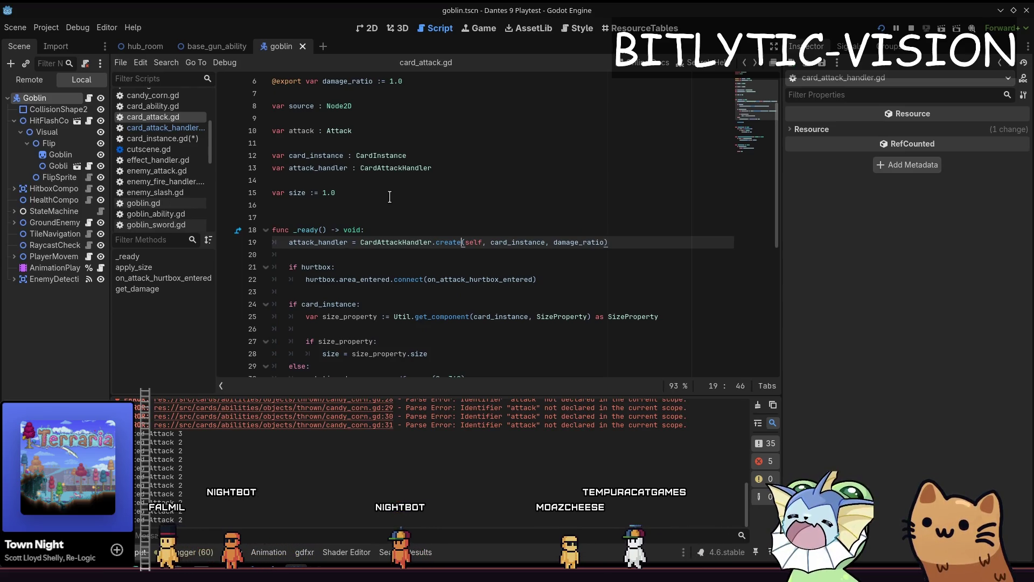
key("Right")
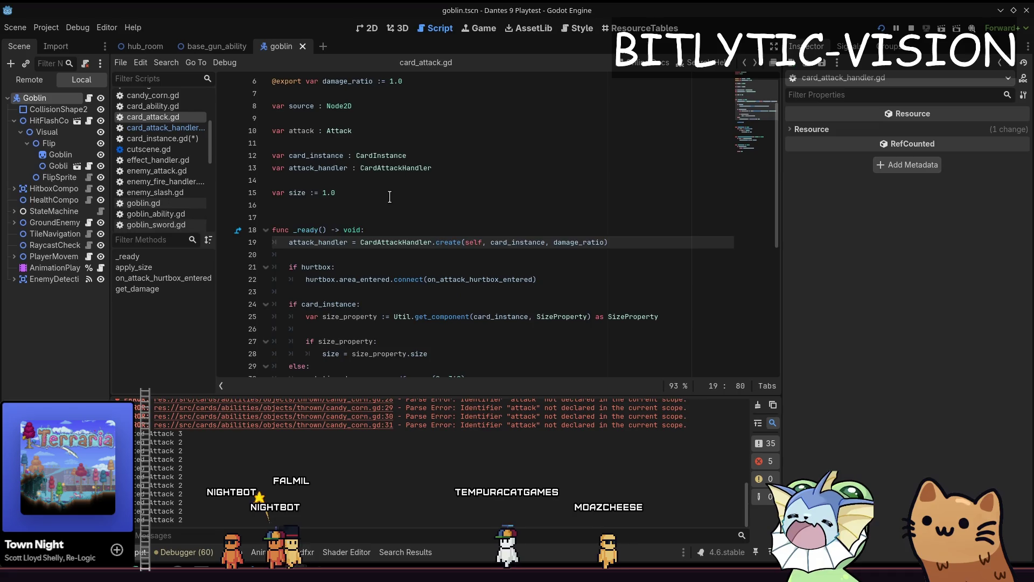
scroll(389, 197, "down", 4)
type(", attack")
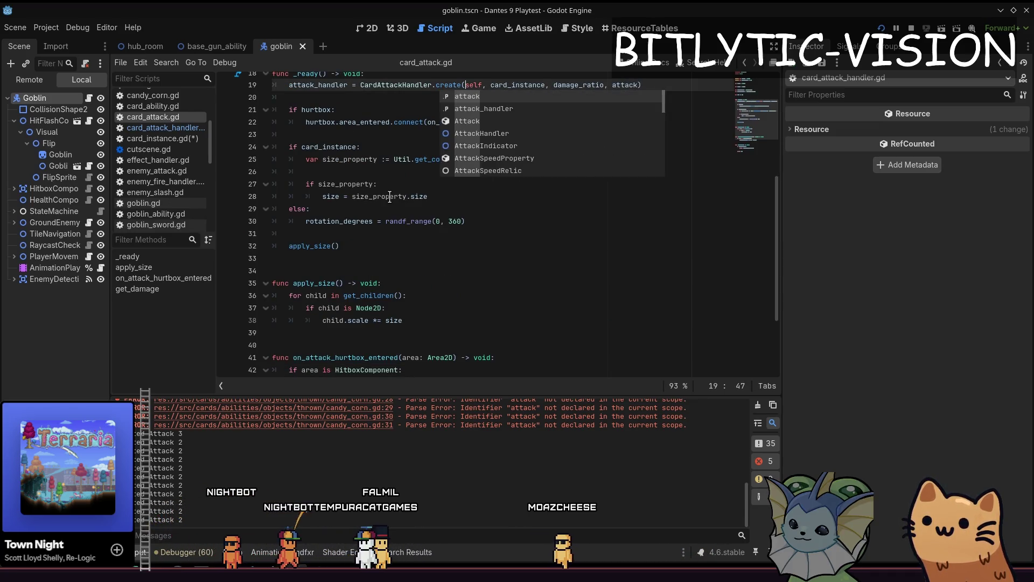
In card_attack_handler.gd, add 'handler.attack = attack' above the create_attack call
key("alt+F12")
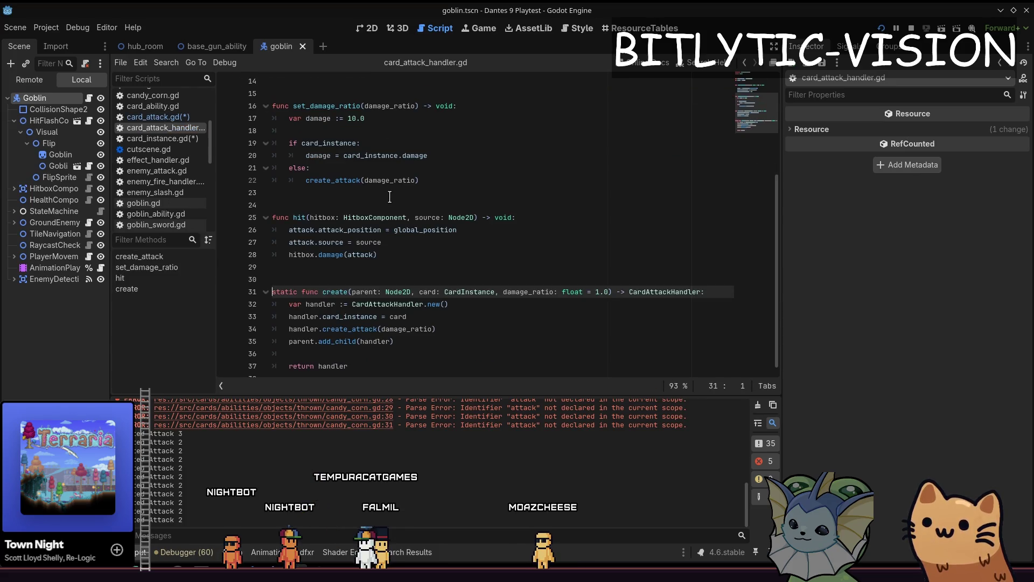
key("ctrl+End")
key("Up")
key("Up")
key("Up")
key("End")
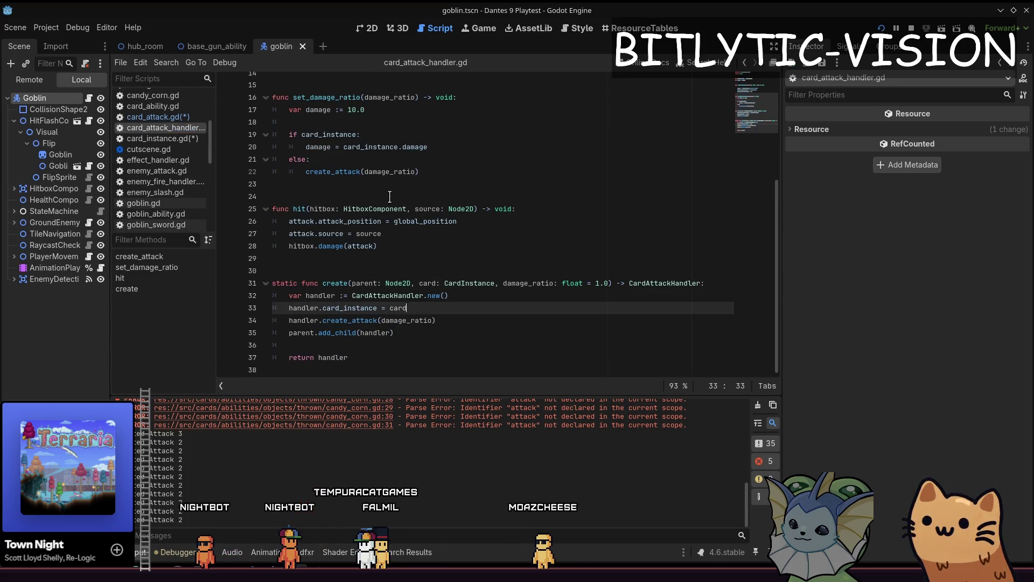
key("Down")
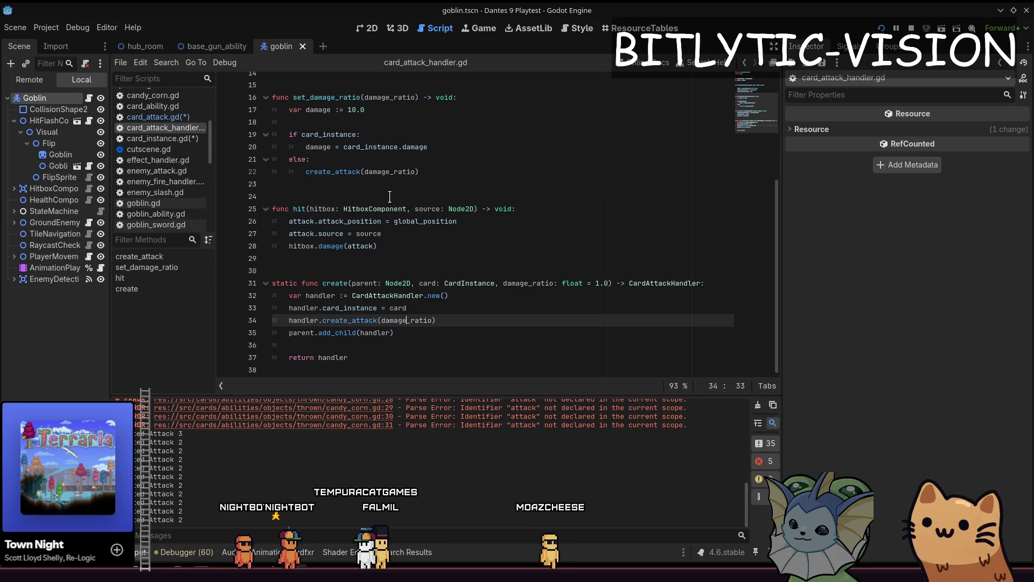
key("Up")
key("End")
key("Return")
type("handler.")
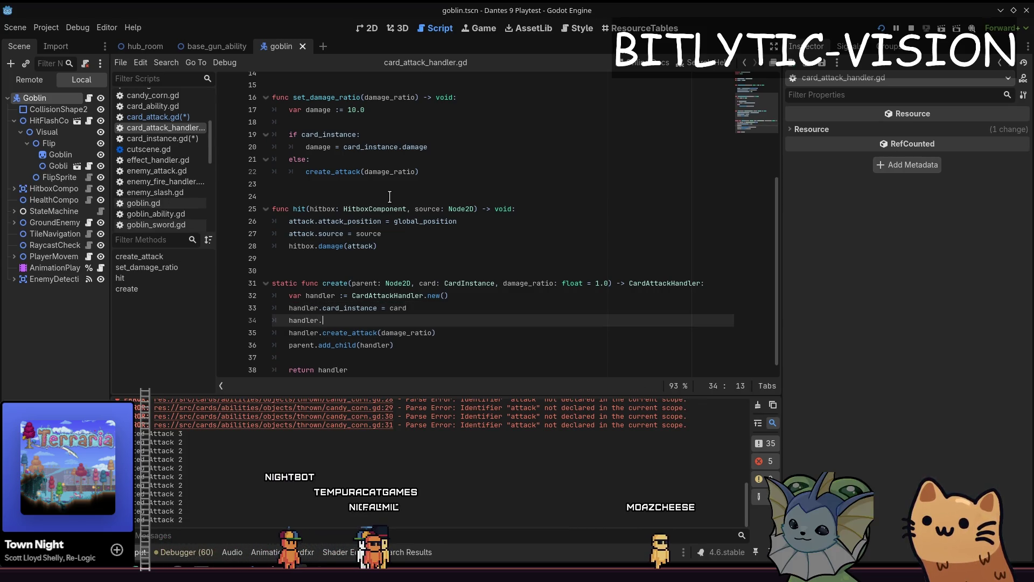
type("attack = attack")
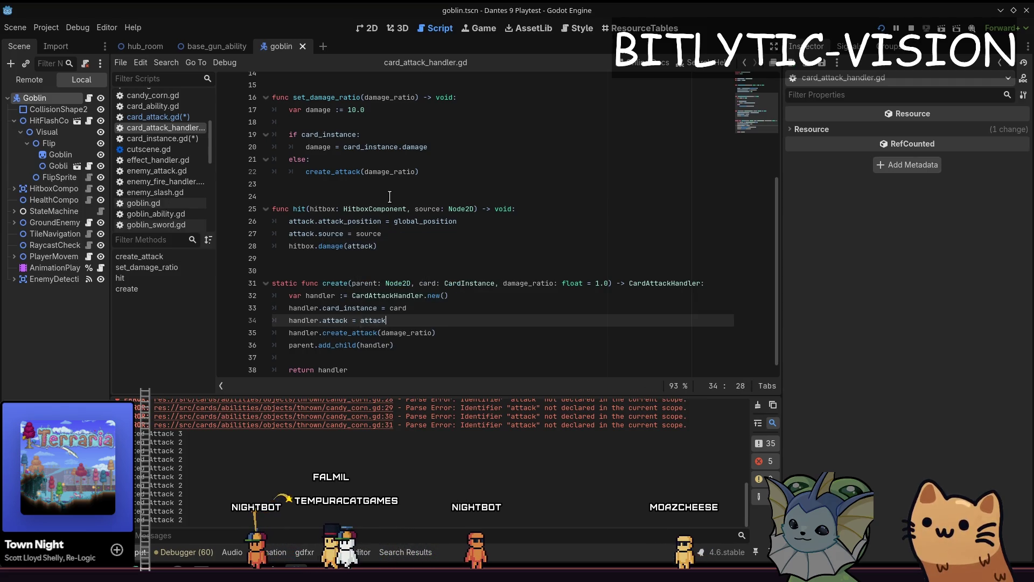
key("Up")
key("Up")
key("Up")
Add an 'attack: Attack' parameter to create(), placed before damage_ratio
key("ctrl+Right")
key("ctrl+Right")
key("ctrl+Right")
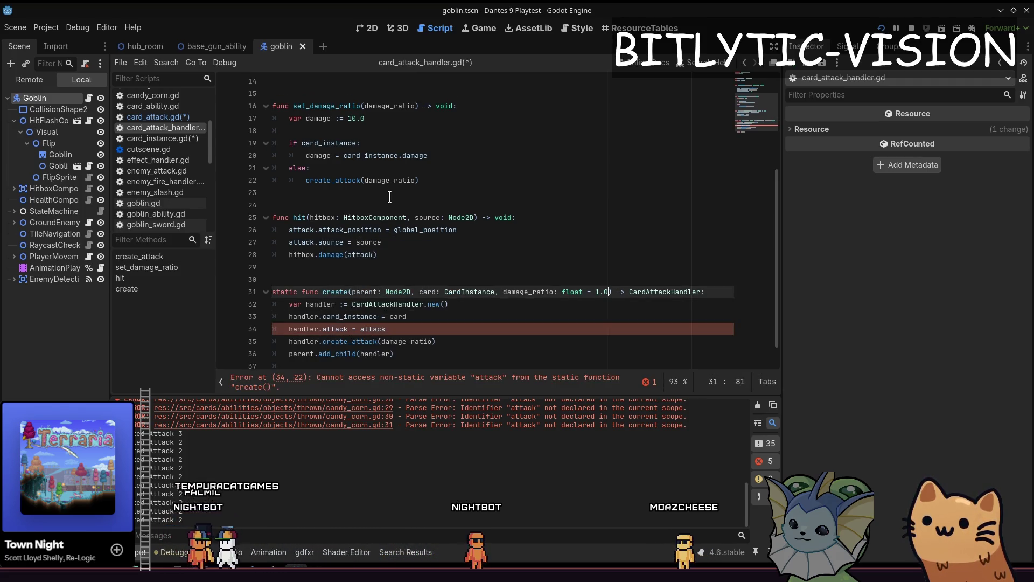
type(", attack: At")
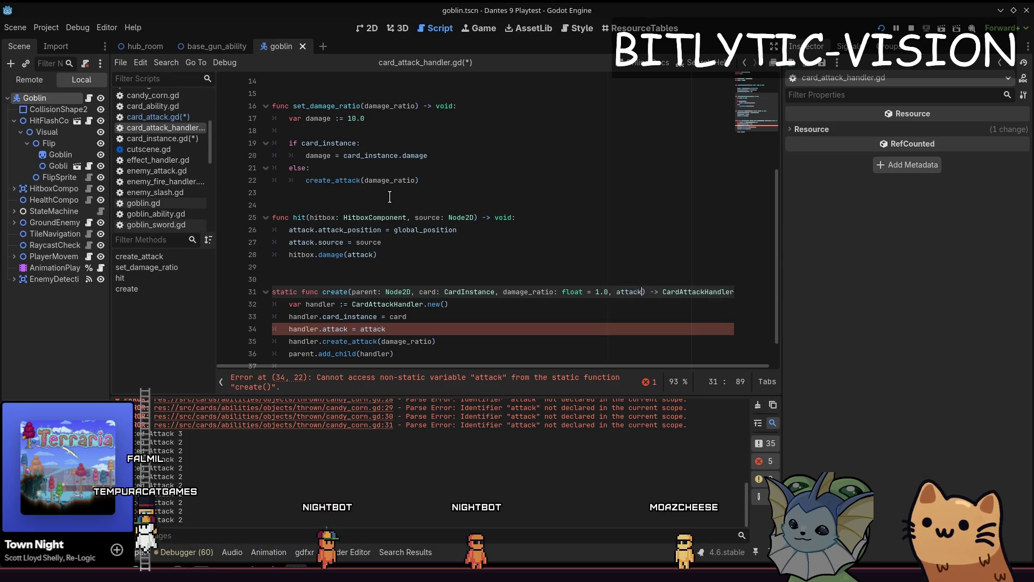
type("tack")
key("End")
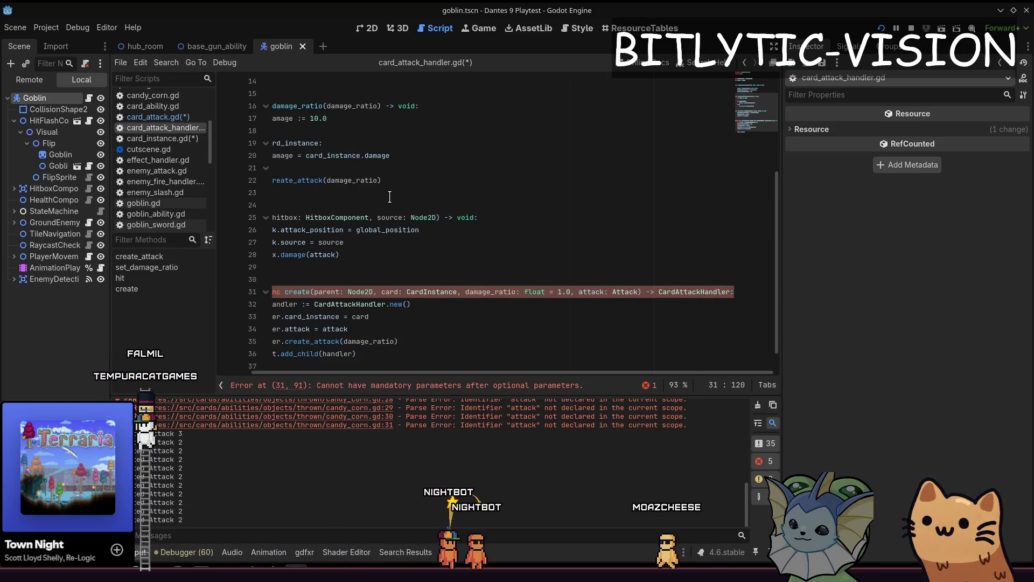
key("ctrl+Left")
key("ctrl+Left")
key("ctrl+Left")
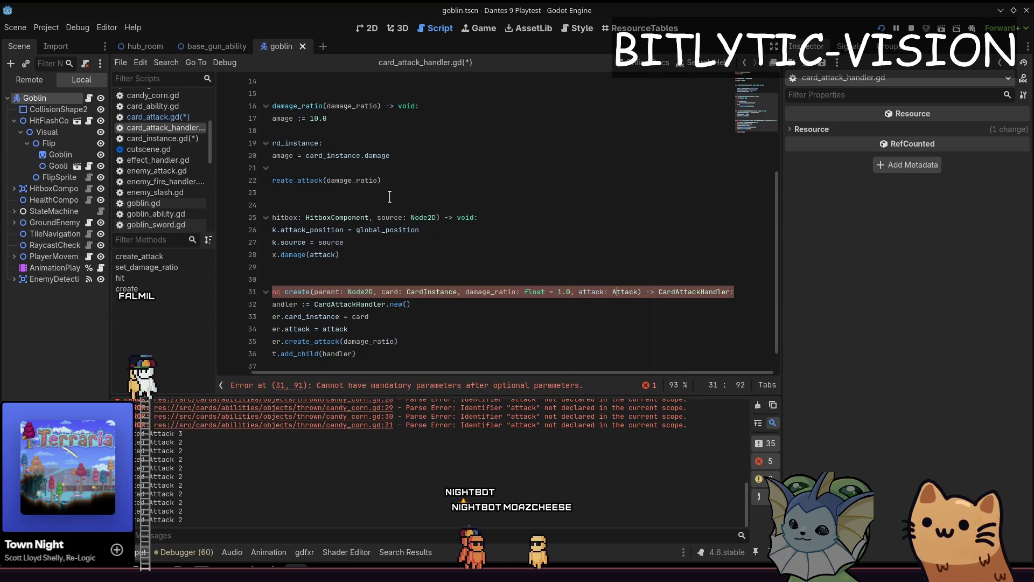
key("ctrl+x")
key("BackSpace")
key("BackSpace")
key("ctrl+Left")
key("ctrl+Left")
key("ctrl+Left")
key("ctrl+v")
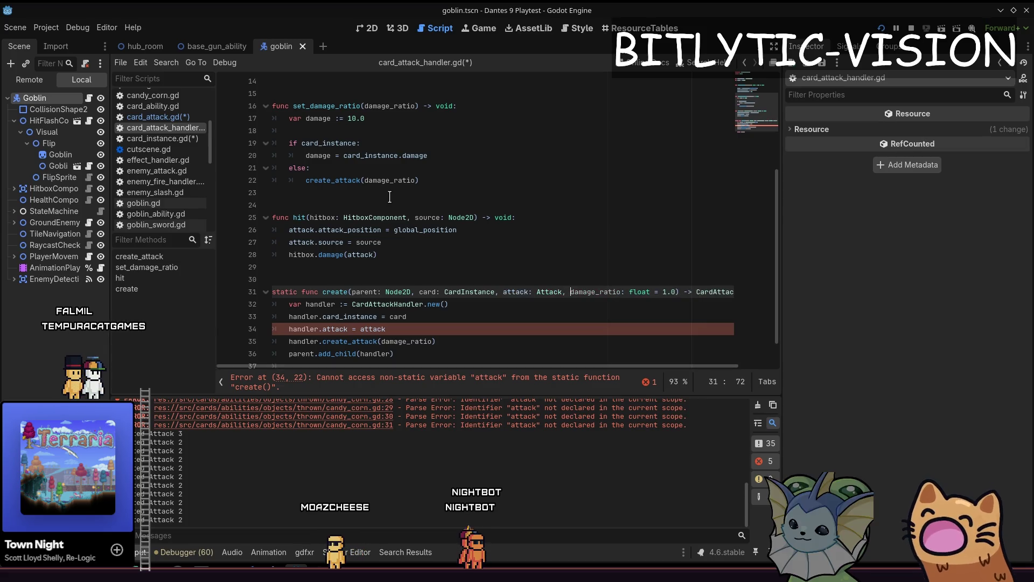
type(",")
key("Down")
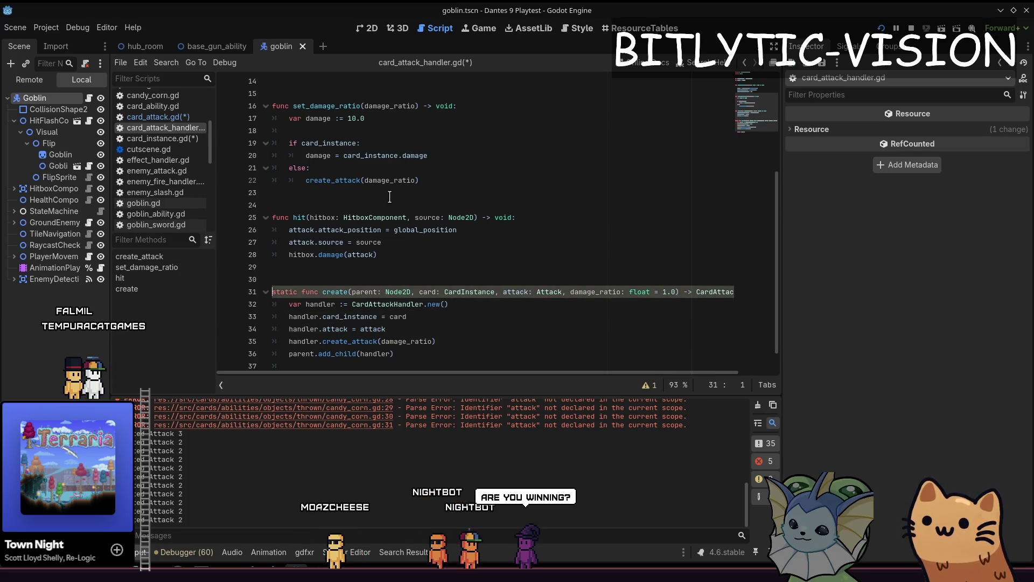
In card_attack.gd, pass attack before damage_ratio in the create call and save
key("alt+Left")
key("Down")
key("Up")
key("ctrl+Right")
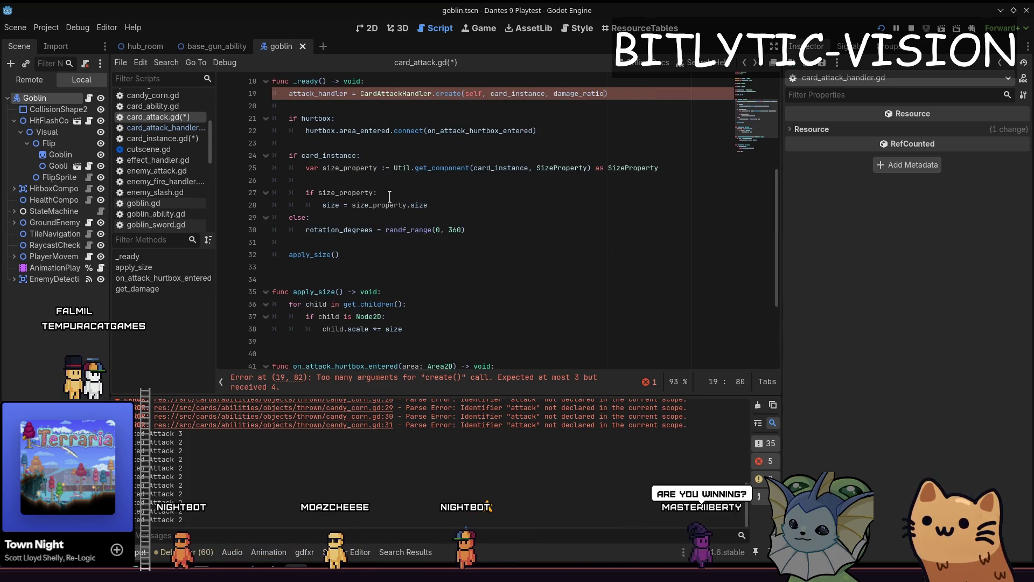
key("BackSpace")
key("BackSpace")
key("BackSpace")
key("ctrl+Left")
type("attack,")
key("ctrl+s")
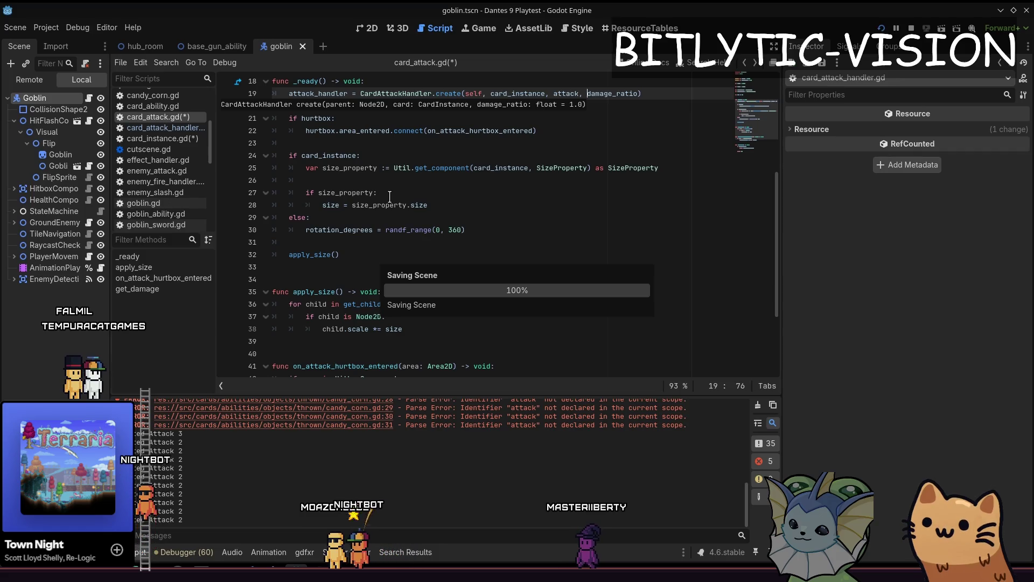
key("Home")
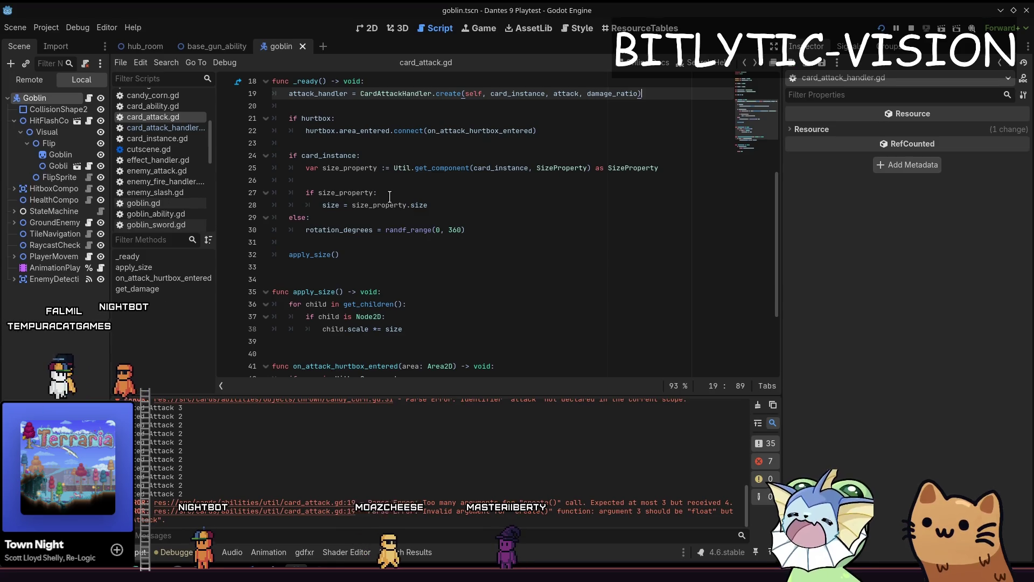
Search all scripts for 'CardAttackHandler.create(' and add attack to the yarn_ball.gd call
key("ctrl+shift+f")
type(".create")
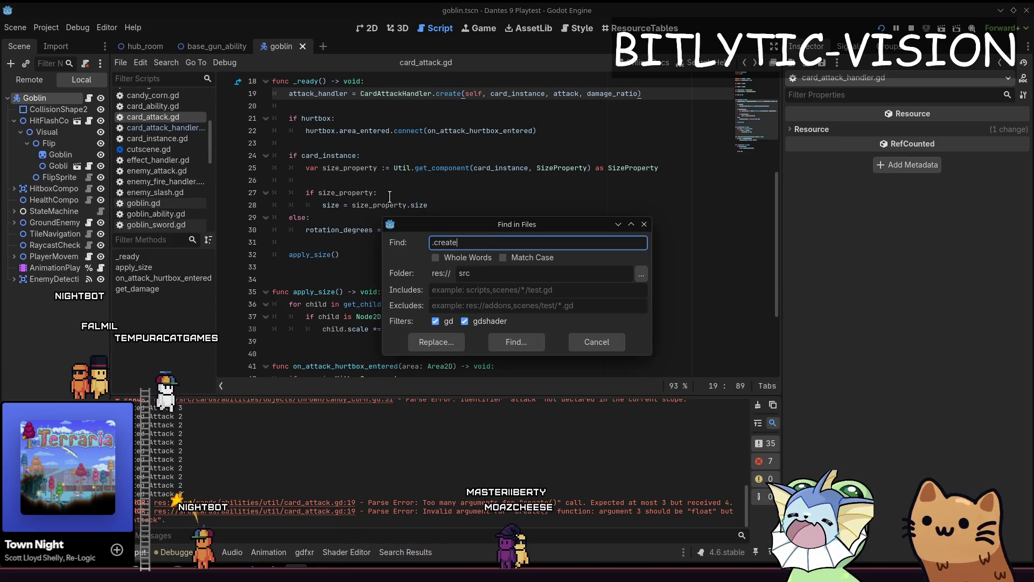
key("Return")
key("ctrl+shift+f")
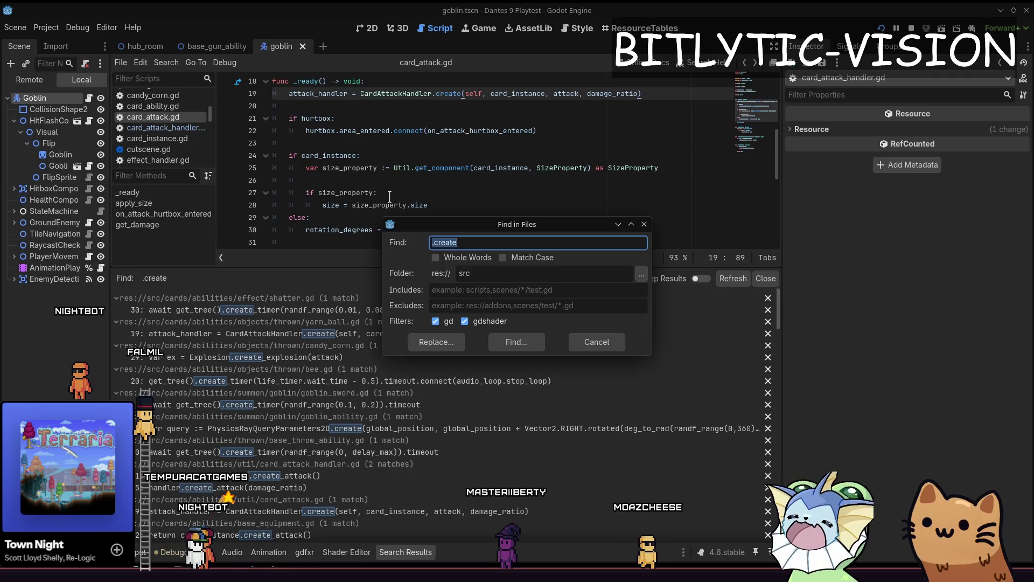
key("End")
type("(")
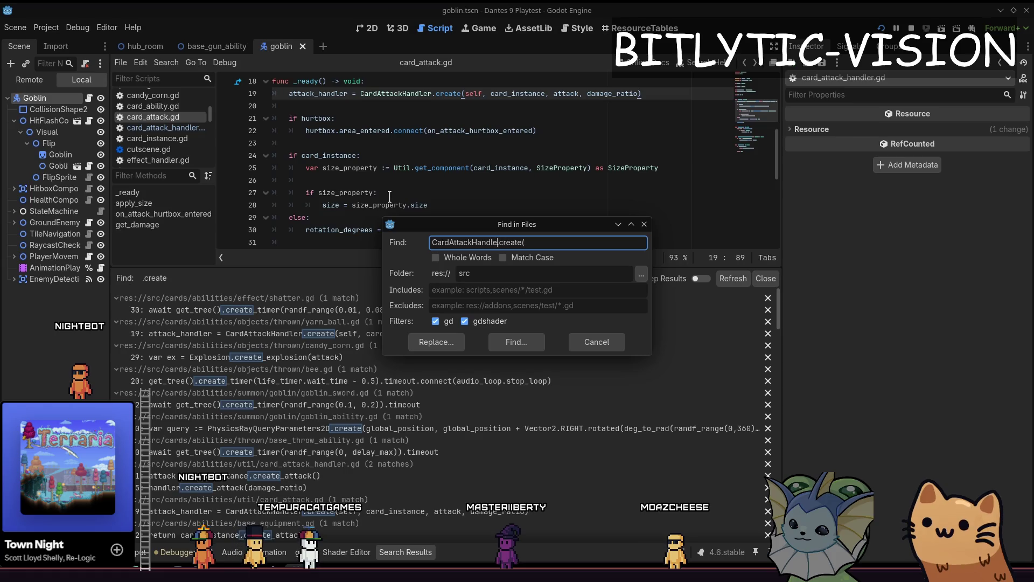
key("Return")
key("Down")
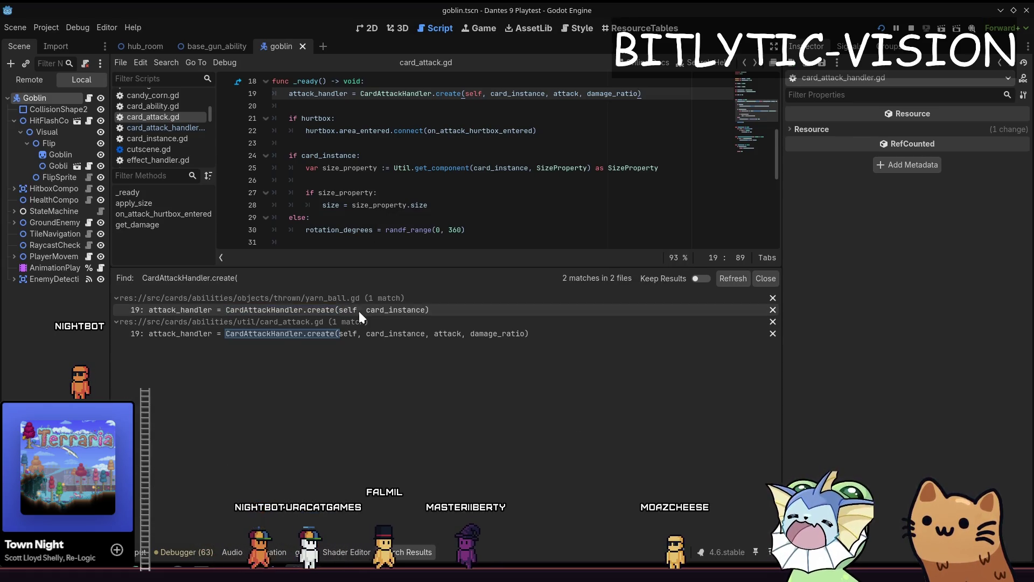
key("End")
key("Left")
scroll(553, 94, "up", 4)
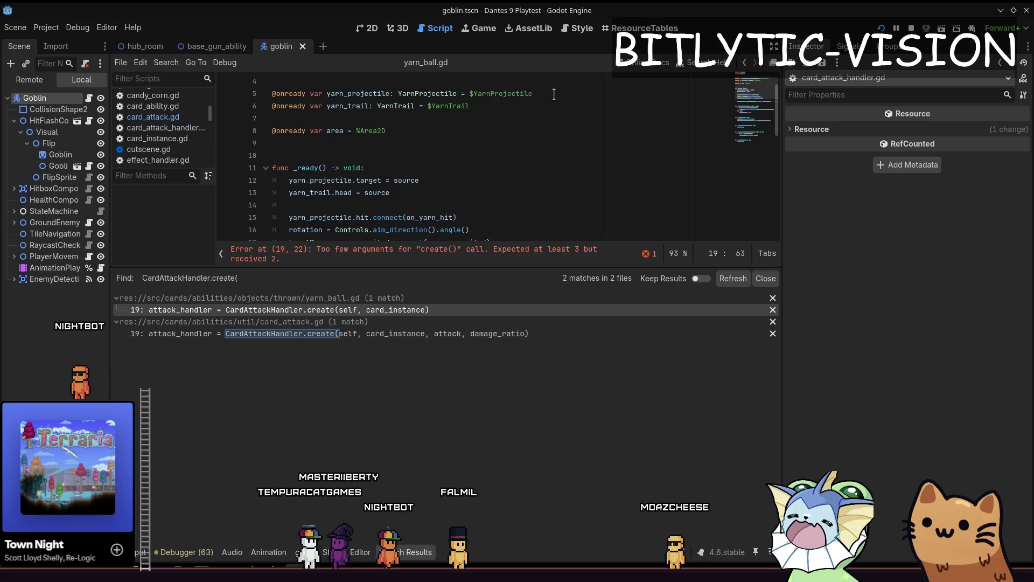
type(", attack")
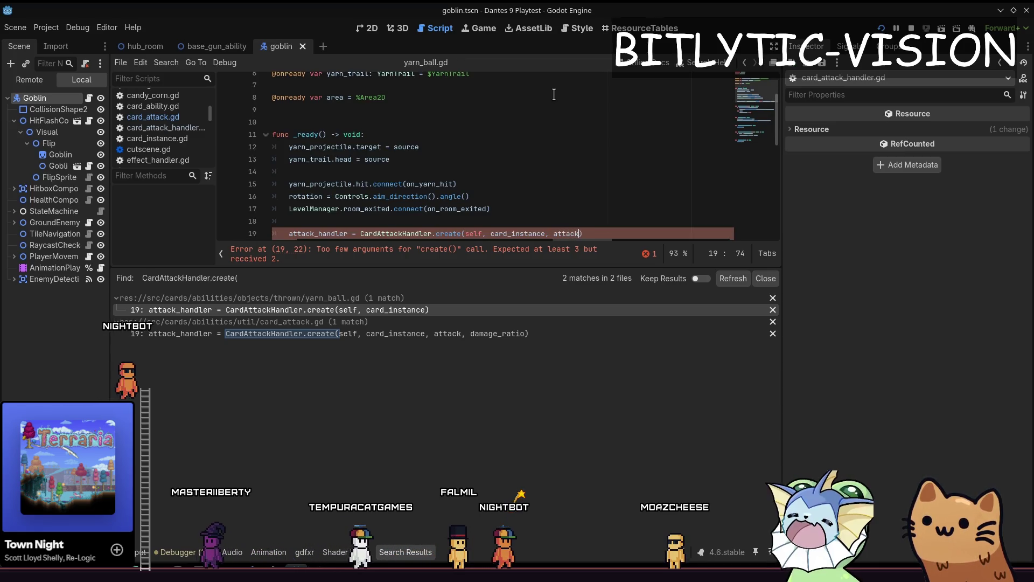
key("End")
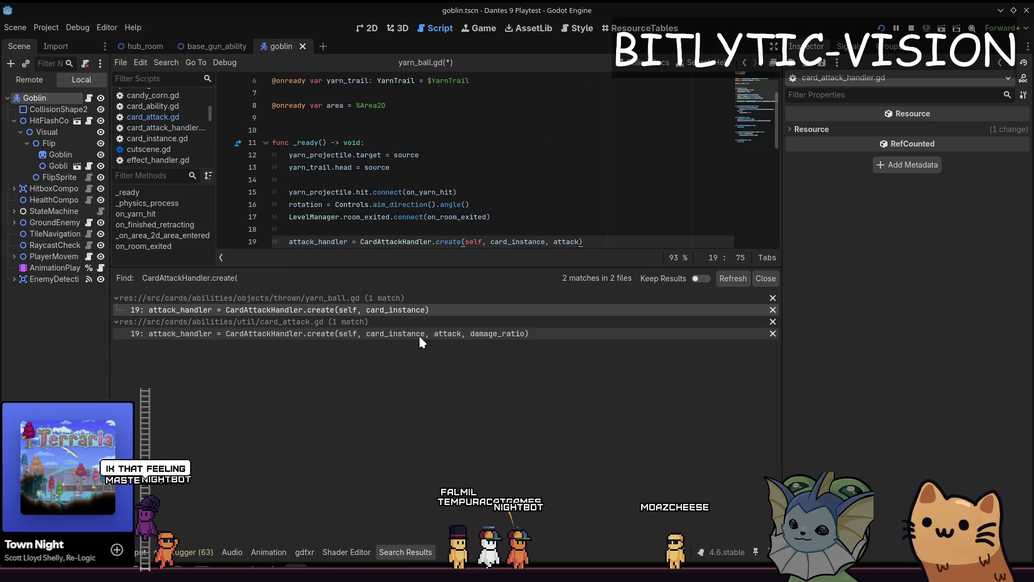
Check the card_attack.gd call, jump to create's definition, and select the set_damage_ratio function
left_click(452, 334)
left_click(456, 133)
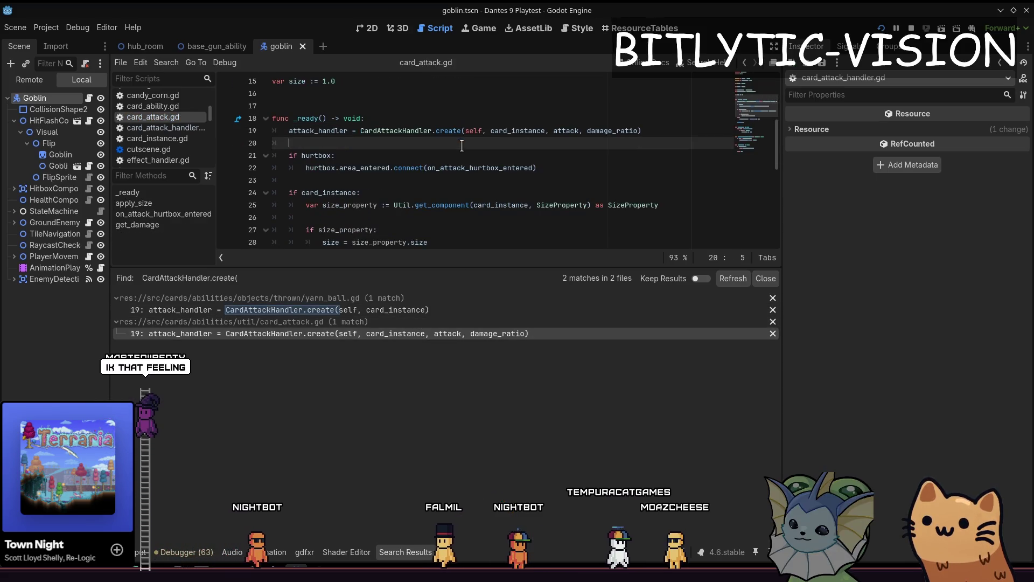
left_click(765, 278)
key("Left")
key("Left")
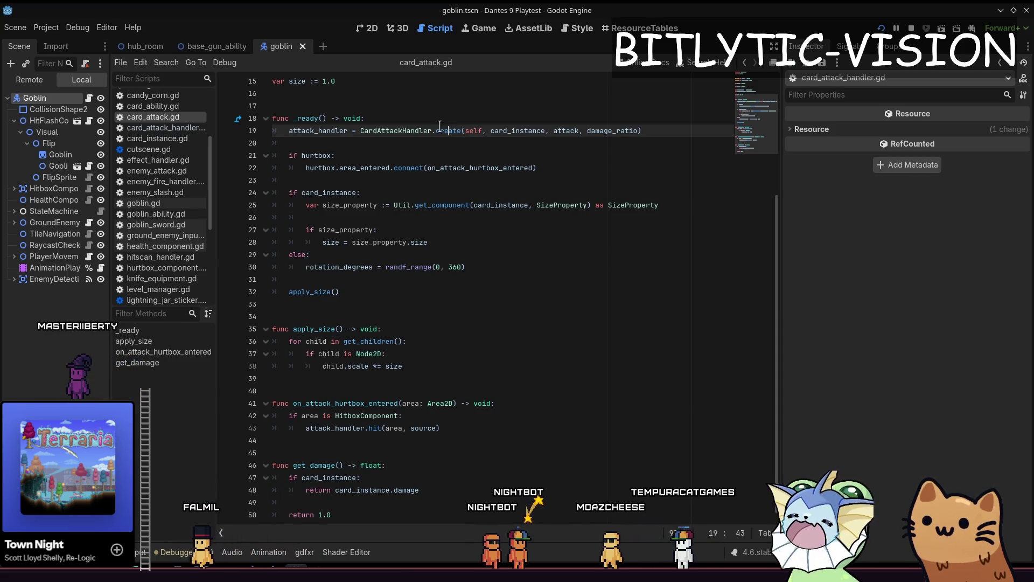
key("F12")
scroll(560, 348, "down", 1)
key("Up")
key("Up")
key("Up")
left_click(438, 279)
key("Down")
key("Down")
key("Up")
key("Up")
key("Up")
key("Up")
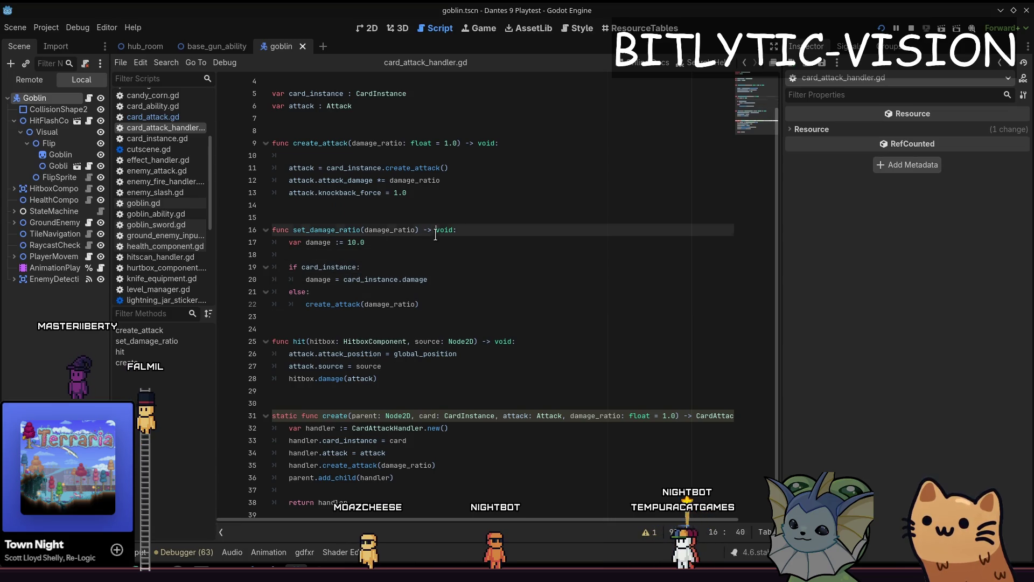
key("Down")
key("Down")
key("Down")
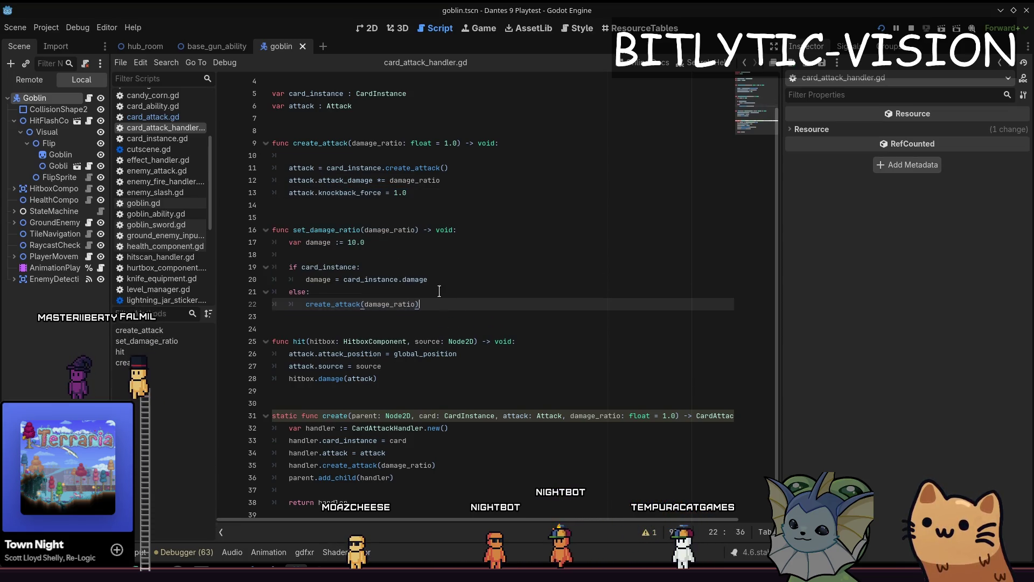
left_click_drag(460, 310, 251, 224)
key("alt+Tab")
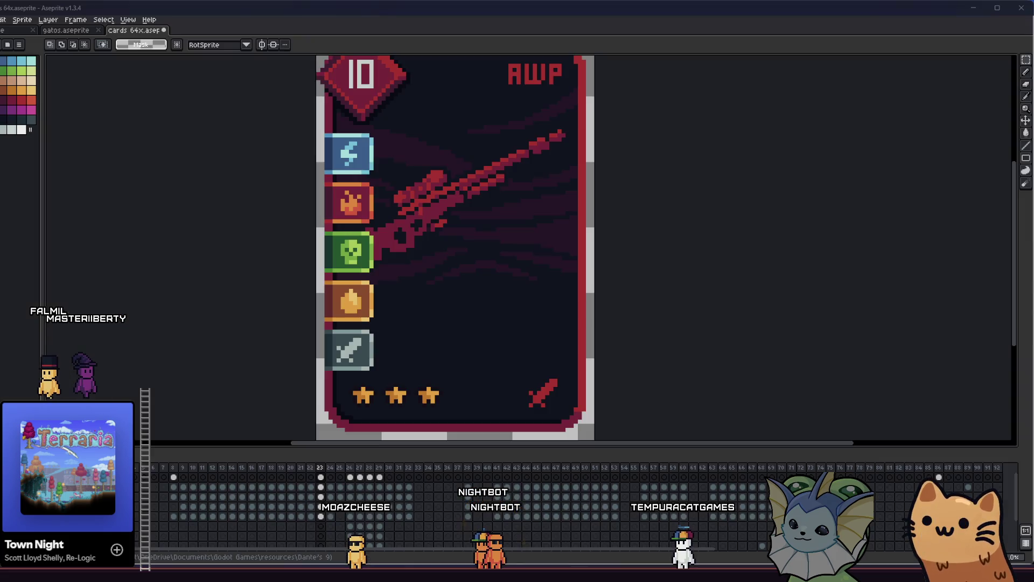
Select the AWP card's five-icon column and apply a dark Outline effect to it
mouse_move(211, 253)
left_mouse_down()
mouse_move(226, 275)
mouse_move(236, 262)
left_mouse_up()
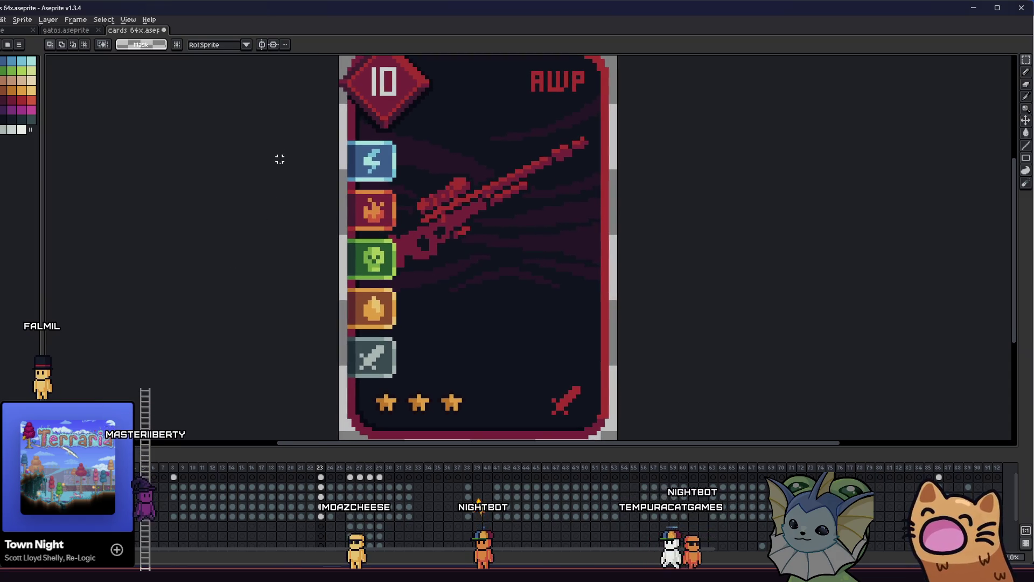
mouse_move(348, 138)
left_mouse_down()
mouse_move(411, 317)
mouse_move(417, 384)
left_mouse_up()
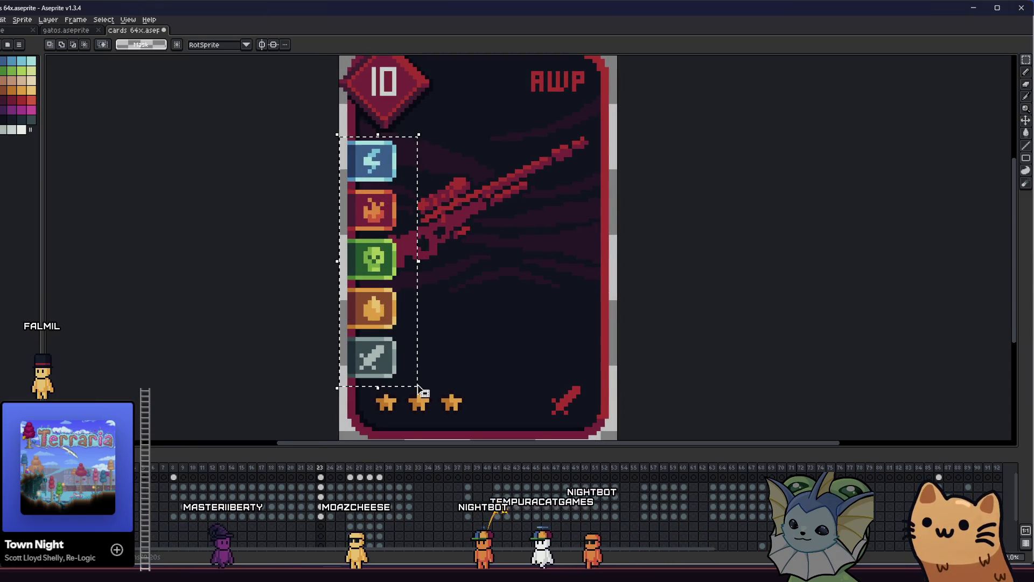
key("shift+o")
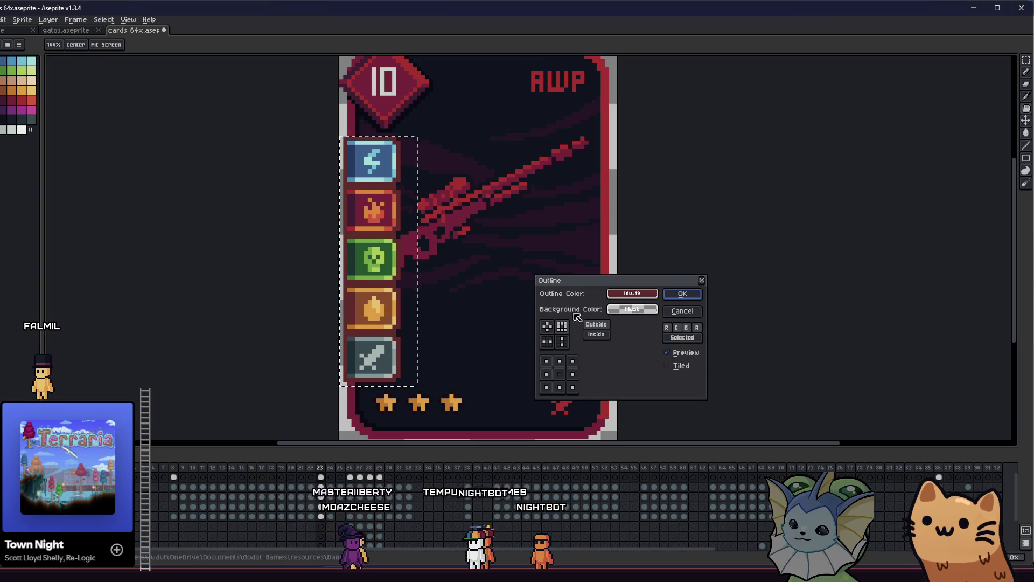
left_click(612, 295)
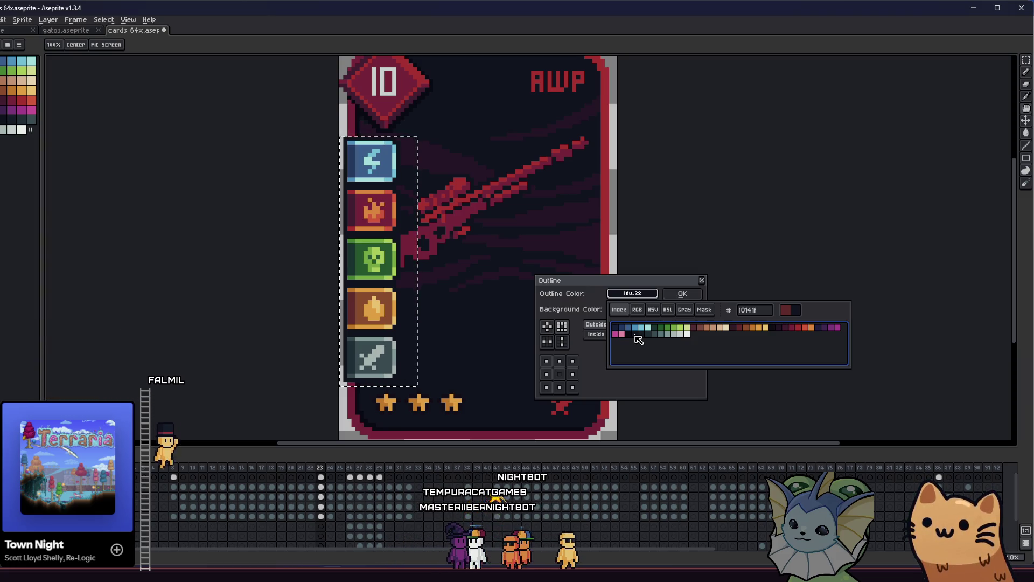
left_click(671, 295)
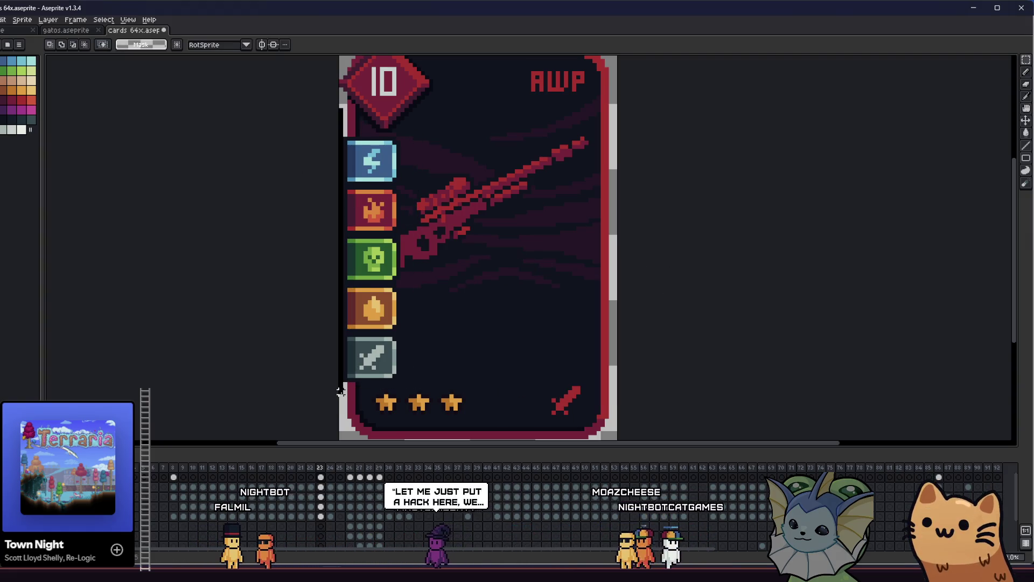
Marquee-select the AWP card's element icon column, then advance to frame 24
scroll(280, 351, "down", 5)
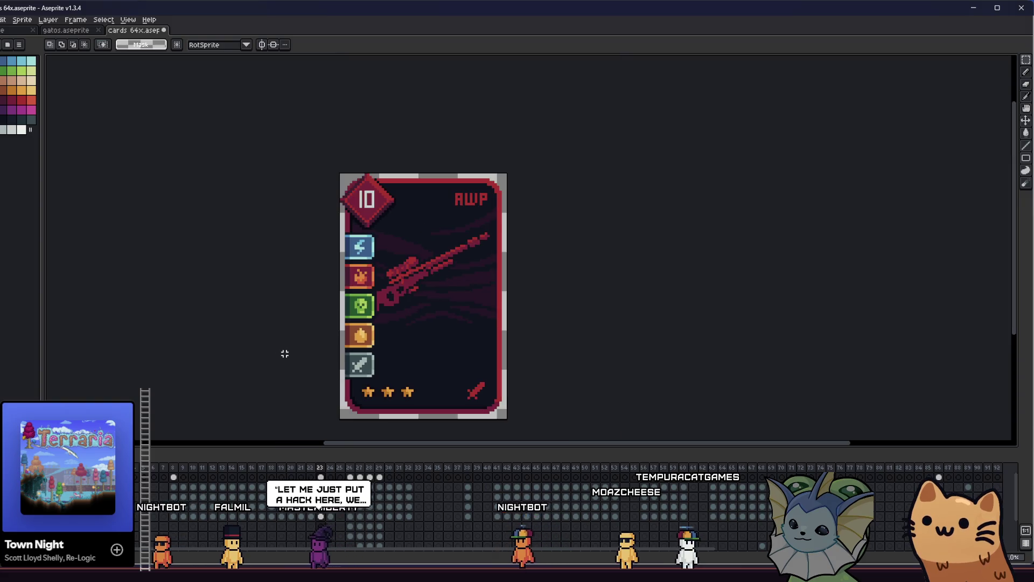
mouse_move(270, 352)
left_mouse_down()
mouse_move(243, 341)
mouse_move(233, 323)
mouse_move(242, 300)
mouse_move(218, 296)
left_mouse_up()
scroll(240, 315, "up", 3)
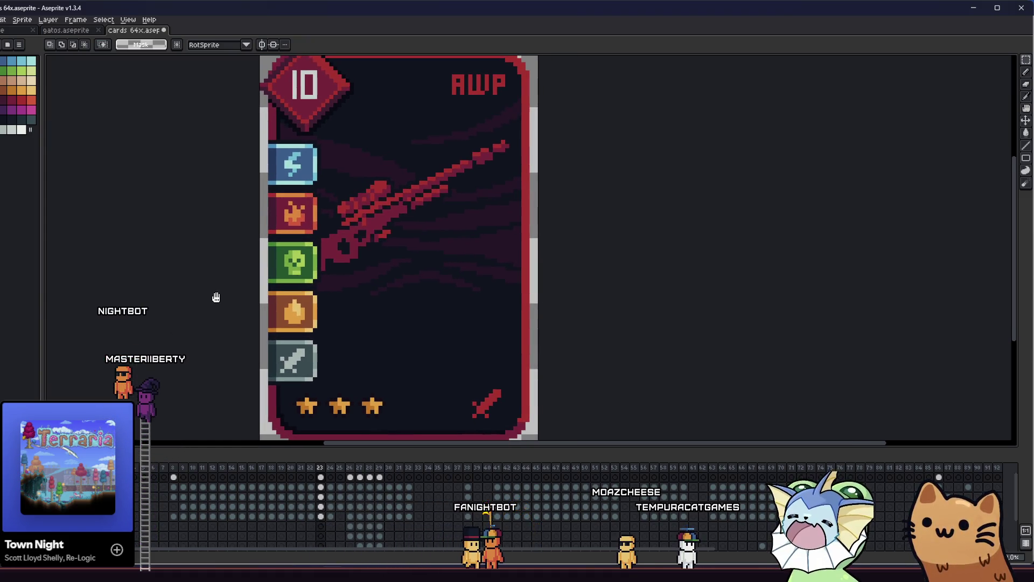
scroll(209, 297, "down", 1)
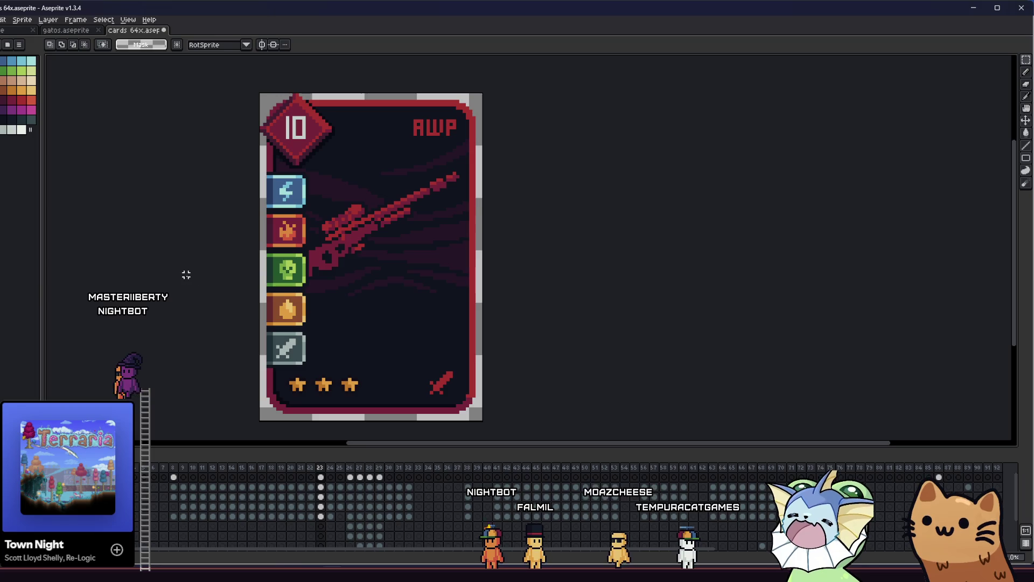
scroll(184, 274, "up", 2)
scroll(185, 275, "down", 1)
mouse_move(184, 275)
left_mouse_down()
mouse_move(389, 258)
mouse_move(349, 254)
mouse_move(219, 282)
mouse_move(126, 285)
left_mouse_up()
scroll(295, 261, "down", 1)
scroll(288, 263, "up", 6)
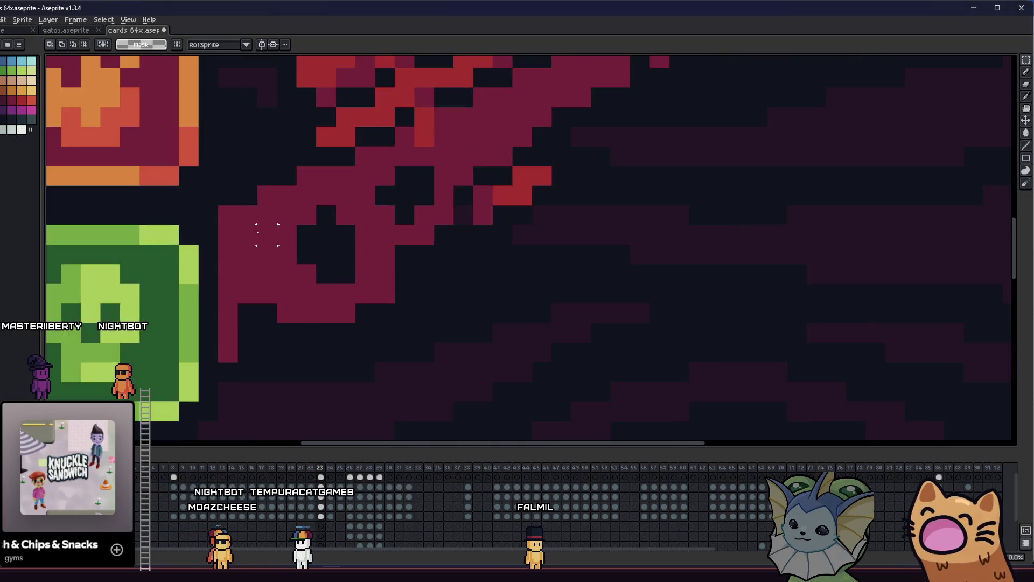
left_click_drag(277, 177, 418, 396)
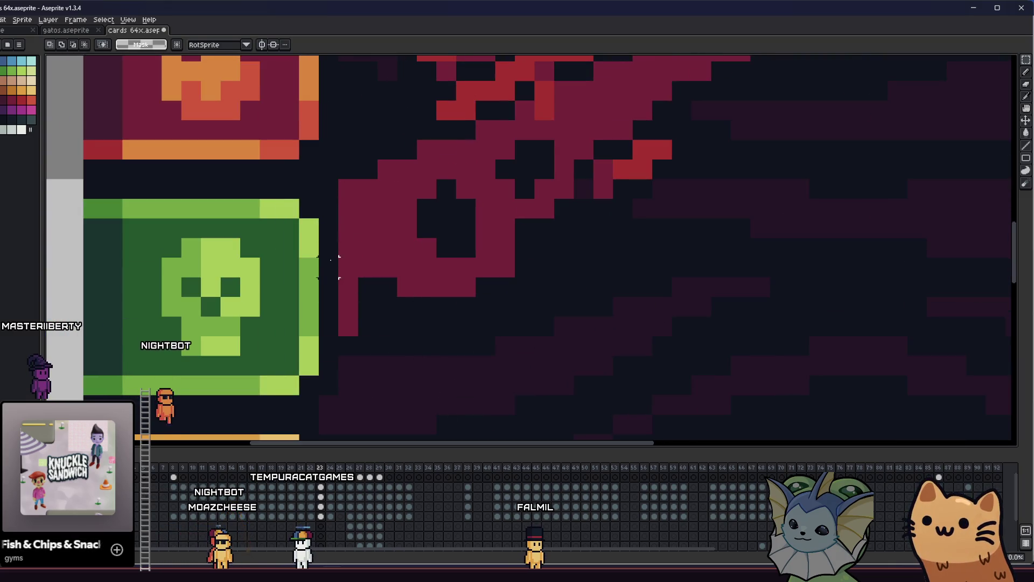
left_click_drag(329, 169, 399, 356)
scroll(309, 189, "down", 5)
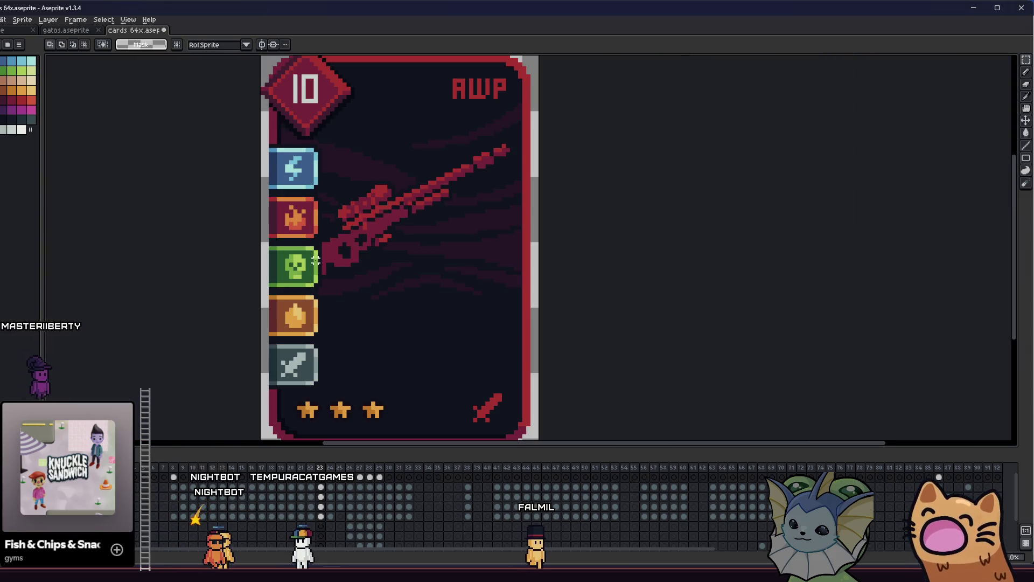
scroll(293, 230, "up", 1)
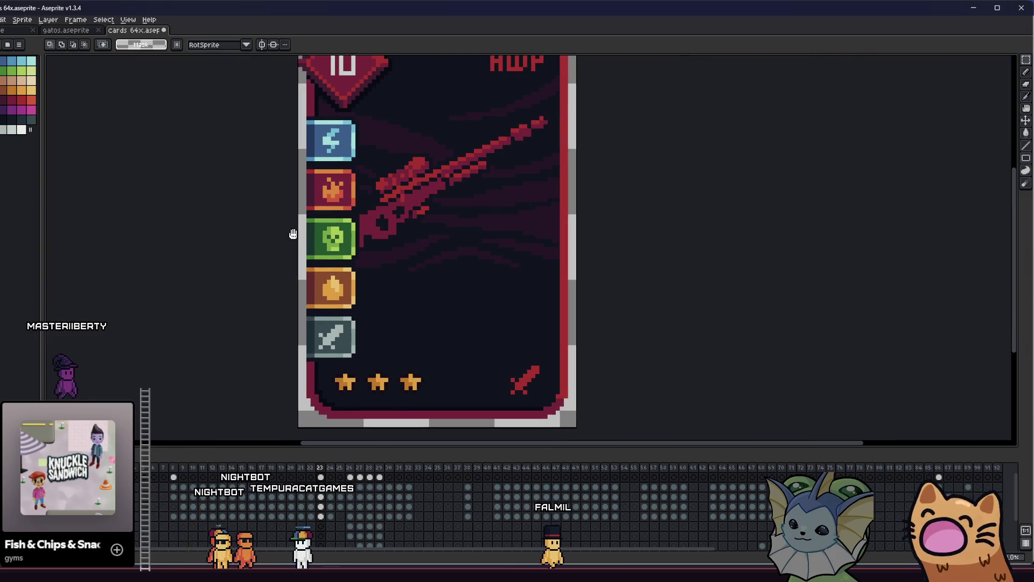
left_click(334, 479)
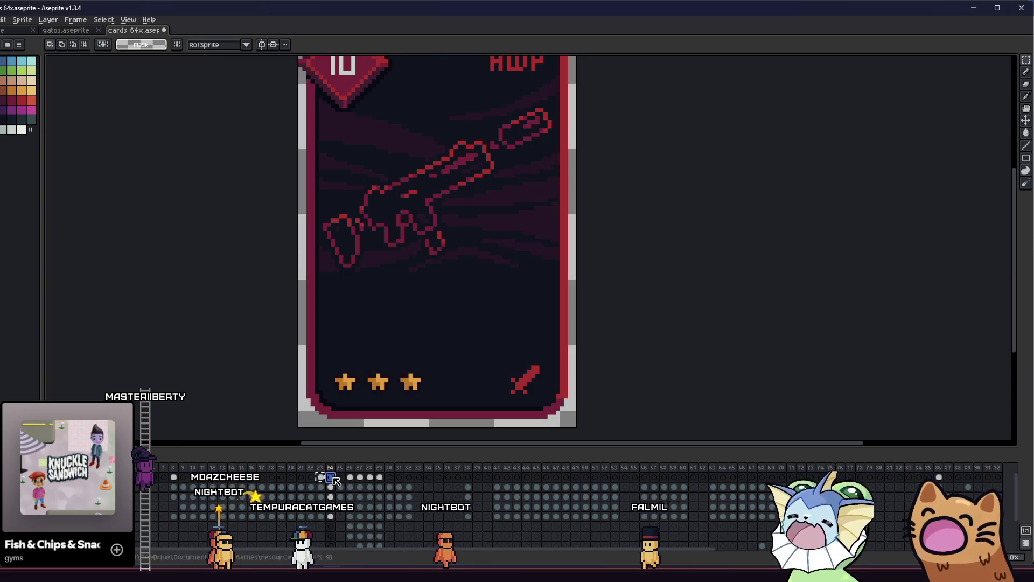
Bring up the Salmon Storm card frame and frame its left edge in the view
left_click(341, 478)
left_click(351, 479)
scroll(349, 364, "down", 1)
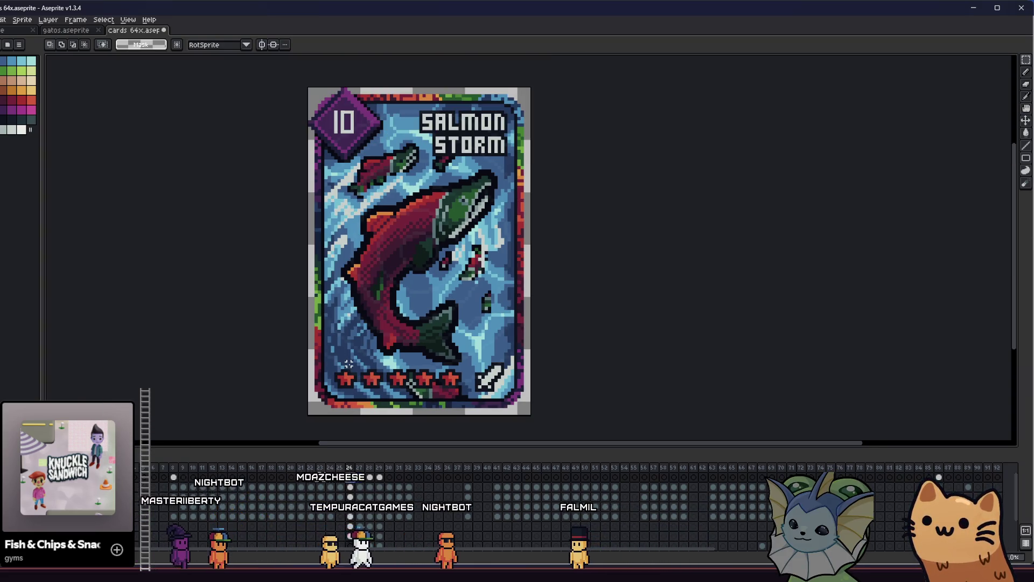
left_click_drag(345, 349, 371, 347)
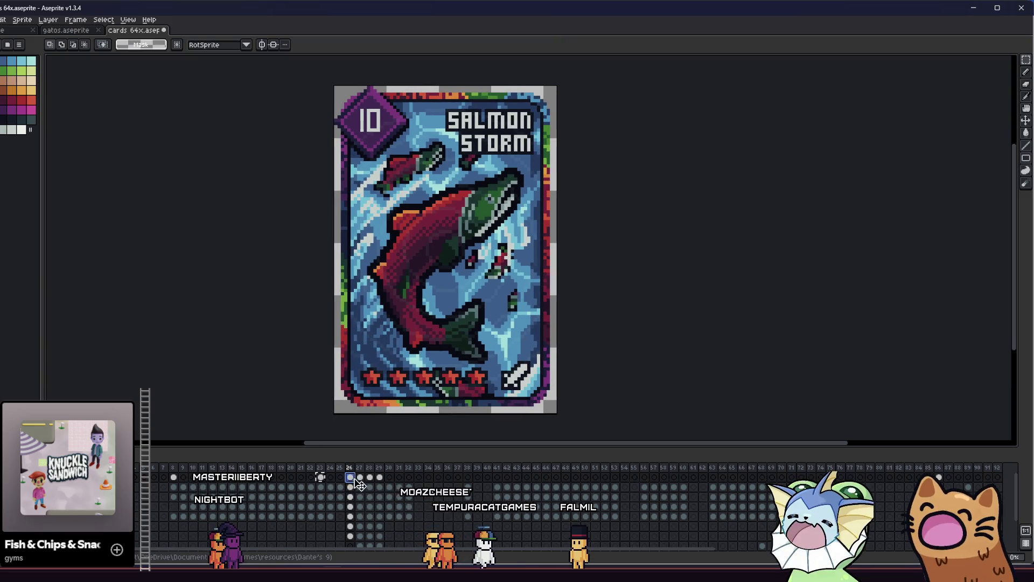
left_click(371, 479)
left_click(351, 478)
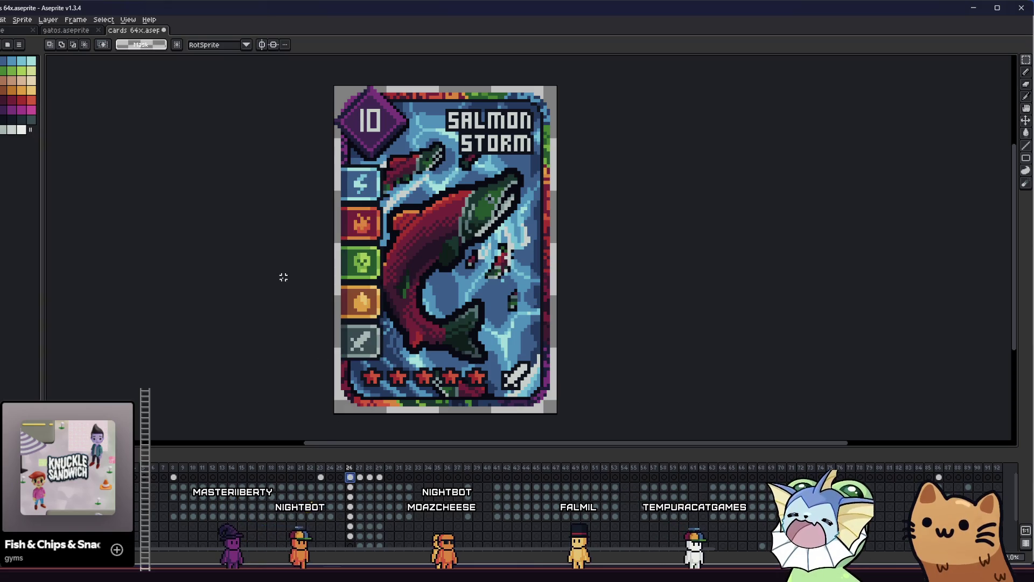
scroll(289, 273, "down", 1)
scroll(289, 273, "up", 1)
scroll(300, 287, "down", 1)
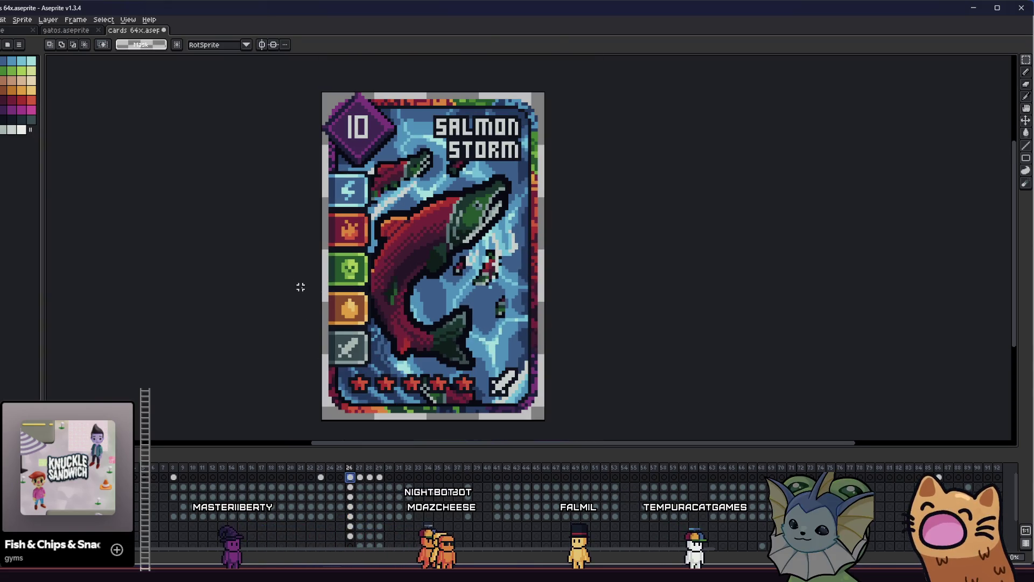
scroll(254, 310, "up", 1)
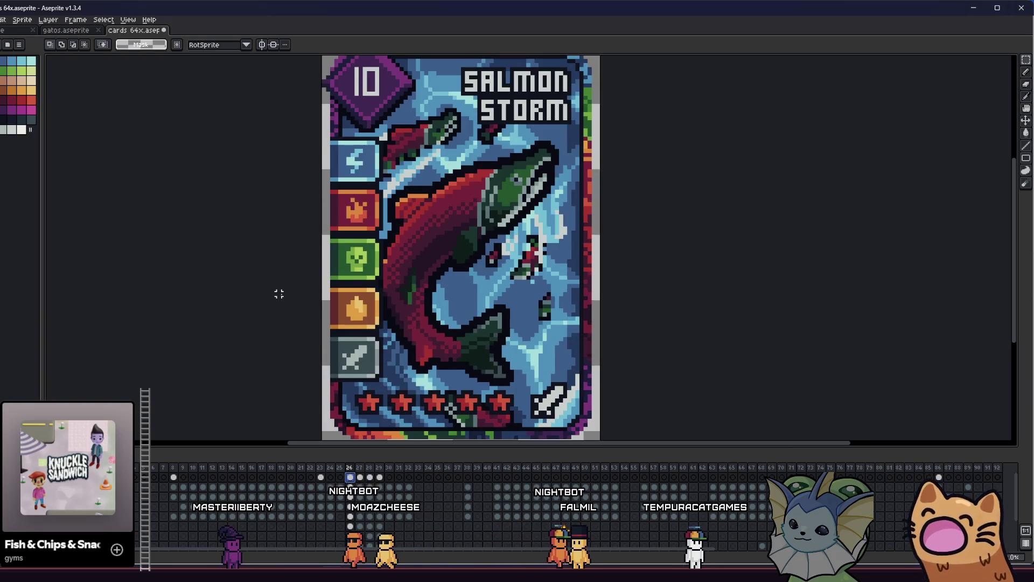
scroll(224, 305, "down", 1)
scroll(220, 307, "down", 1)
mouse_move(221, 307)
left_mouse_down()
mouse_move(381, 303)
mouse_move(341, 310)
mouse_move(295, 299)
left_mouse_up()
scroll(377, 302, "up", 1)
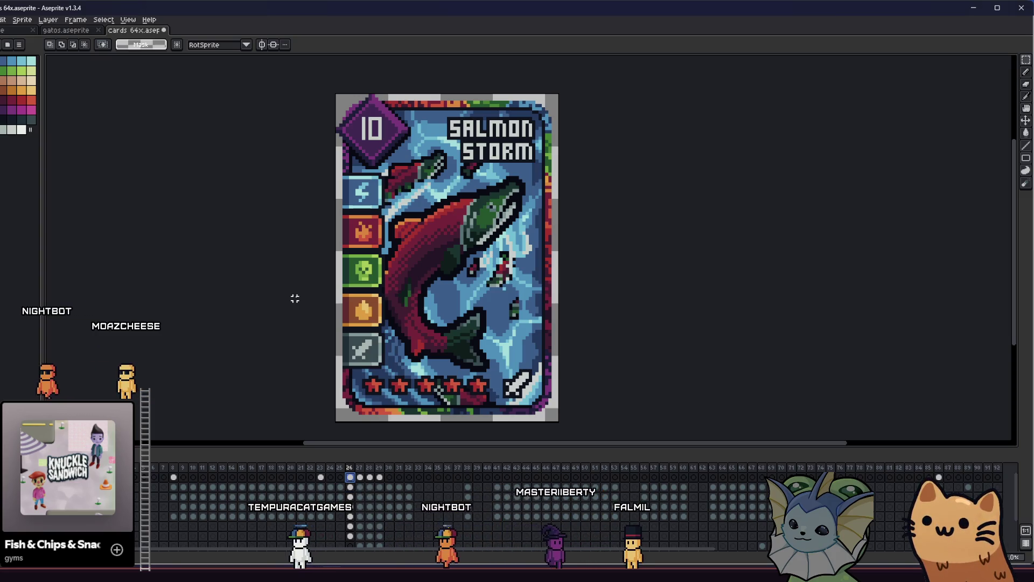
scroll(294, 292, "up", 1)
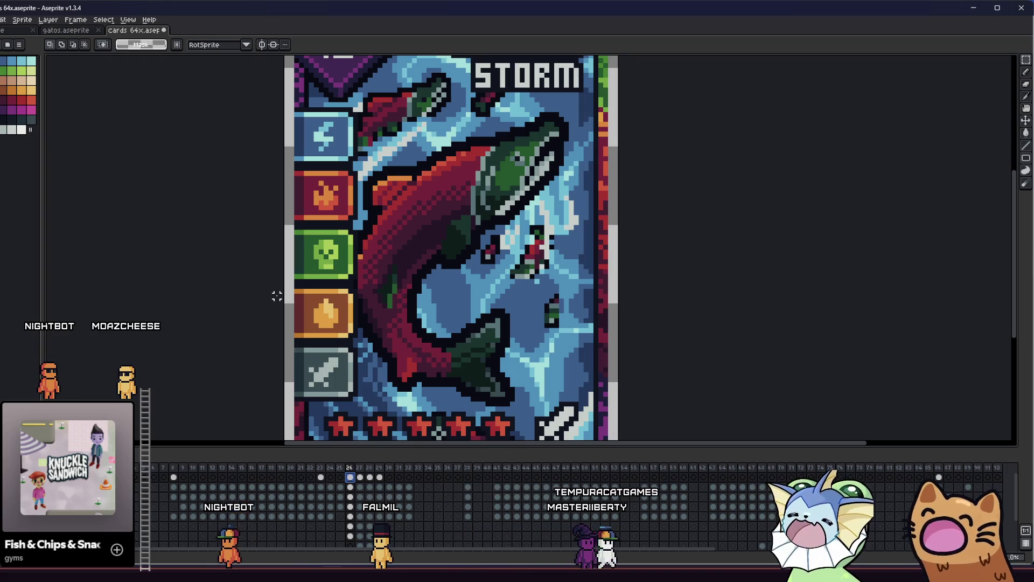
scroll(258, 291, "down", 1)
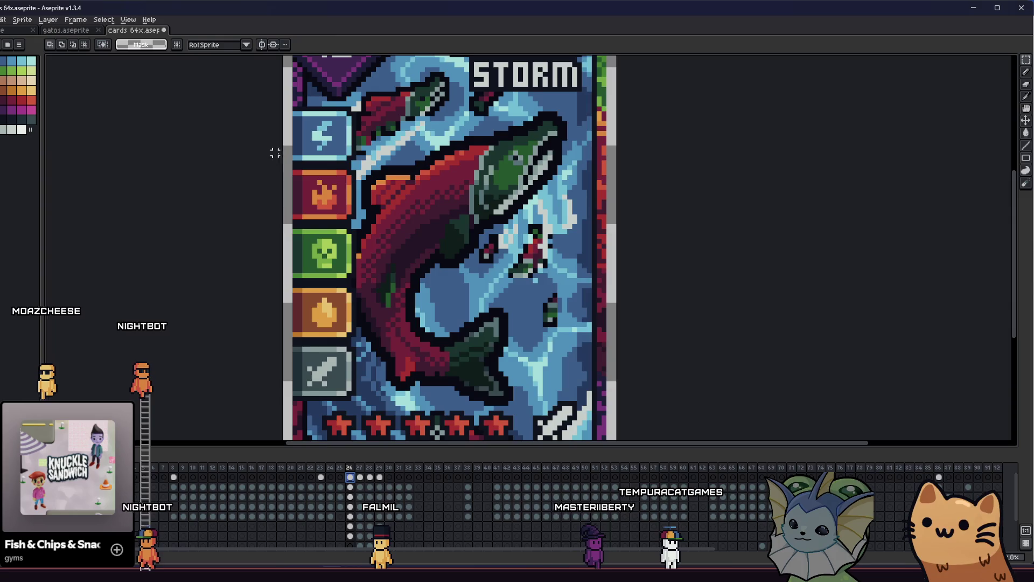
Drop the copied five-icon column onto the Salmon Storm card's left edge
left_click_drag(284, 120, 408, 338)
left_click_drag(289, 318, 504, 321)
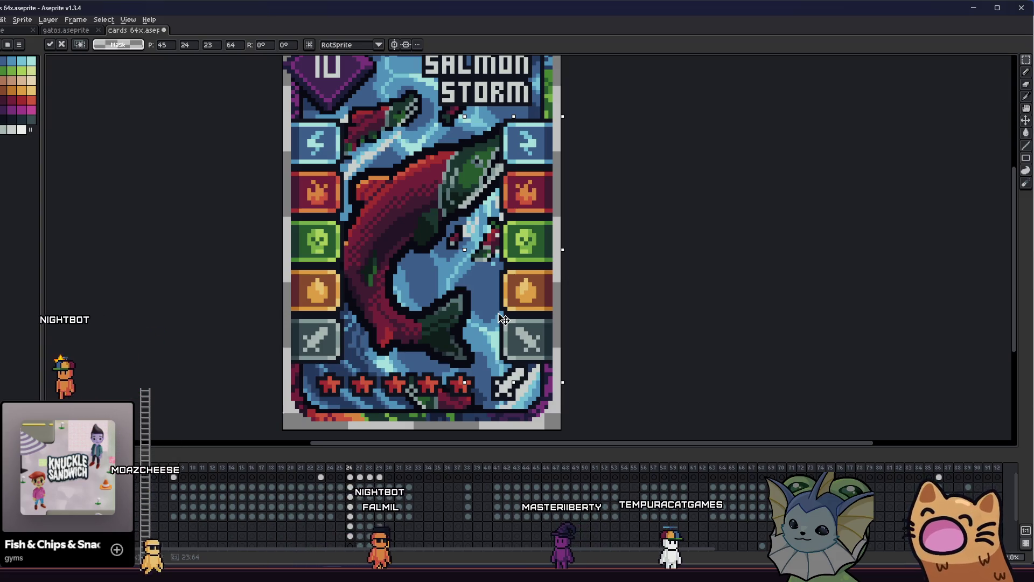
scroll(403, 338, "down", 2)
left_click(312, 318)
scroll(339, 324, "down", 3)
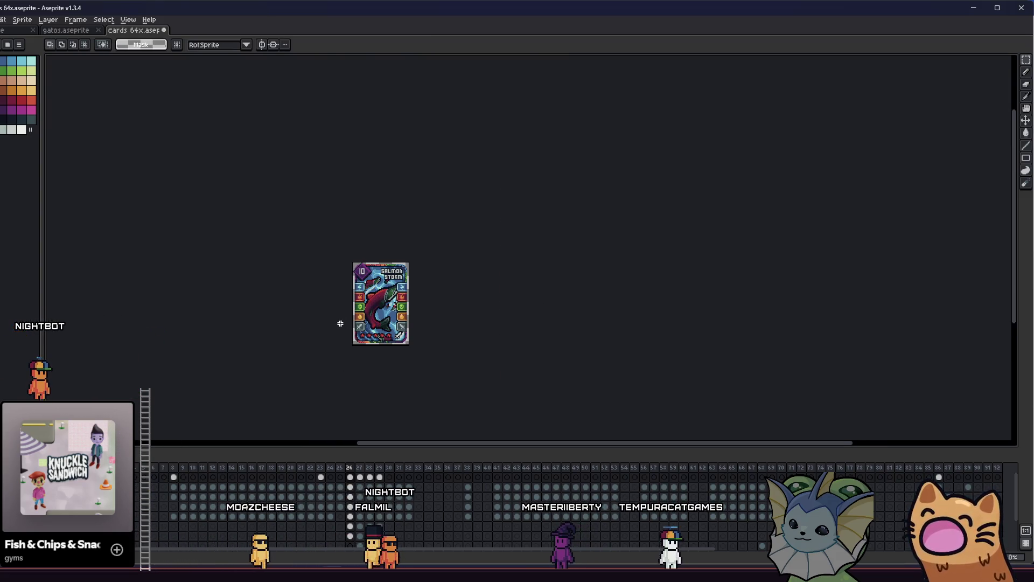
scroll(311, 317, "up", 2)
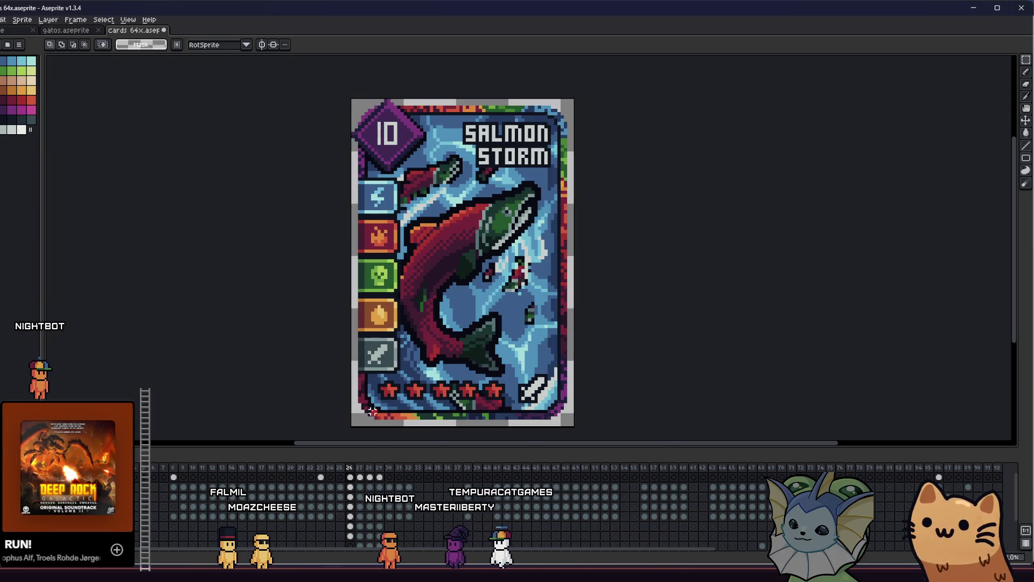
Paste the five-icon column onto the UFO, Black Hole and Goblin Army cards, ending on AWP
left_click(351, 477)
left_click(360, 478)
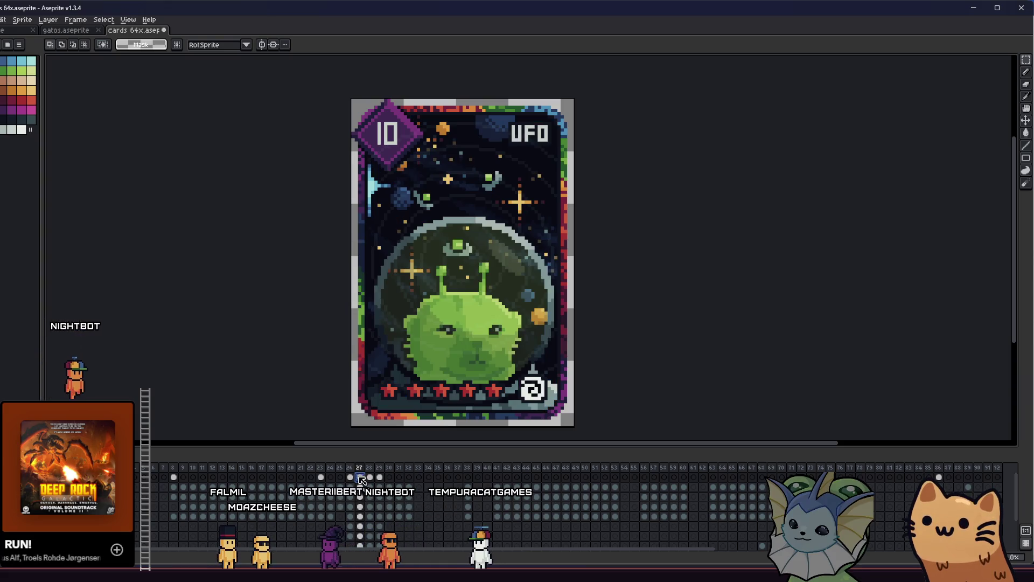
key("ctrl+v")
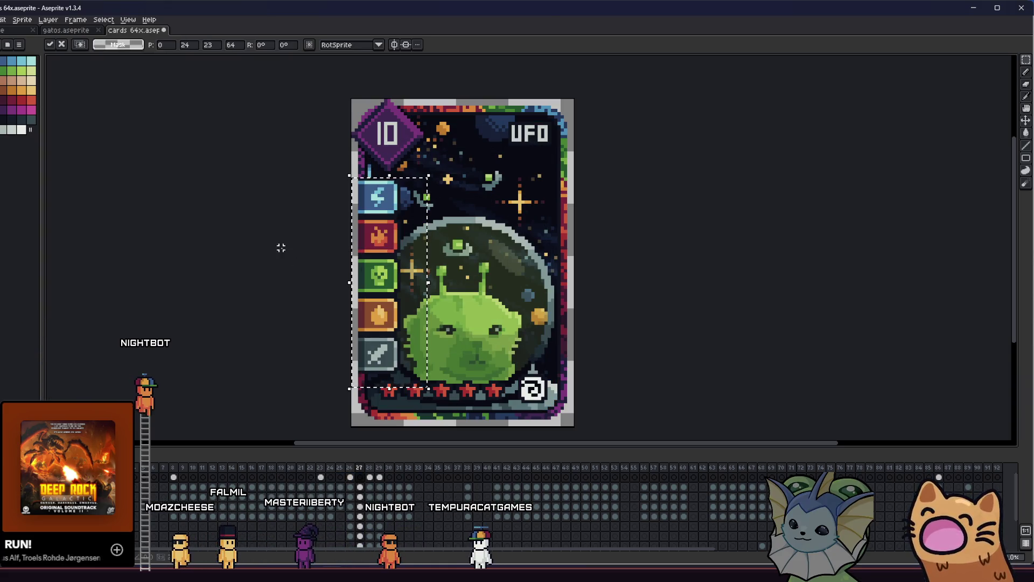
key("ctrl+d")
scroll(347, 362, "down", 2)
left_click_drag(267, 359, 185, 352)
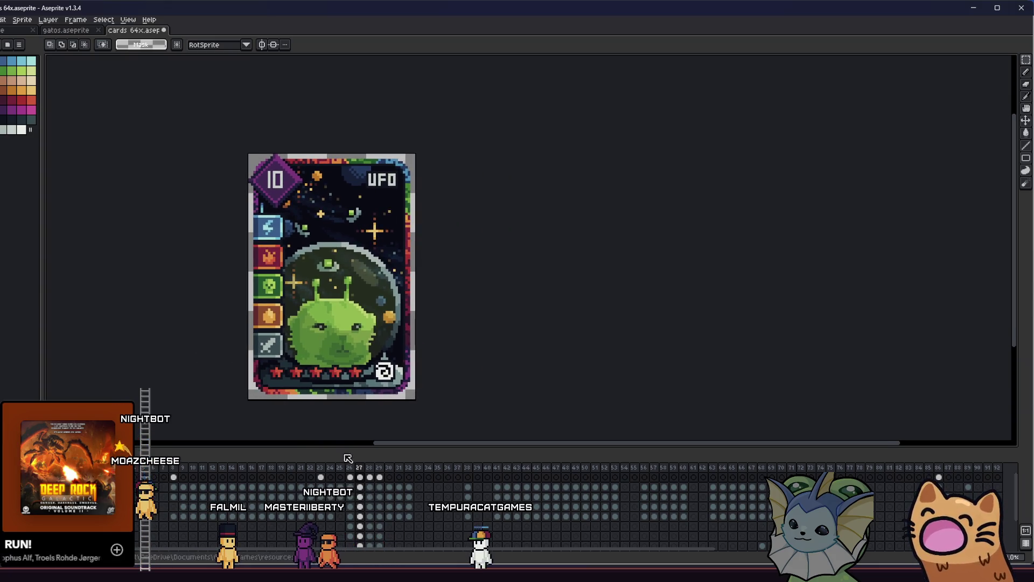
left_click(369, 479)
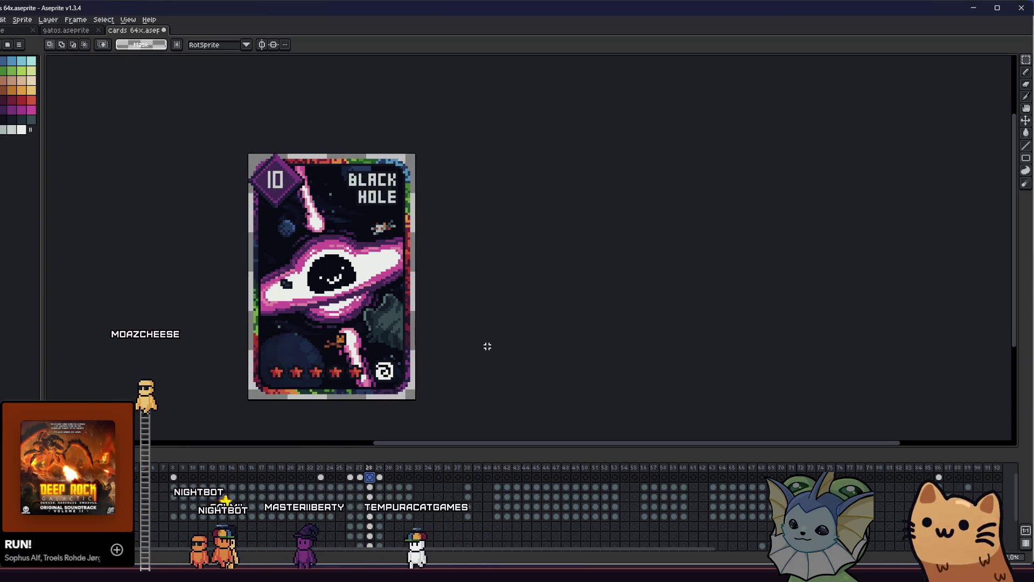
key("ctrl+v")
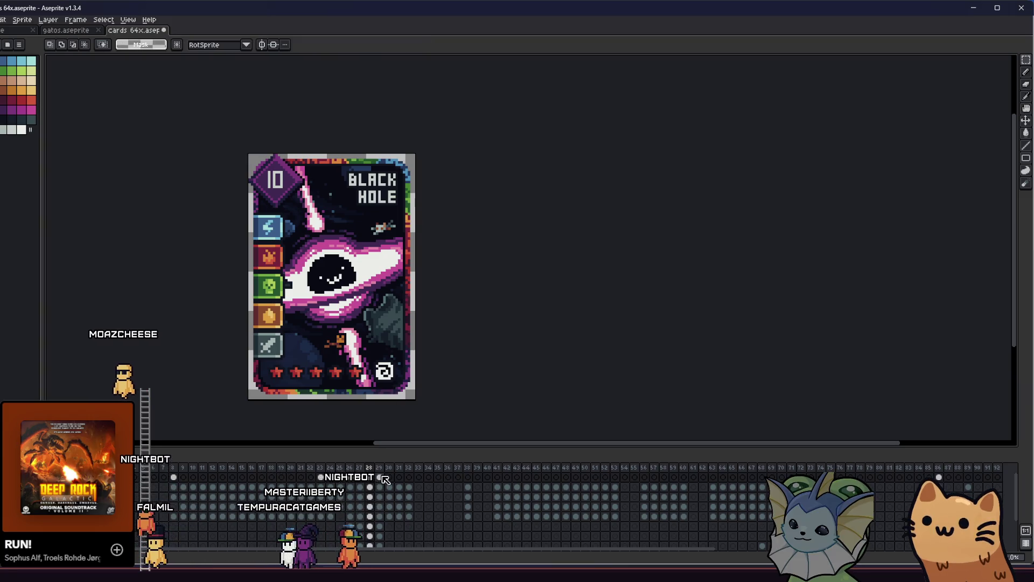
left_click(379, 478)
key("ctrl+v")
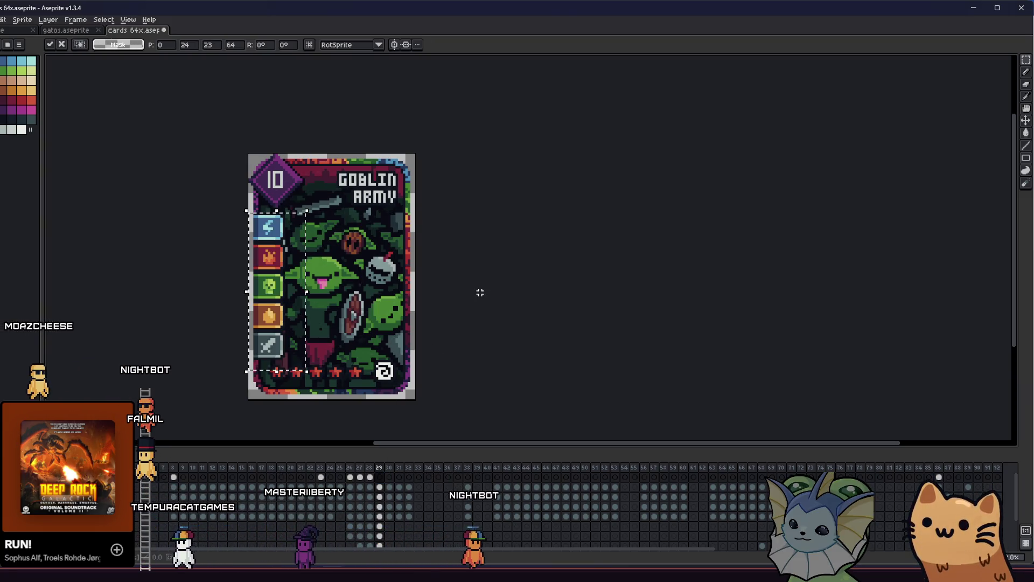
left_click(321, 478)
Pick the bucket tool and zoom in on the AWP card's icon column
key("g")
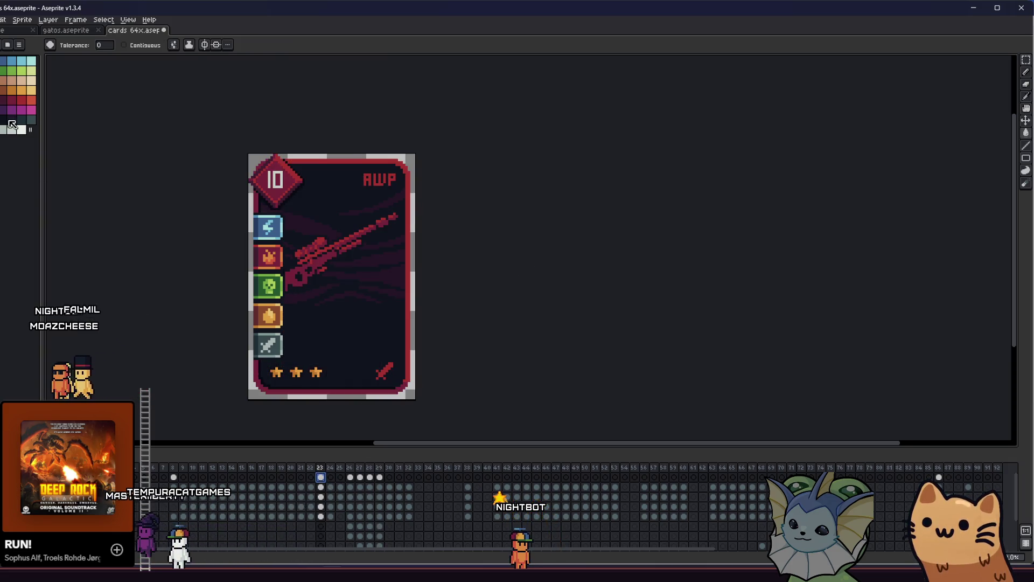
scroll(277, 238, "up", 1)
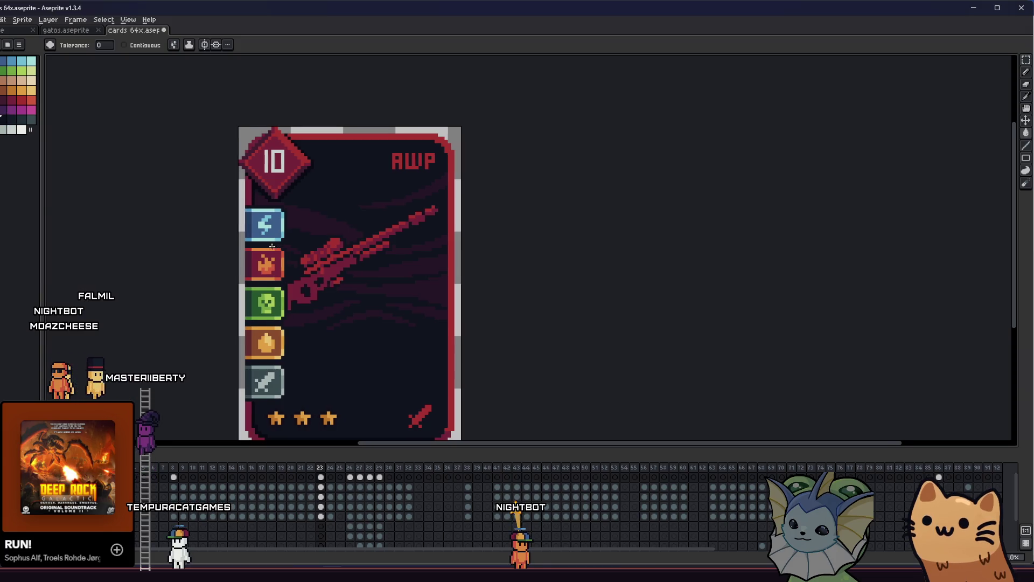
left_click_drag(279, 246, 289, 231)
scroll(289, 228, "up", 1)
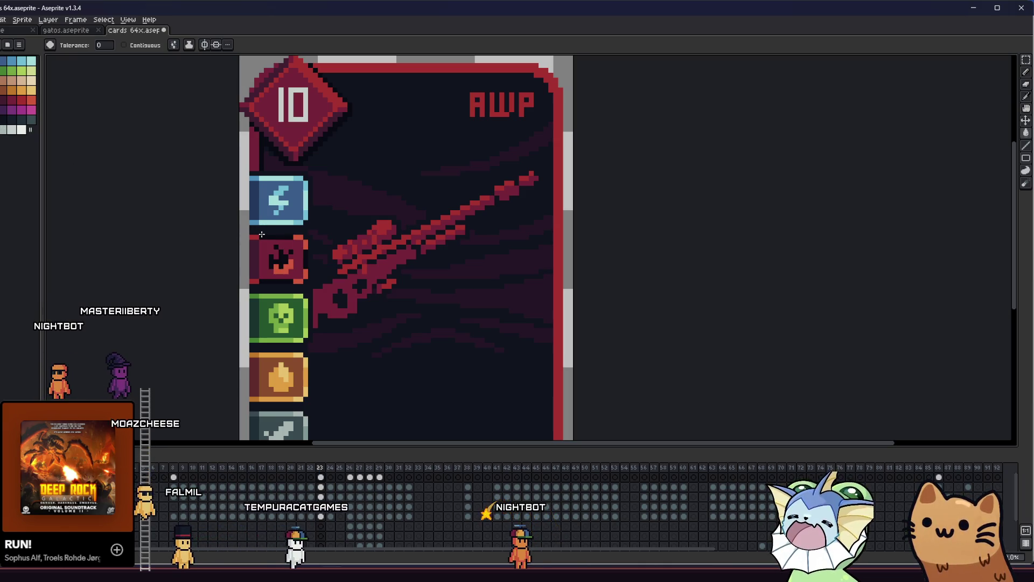
scroll(215, 255, "down", 1)
Save the card sprite file and step forward to the next card frame
key("ctrl+s")
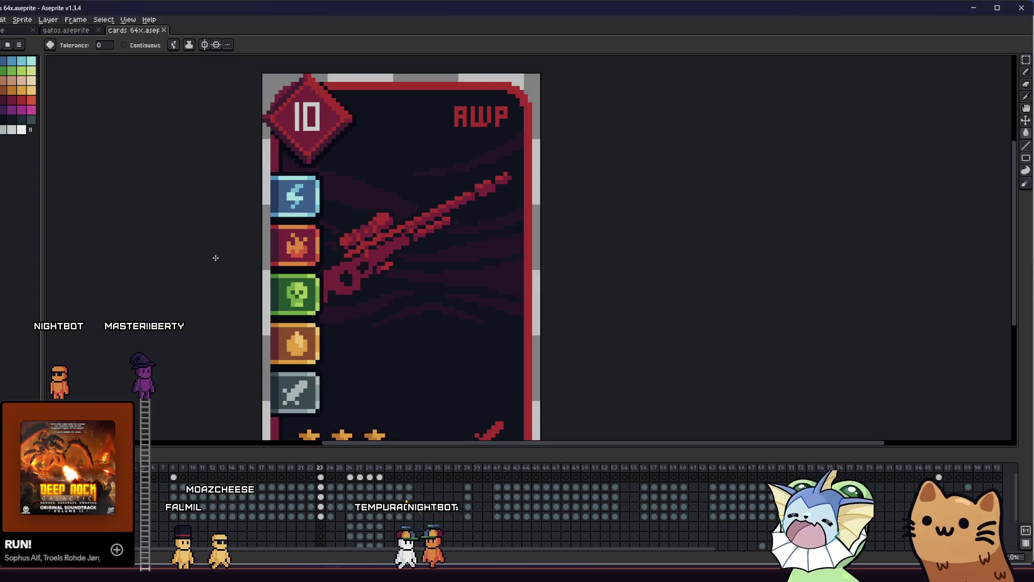
scroll(212, 261, "down", 2)
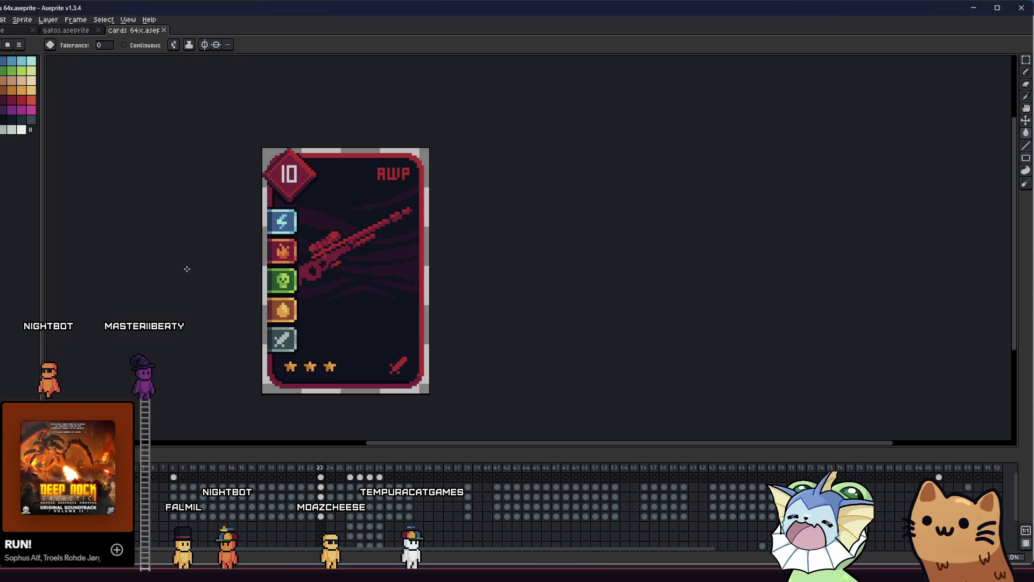
key("Right")
key("Right")
key("Right")
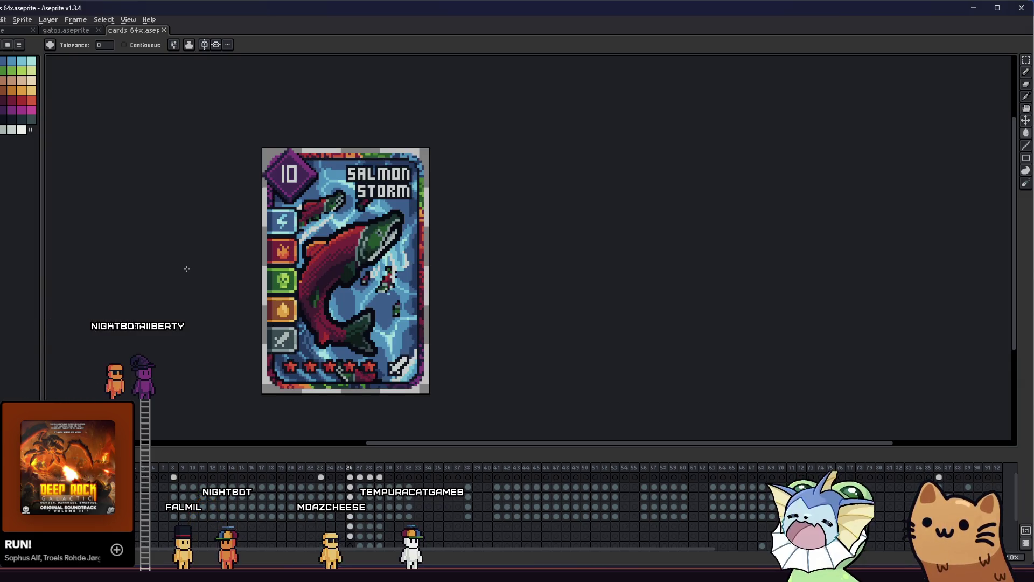
scroll(240, 247, "up", 3)
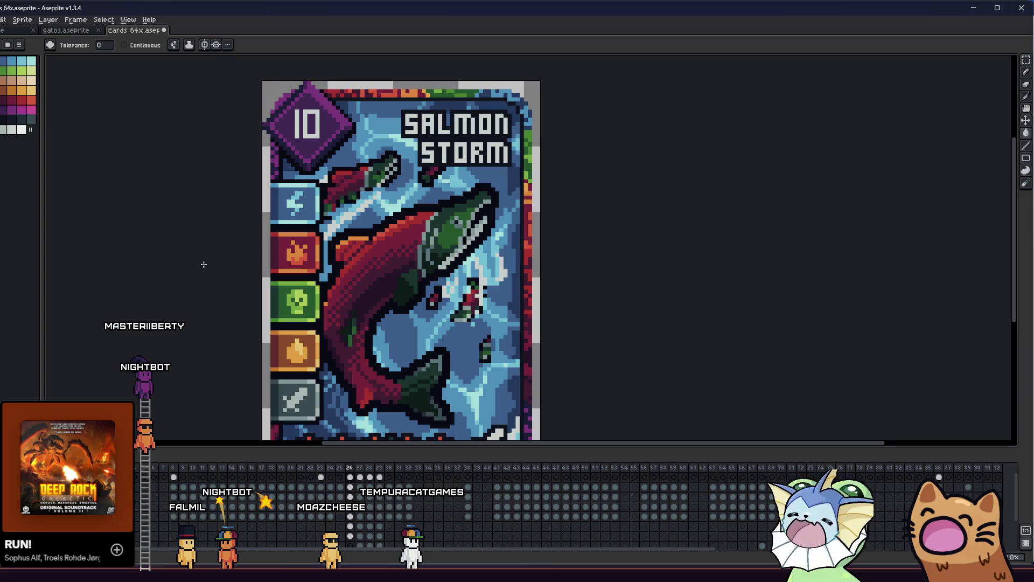
Step through the UFO, Black Hole and Goblin Army frames, recentring each card
scroll(203, 264, "down", 1)
scroll(204, 267, "down", 4)
key("Right")
scroll(247, 284, "up", 3)
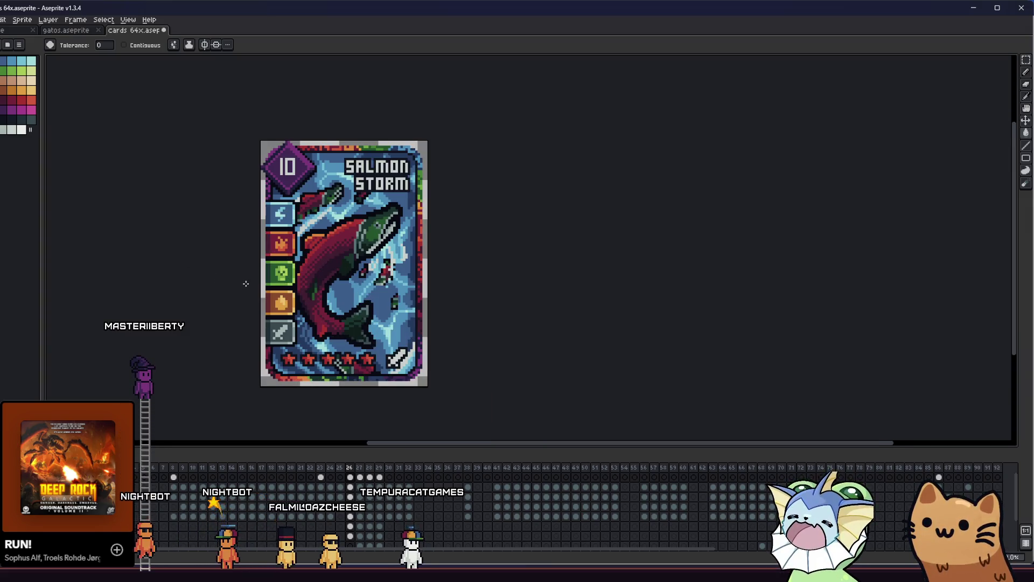
scroll(291, 231, "up", 2)
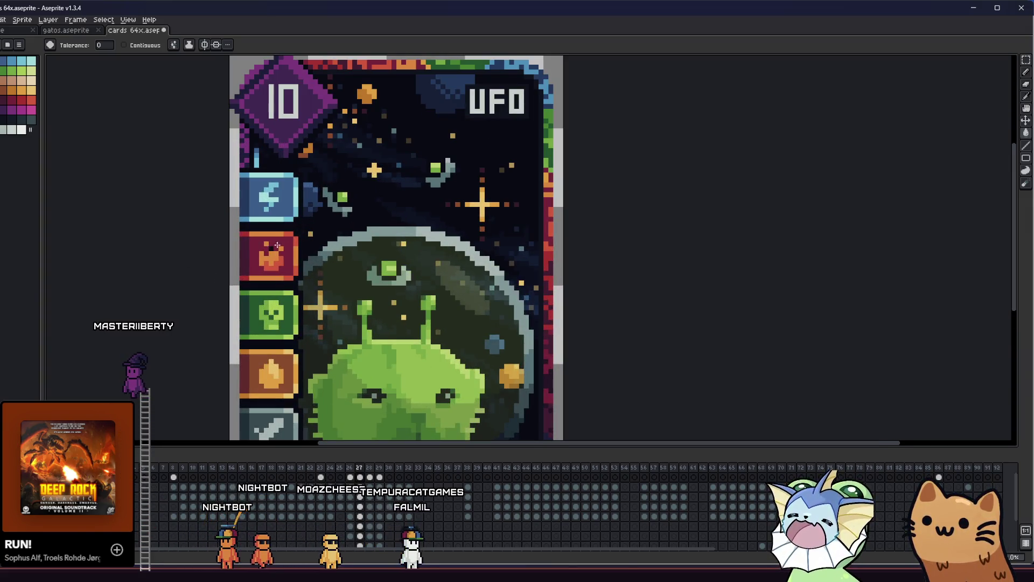
scroll(277, 246, "down", 1)
key("Right")
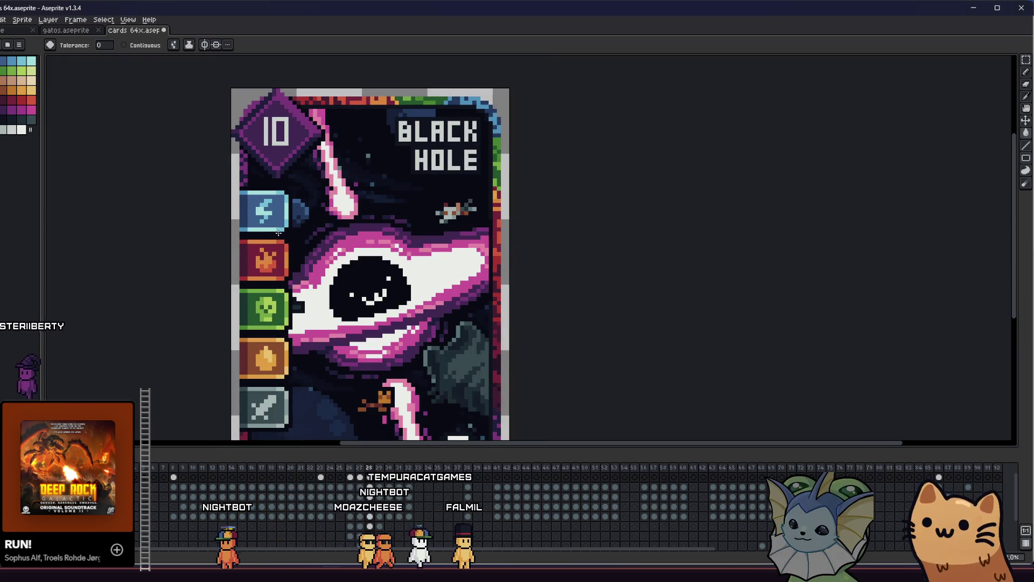
key("Right")
scroll(250, 268, "down", 4)
mouse_move(205, 279)
left_mouse_down()
mouse_move(189, 284)
mouse_move(199, 296)
left_mouse_up()
scroll(220, 309, "up", 1)
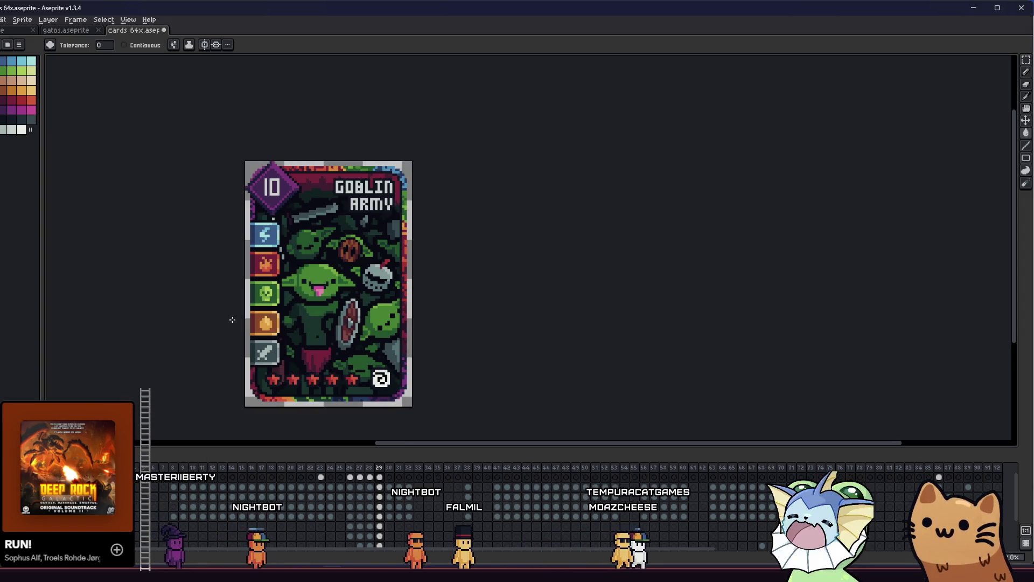
scroll(232, 320, "down", 1)
mouse_move(231, 318)
left_mouse_down()
mouse_move(220, 316)
mouse_move(316, 290)
mouse_move(270, 283)
left_mouse_up()
scroll(220, 317, "down", 1)
scroll(210, 307, "up", 2)
scroll(317, 289, "up", 1)
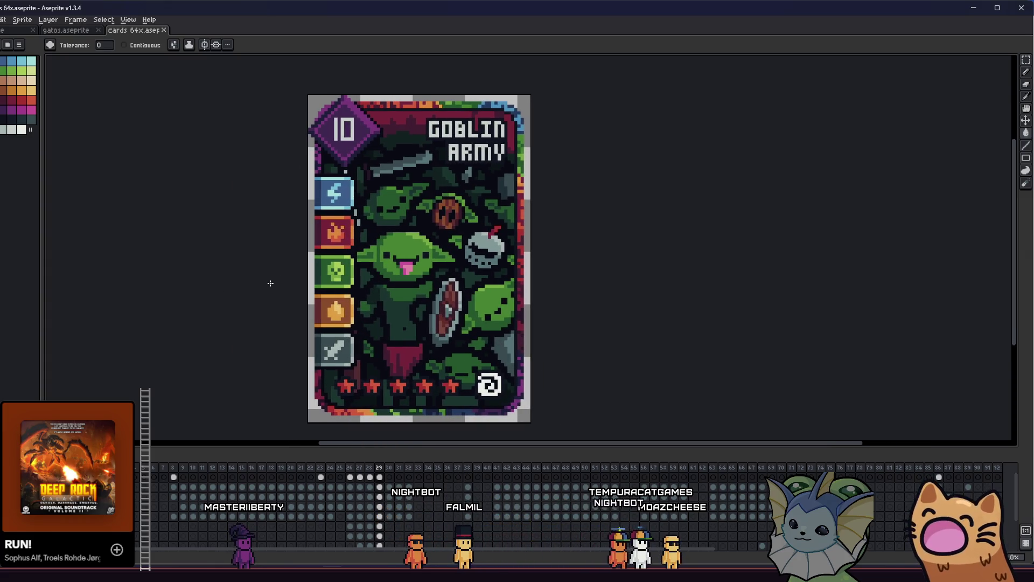
Flip back and forth through the card frames, landing on the Beehive card
key("Left")
key("Left")
key("Left")
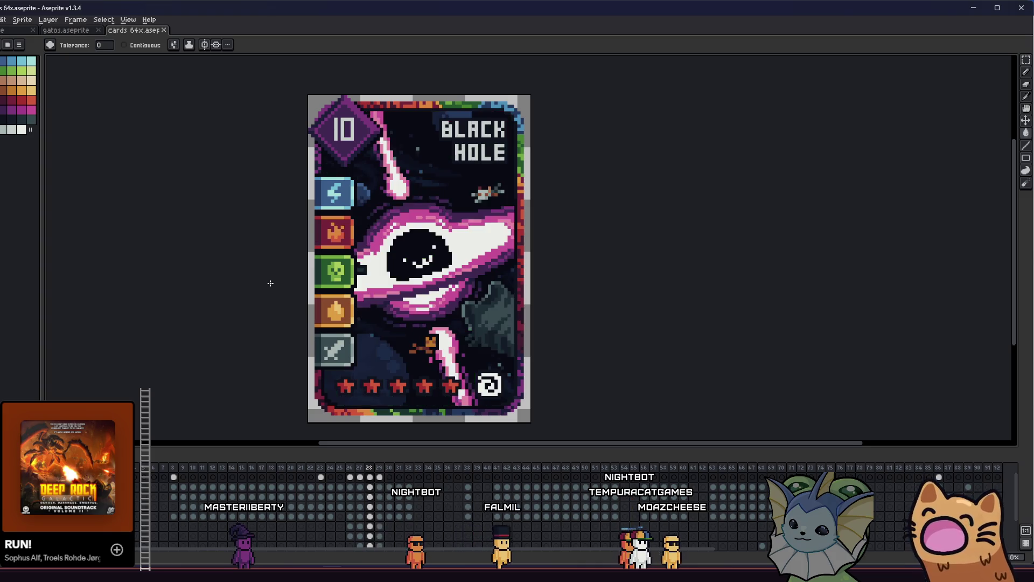
key("Left")
key("Left")
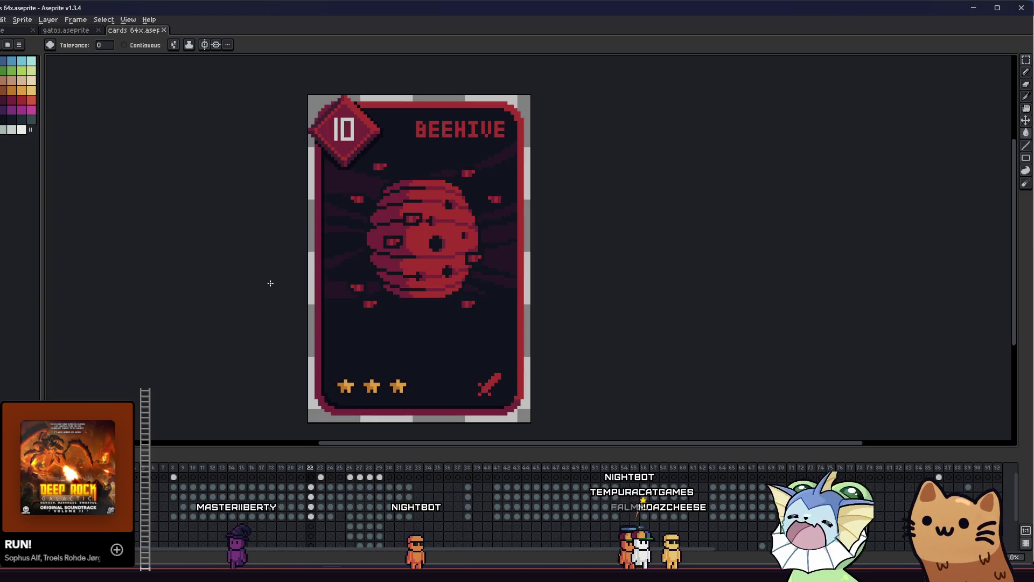
key("Right")
key("Right")
key("Right")
key("Right")
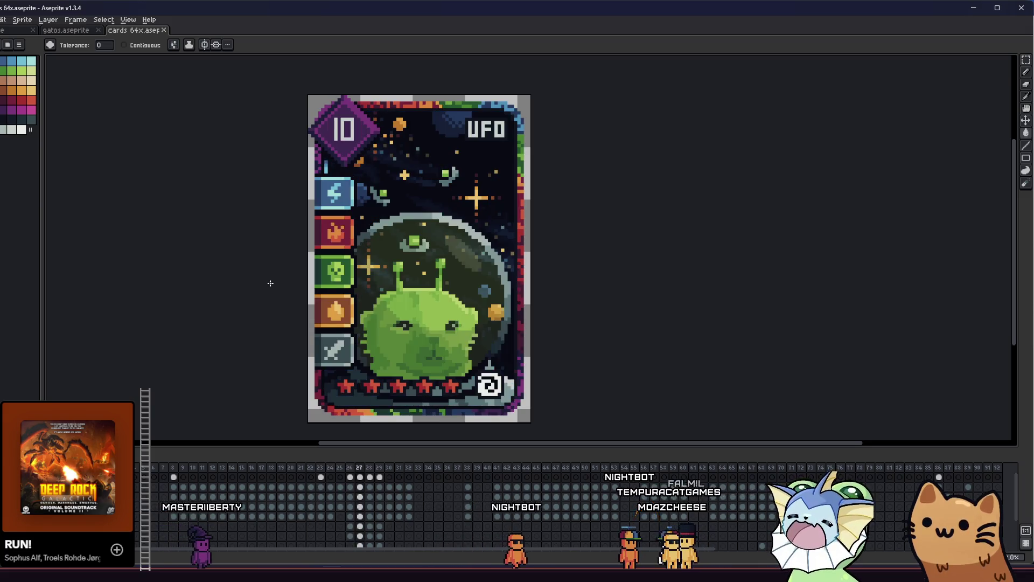
key("Left")
key("Left")
key("Right")
key("Left")
key("Left")
key("Left")
key("Left")
key("Left")
key("Left")
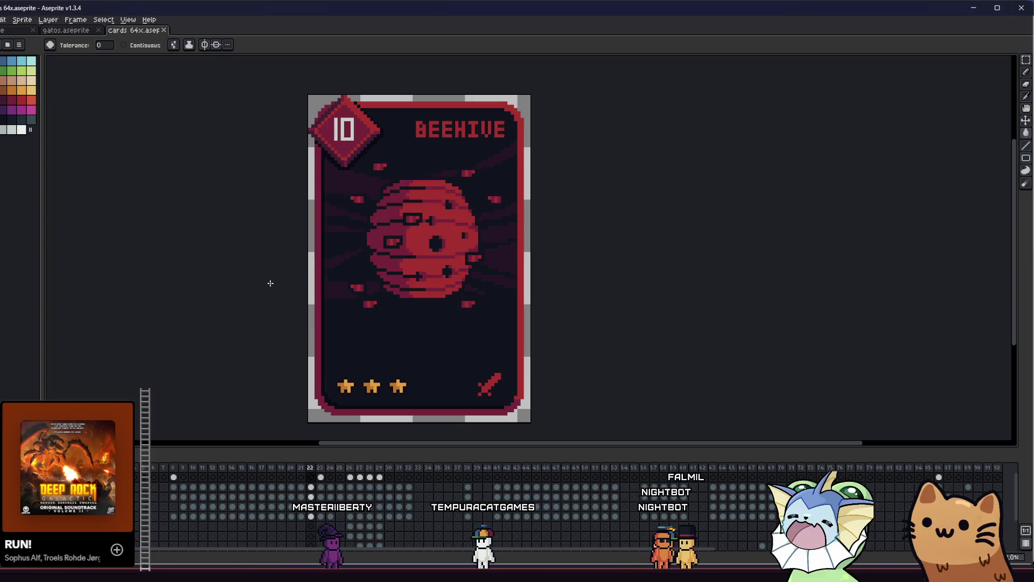
key("Left")
key("Left")
key("Left")
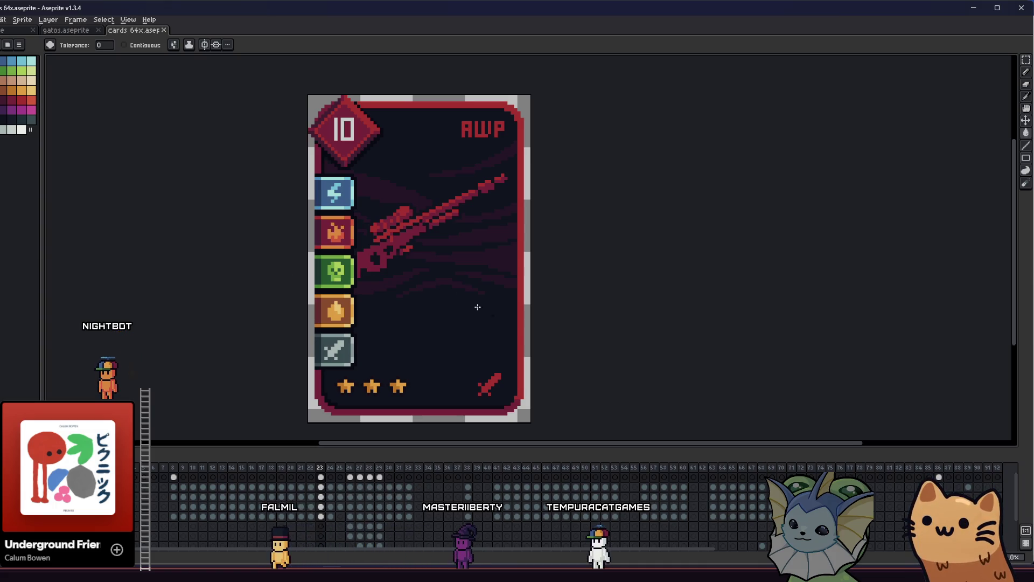
key("Left")
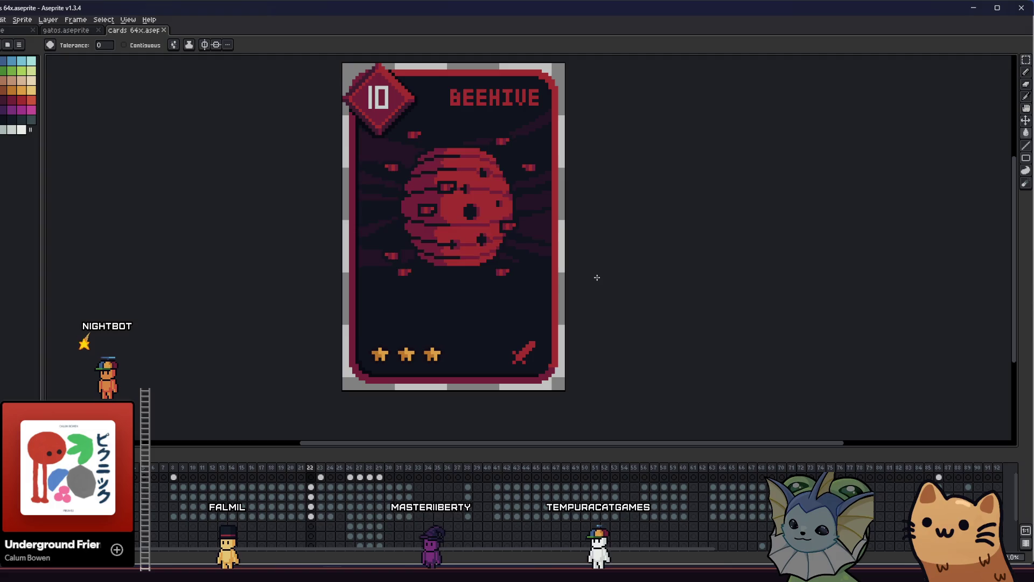
key("Right")
key("Right")
key("Right")
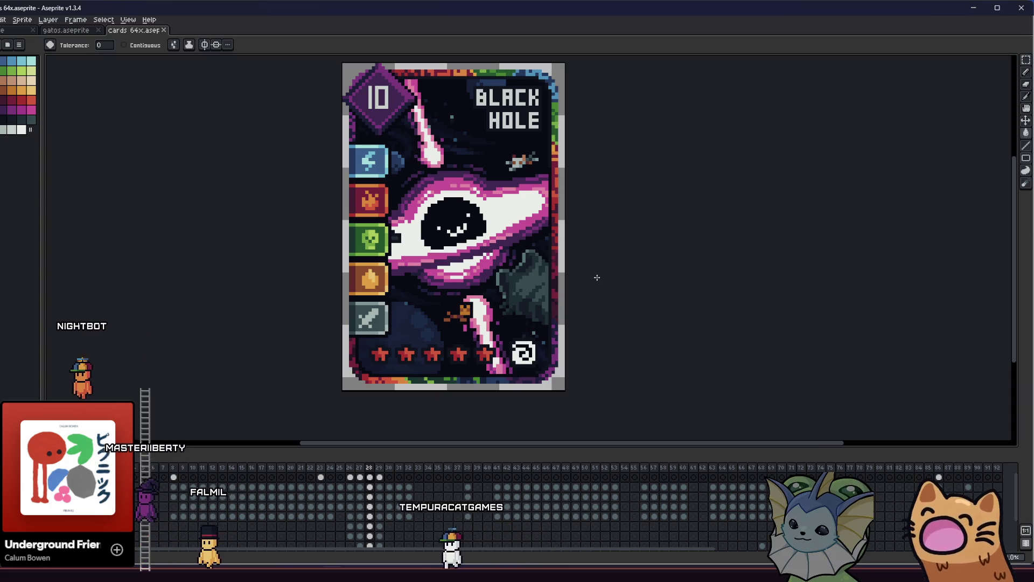
key("Left")
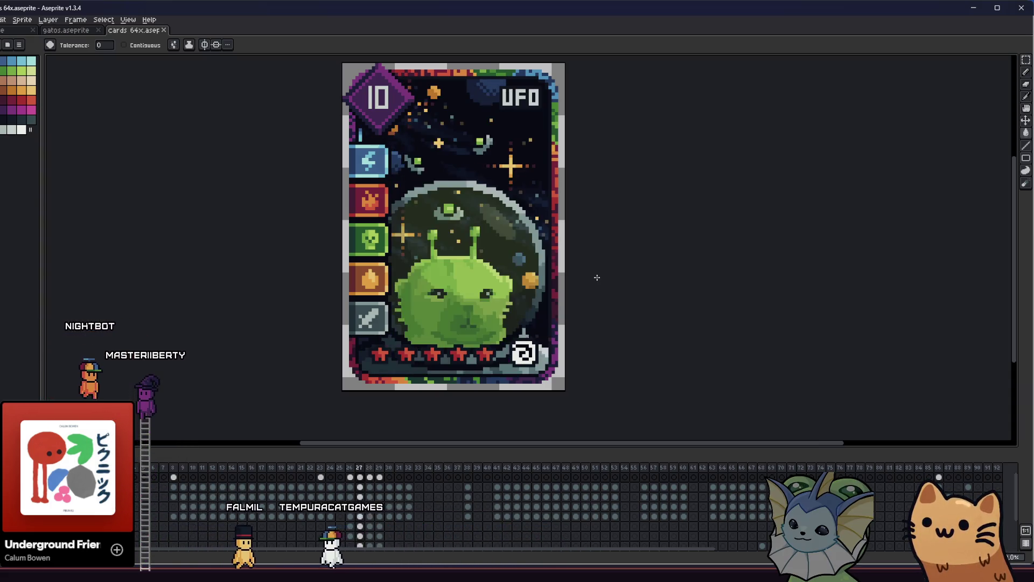
key("Left")
key("Left")
key("Left")
key("Left")
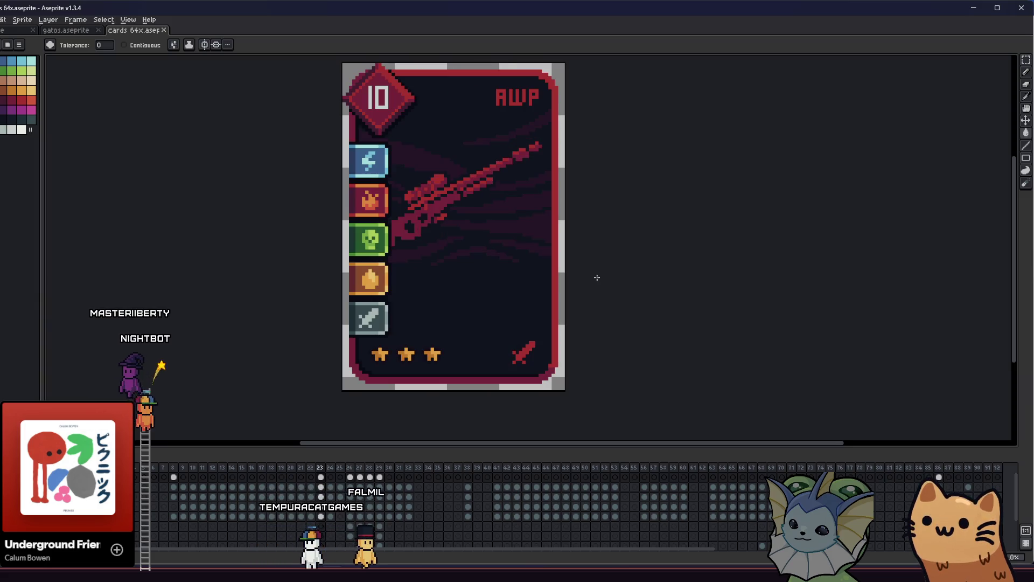
key("Right")
key("Left")
key("Right")
key("Right")
key("Right")
key("Right")
key("Right")
key("Left")
key("Left")
key("Left")
key("Left")
key("Left")
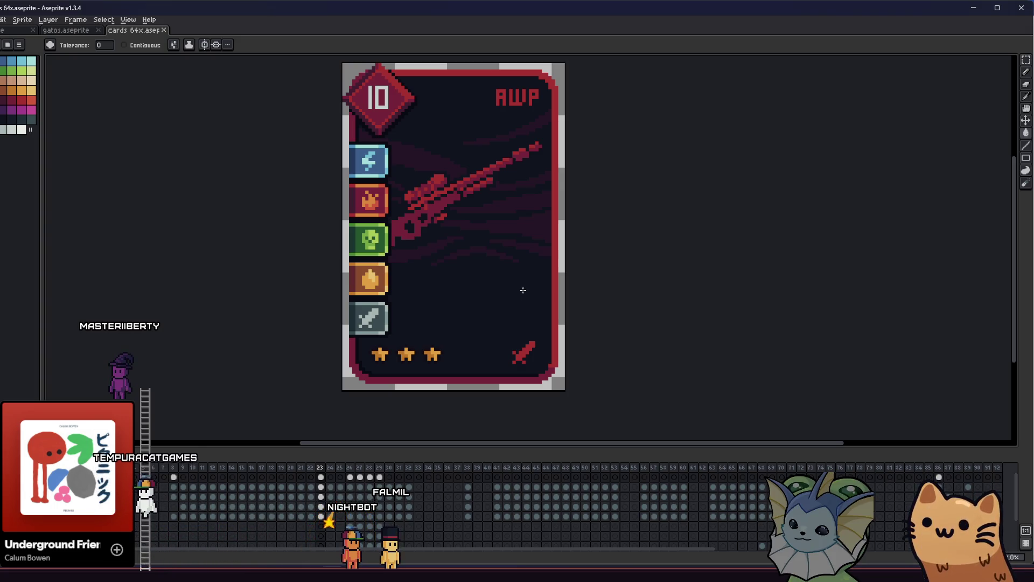
left_click_drag(489, 277, 466, 299)
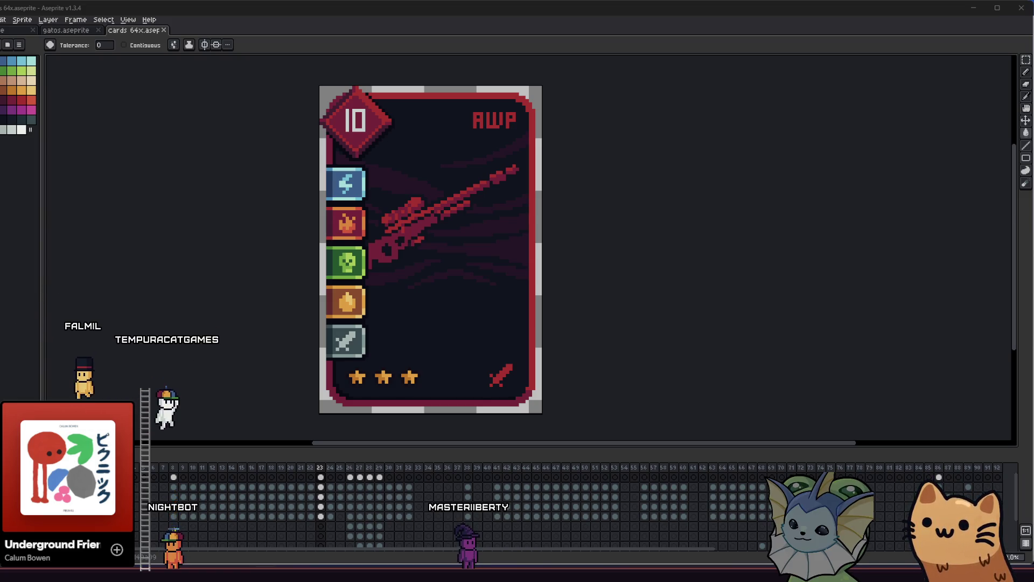
key("alt+Tab")
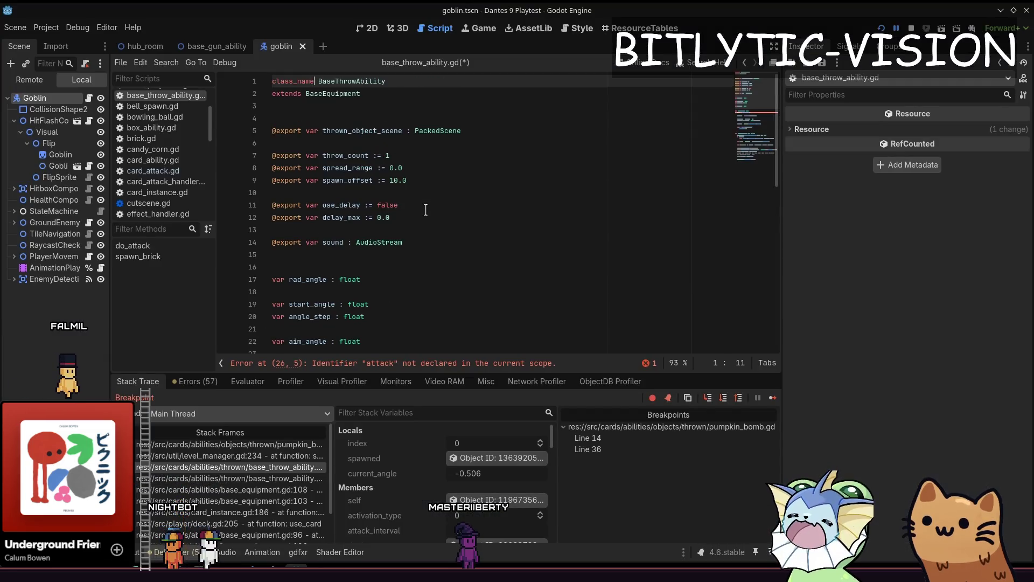
Review base_equipment.gd, then return to do_attack in base_throw_ability.gd
key("ctrl+s")
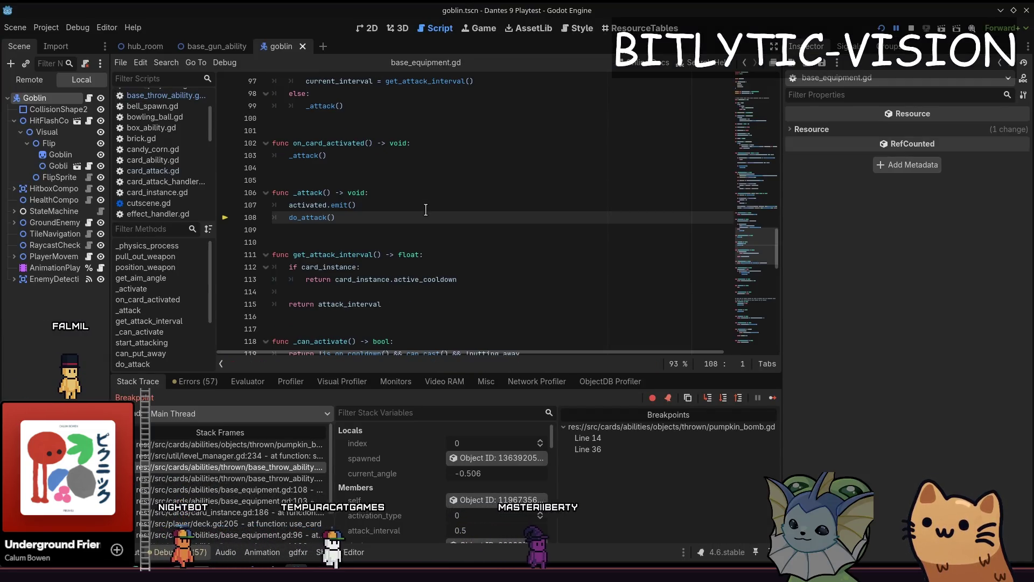
key("Page_Up")
key("Page_Up")
key("Page_Up")
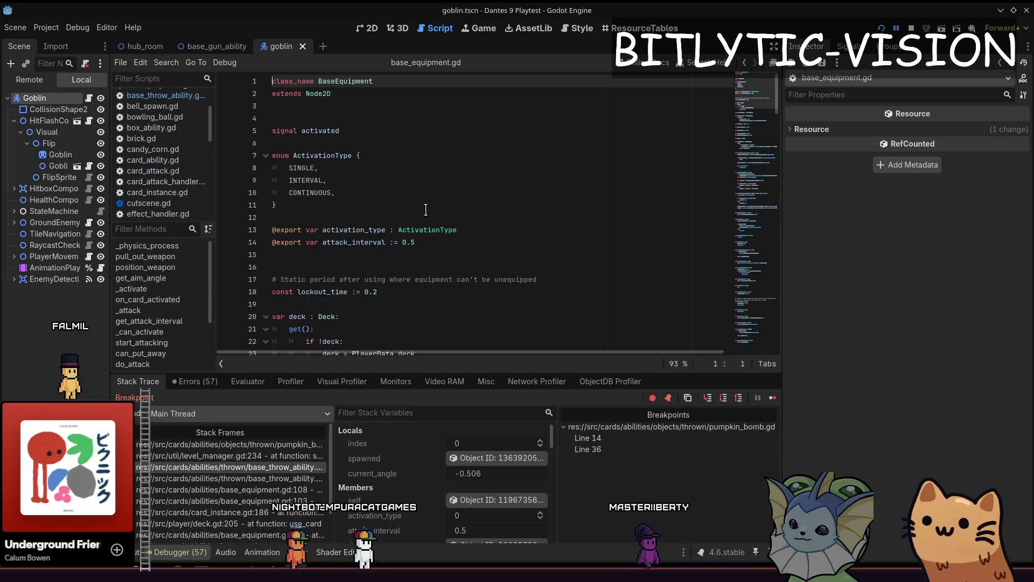
key("Page_Down")
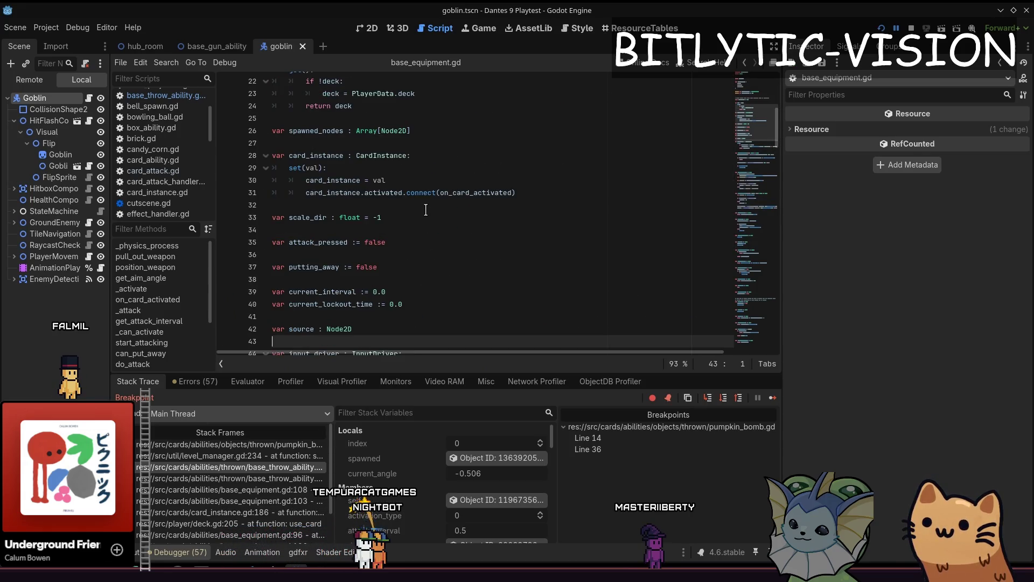
key("Page_Down")
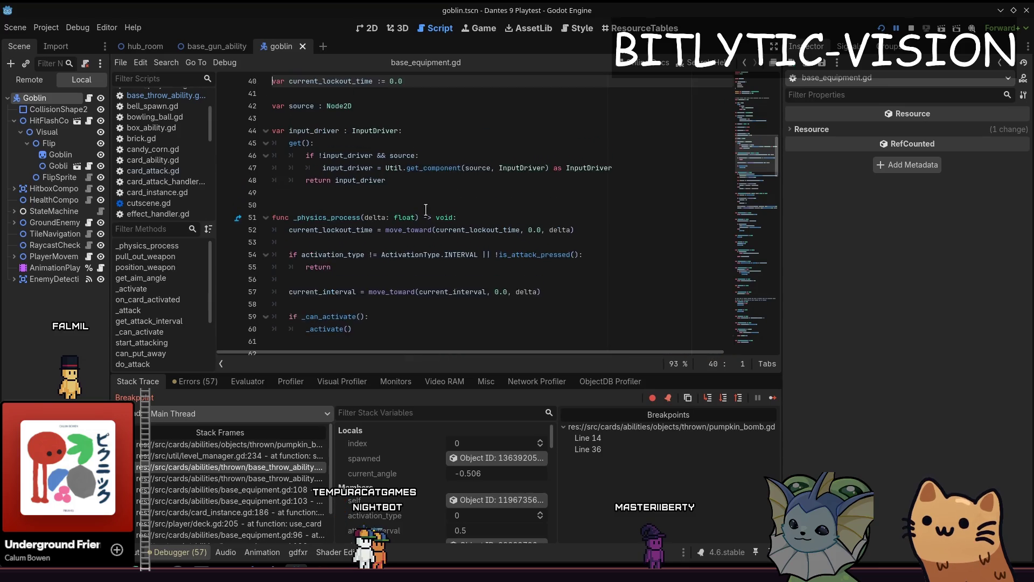
key("Page_Up")
key("Page_Up")
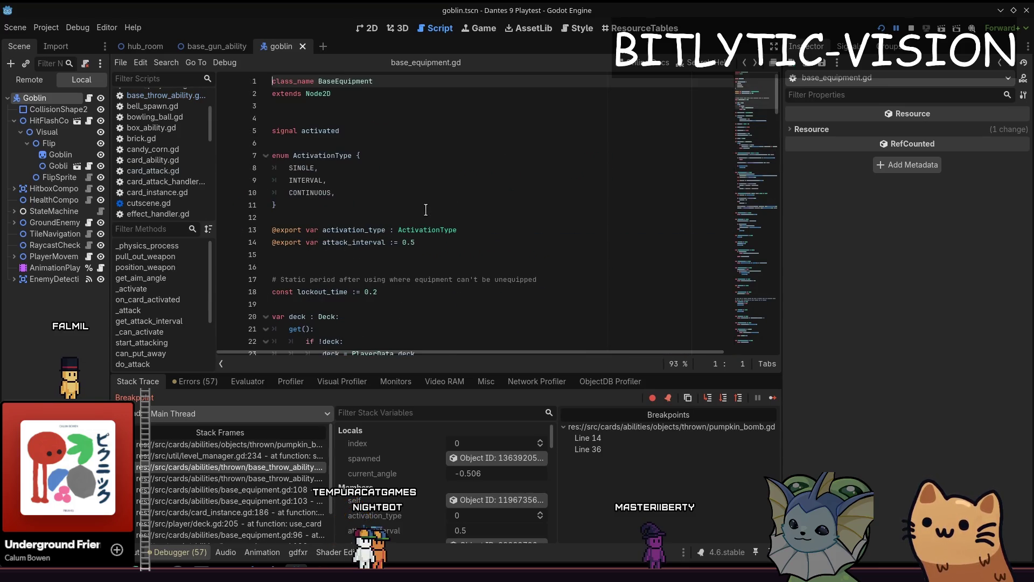
key("Page_Down")
key("Page_Down")
key("Page_Down")
key("alt+Left")
key("alt+Right")
key("alt+Left")
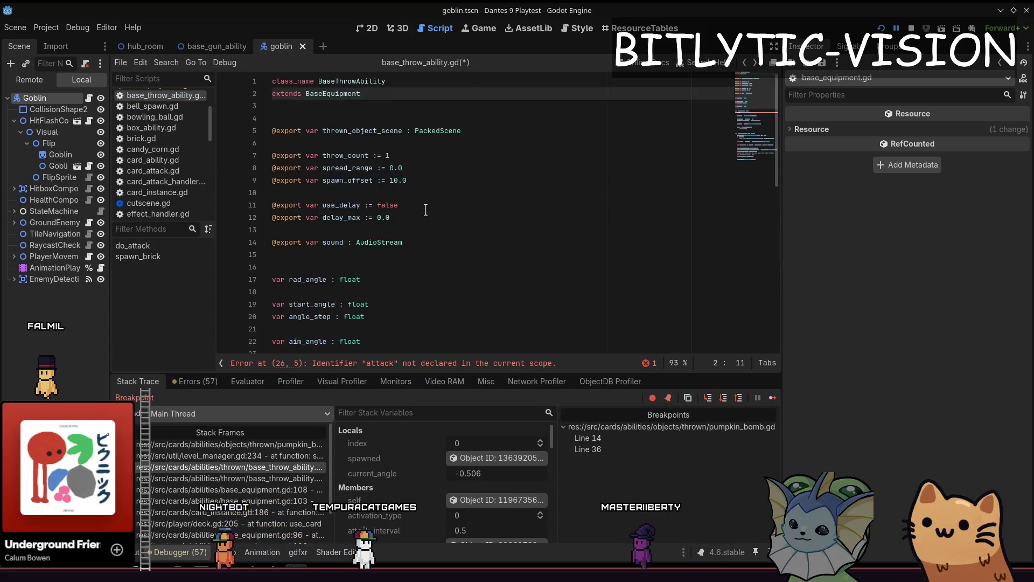
key("alt+Left")
Remove 'attack = create_attack()' from do_attack and add 'spawned.attack = create_attack()' in spawn_brick
key("Home")
key("shift+End")
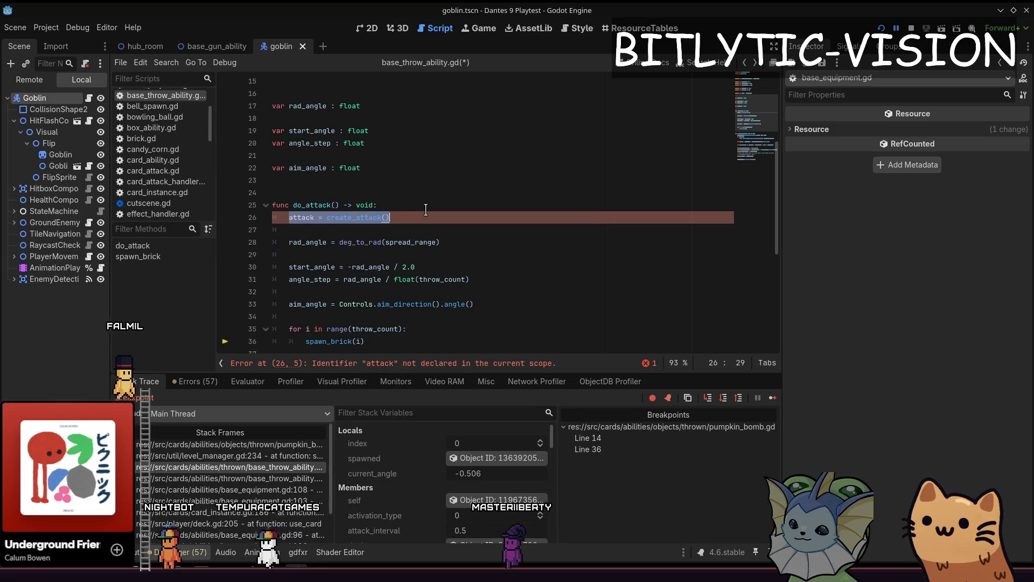
key("BackSpace")
key("BackSpace")
key("BackSpace")
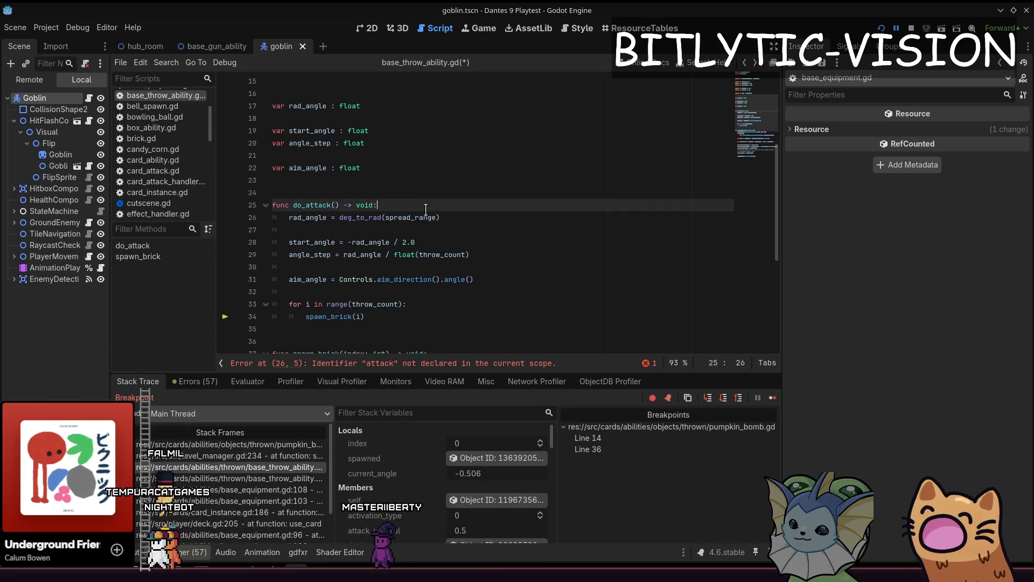
key("Down")
key("Down")
key("Down")
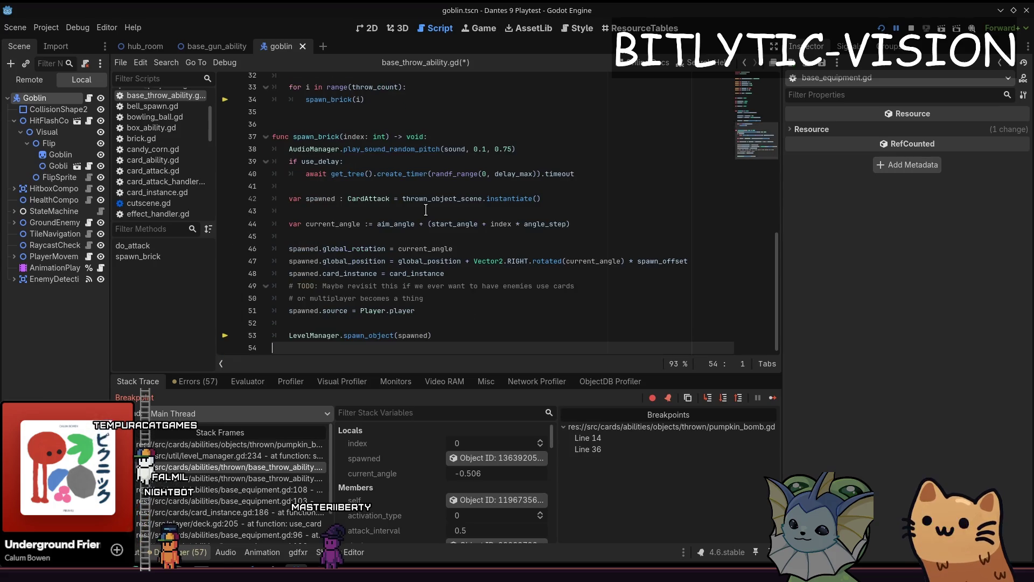
key("Up")
key("Up")
key("Down")
key("Down")
key("Down")
key("ctrl+x")
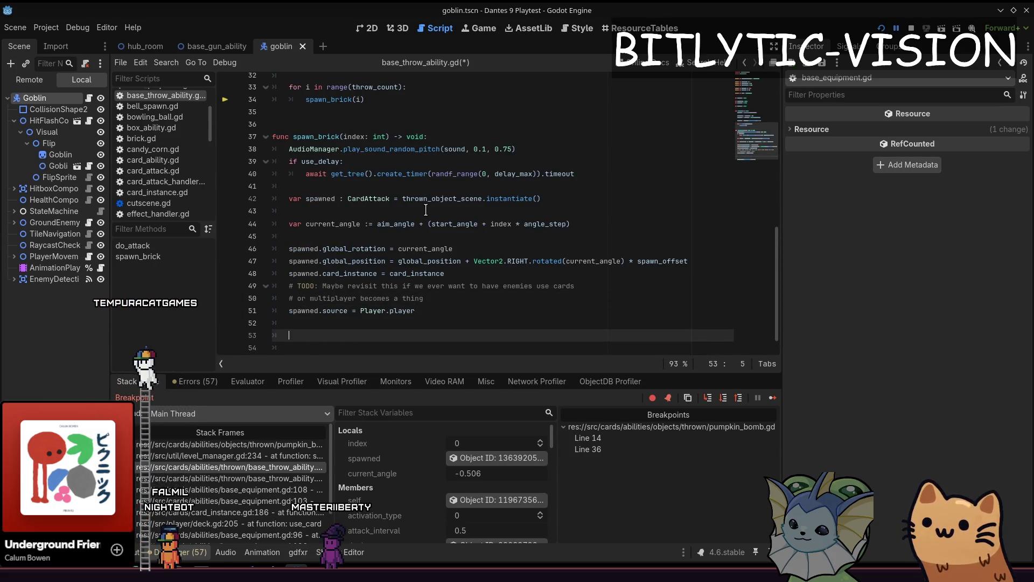
type("spawned.attack = ")
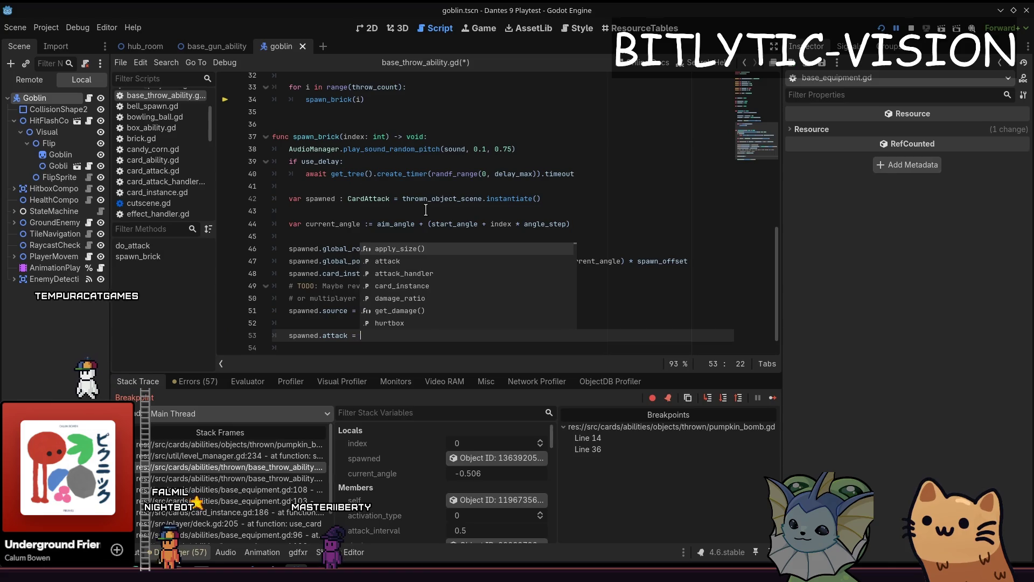
type("create_attack(")
Save the script, stop the debugger and relaunch the game with F5
key("ctrl+s")
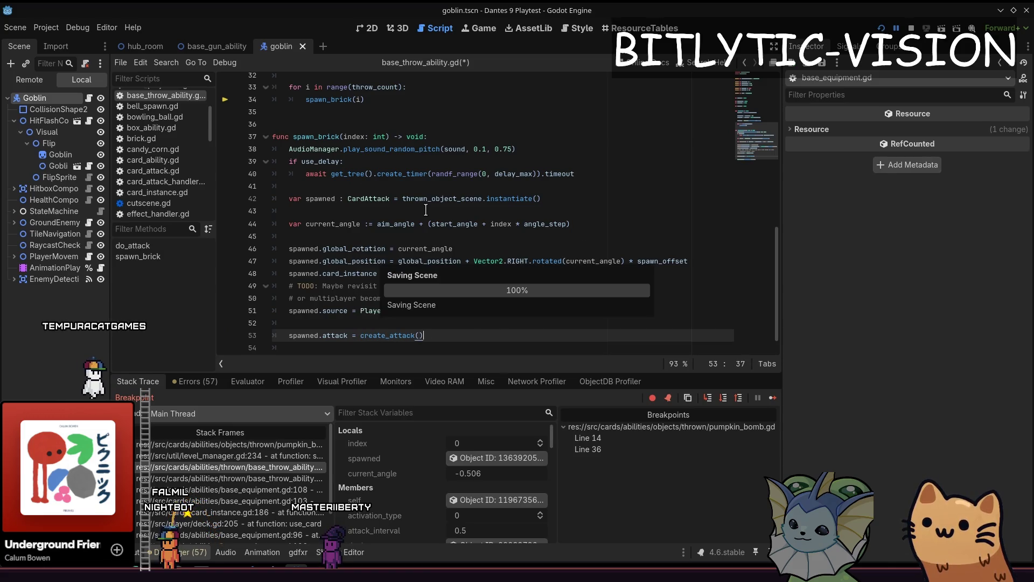
key("F8")
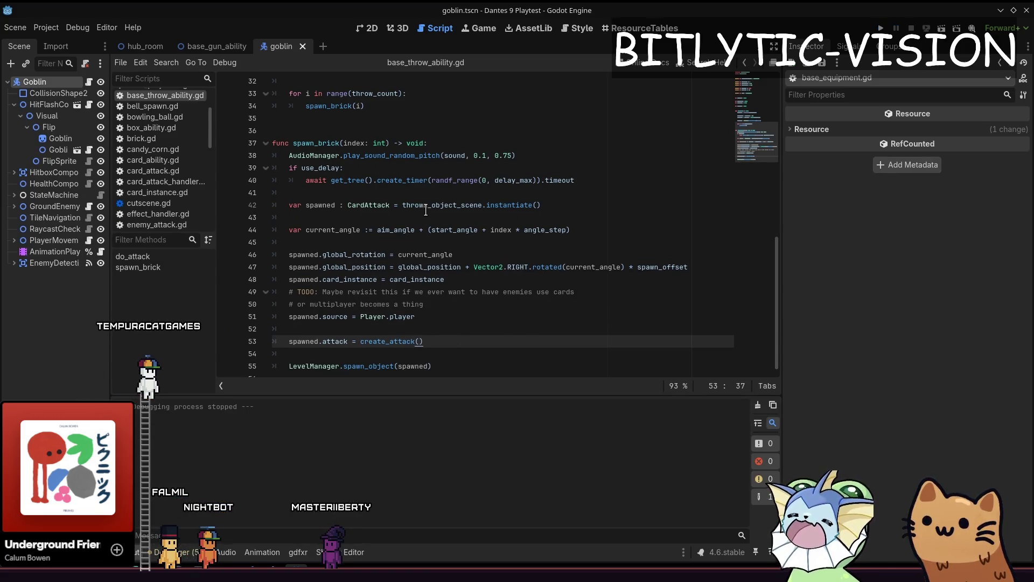
key("F5")
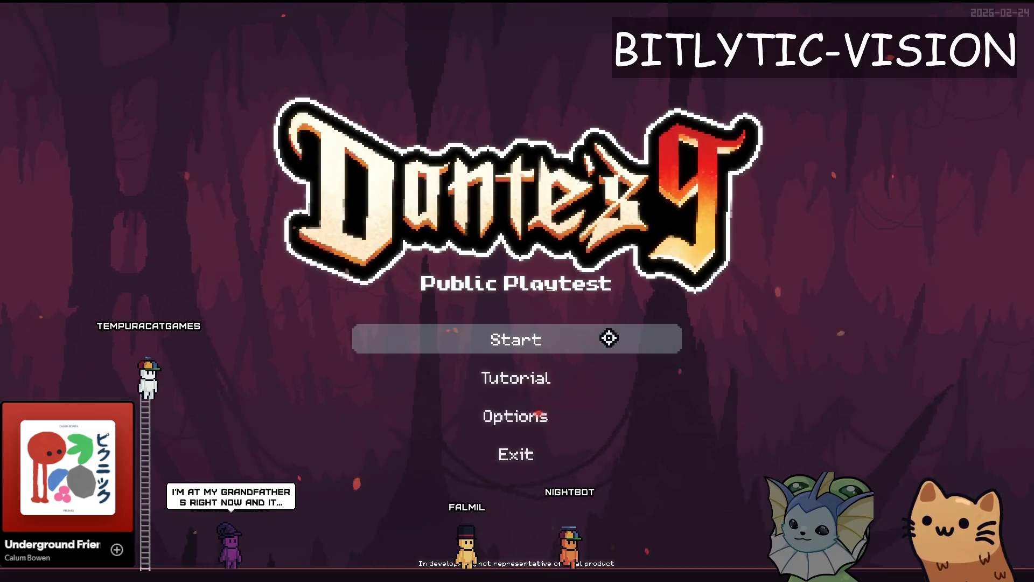
Start a new run and use the debug panel's Add All Cards to fill the hand
left_click(609, 338)
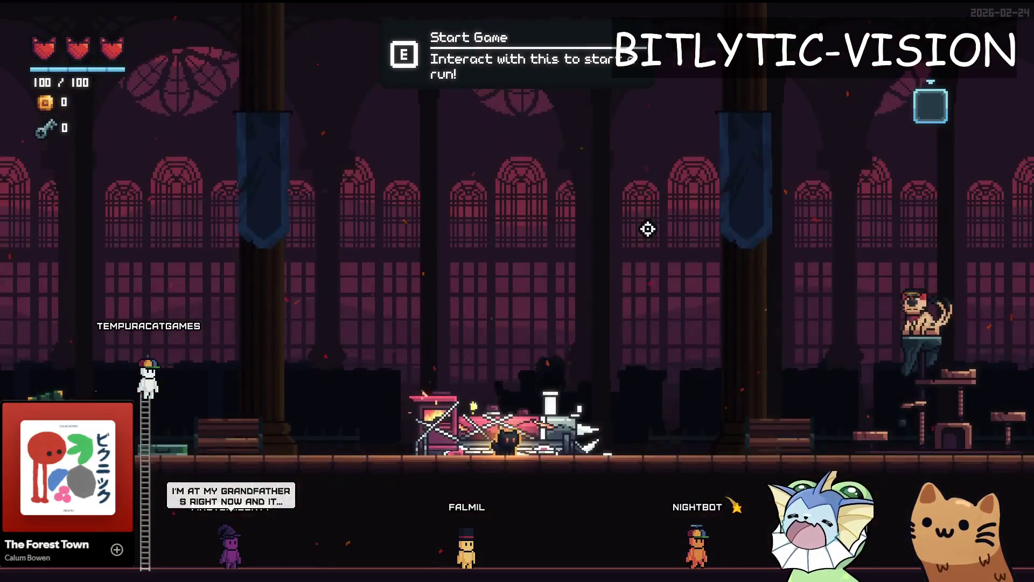
key("F1")
left_click(523, 198)
left_click(538, 89)
key("F1")
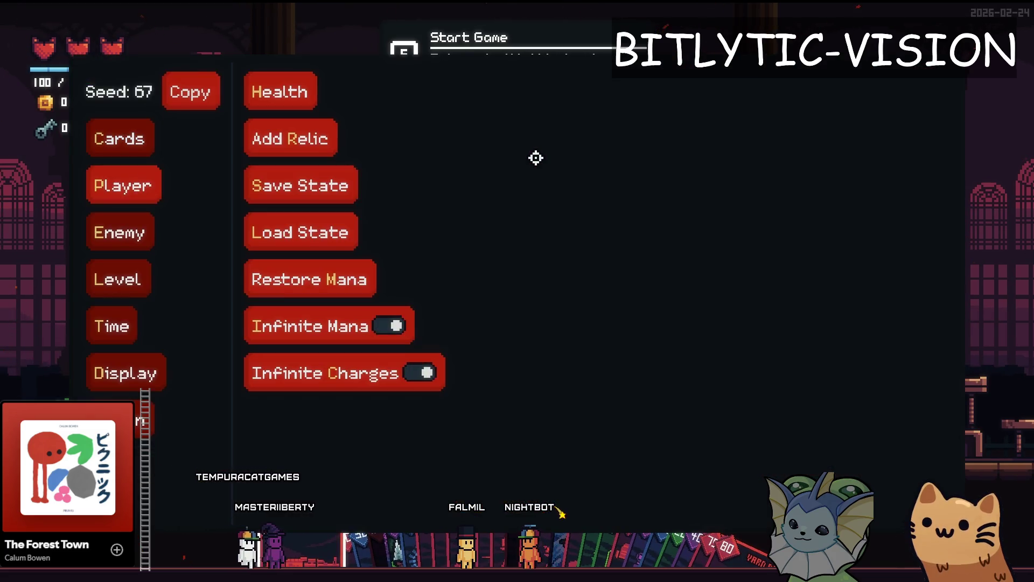
key("F1")
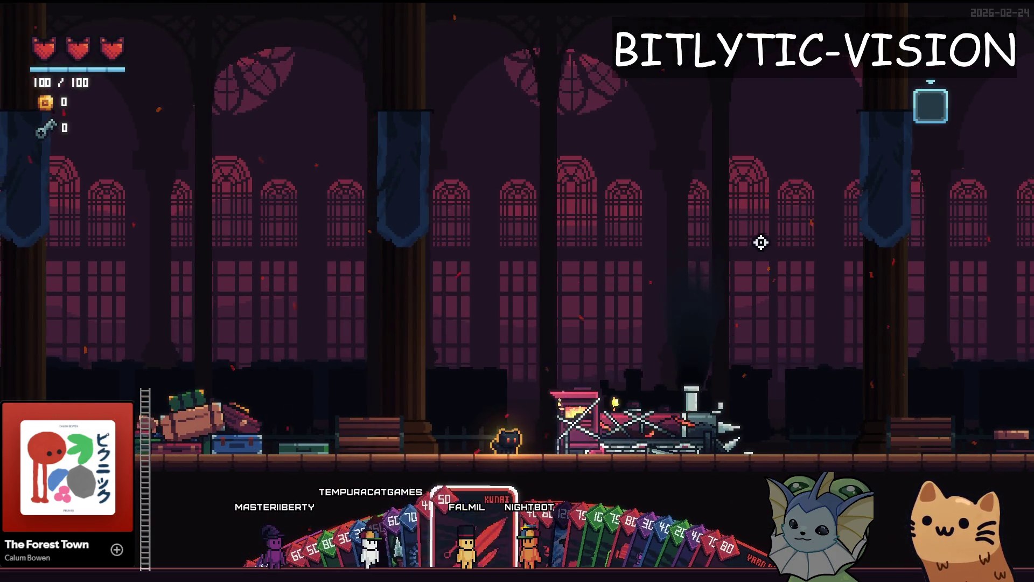
scroll(761, 243, "down", 3)
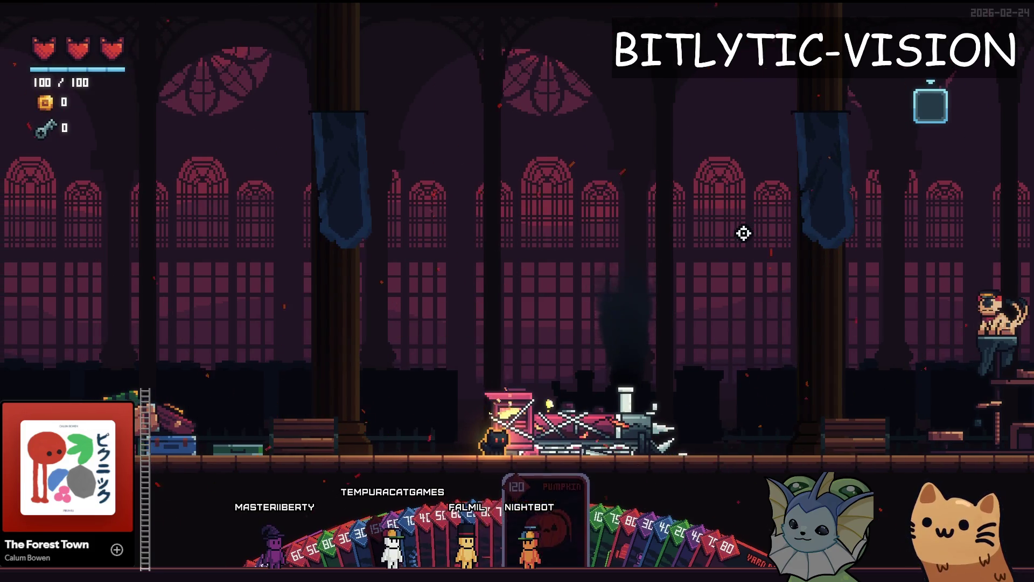
Bind dummy.tscn to Debug 1 via a 'dumm' search and spawn a row of dummies with Q
key("F1")
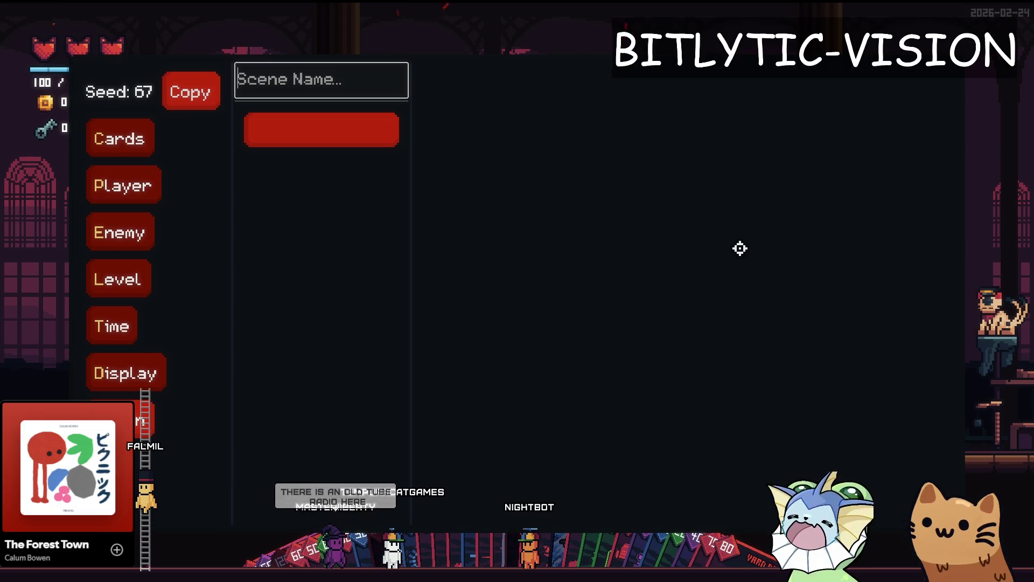
type("dumm")
left_click(370, 141)
left_click(360, 176)
left_click(542, 118)
key("Escape")
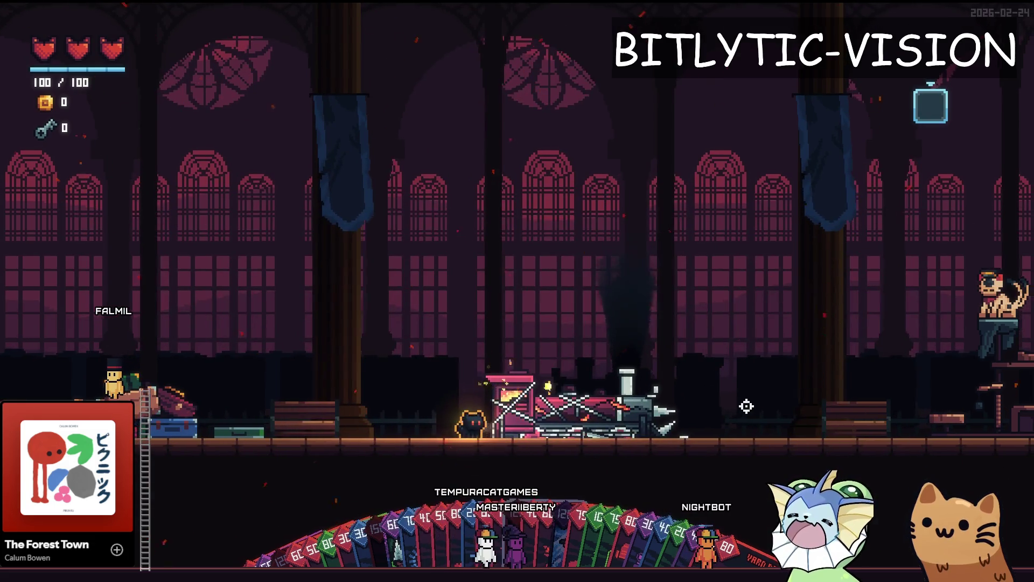
key("q")
key("q")
key("q")
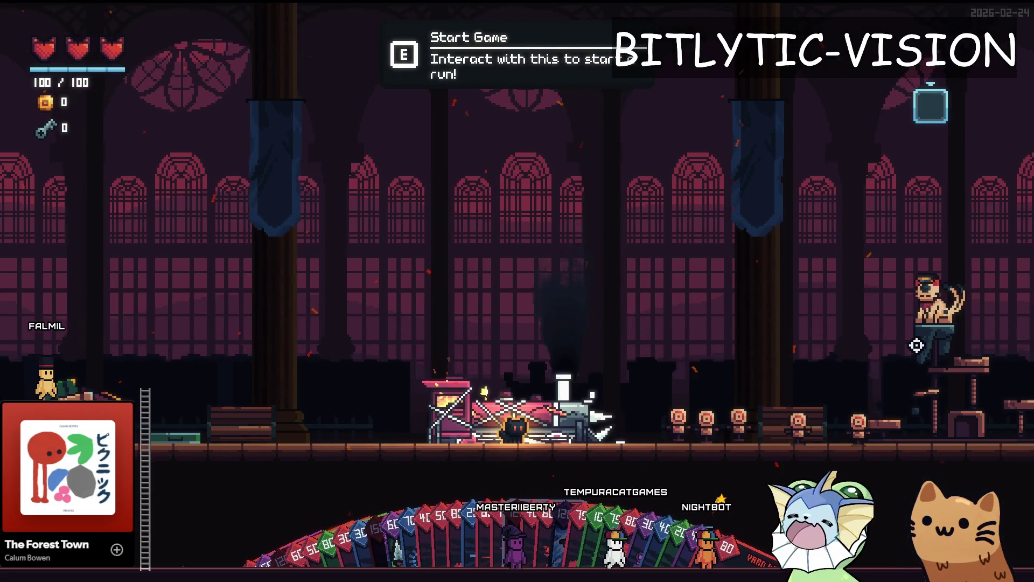
key("q")
key("q")
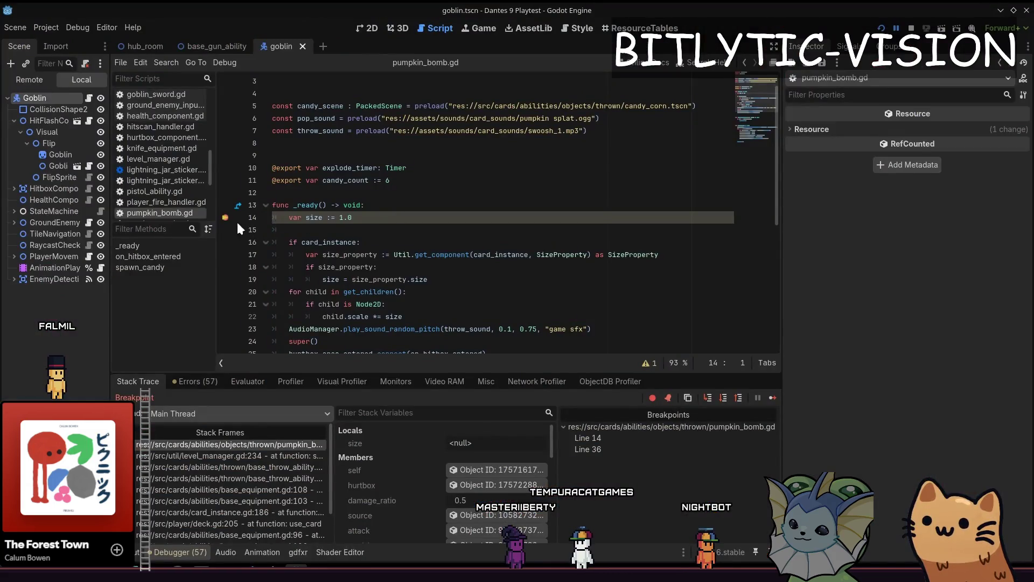
Resume past both pumpkin bomb breakpoints, then throw the Pumpkin card and swing the Rapier at the dummies
left_click(773, 397)
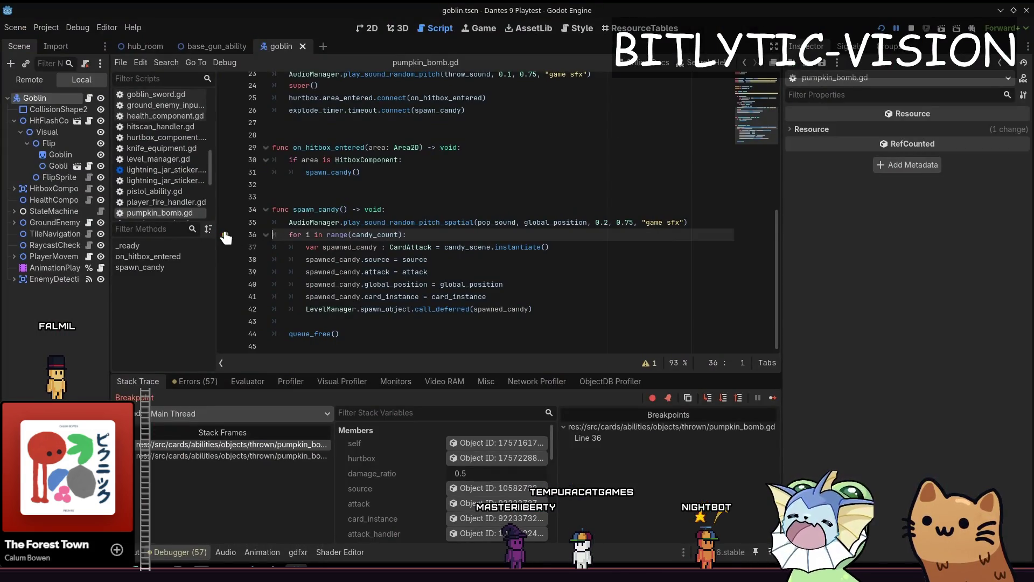
left_click(774, 397)
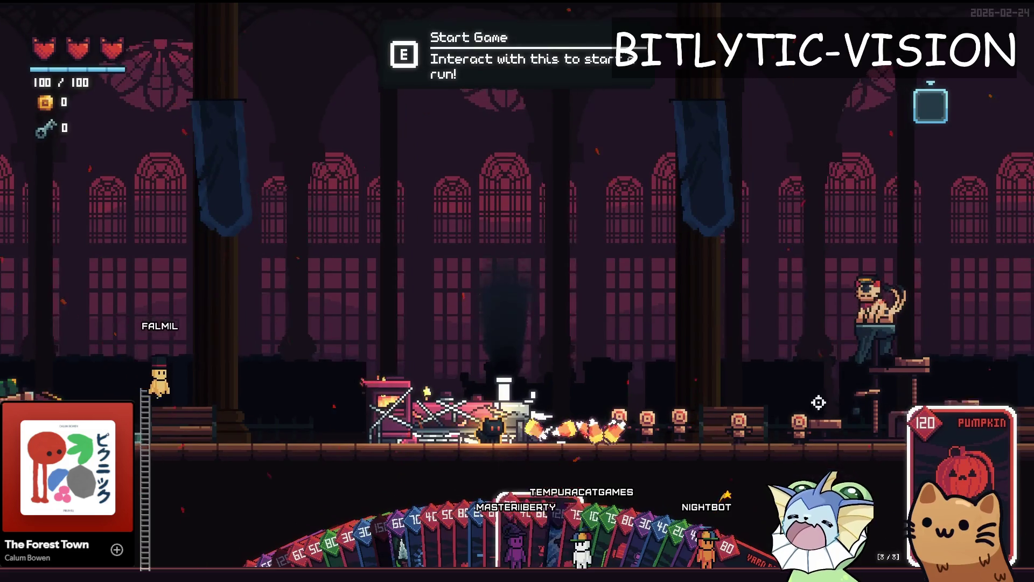
key("d")
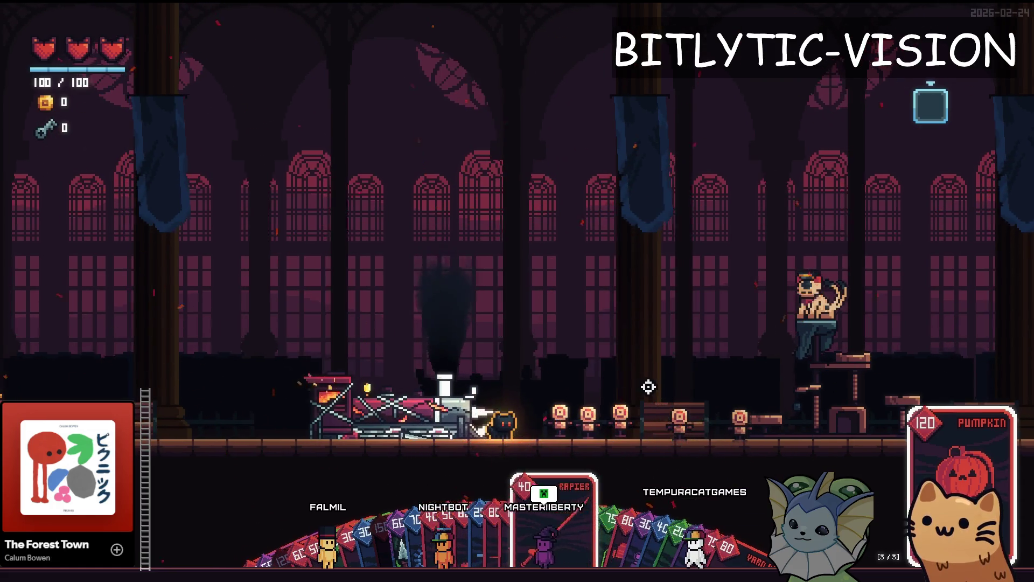
left_click(732, 384)
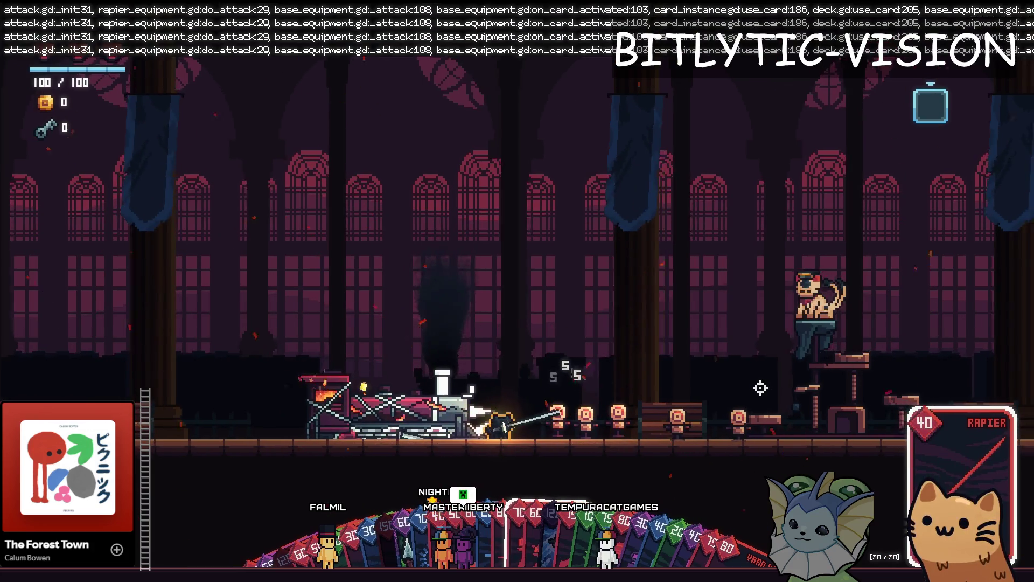
left_click(461, 23)
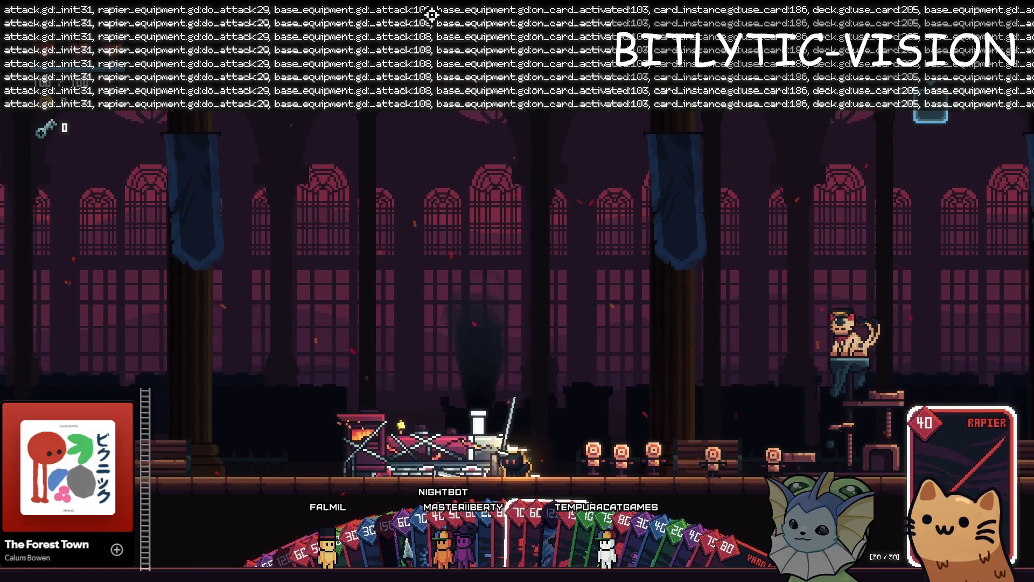
key("alt+Tab")
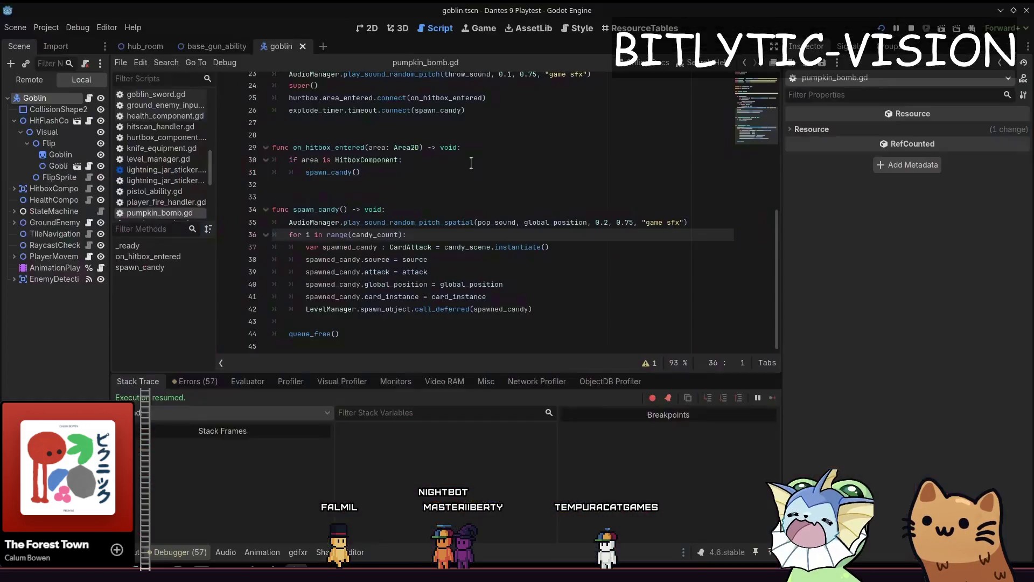
Open rapier_equipment.gd and jump to its do_attack function
key("shift+alt+o")
type("rapier_equipment")
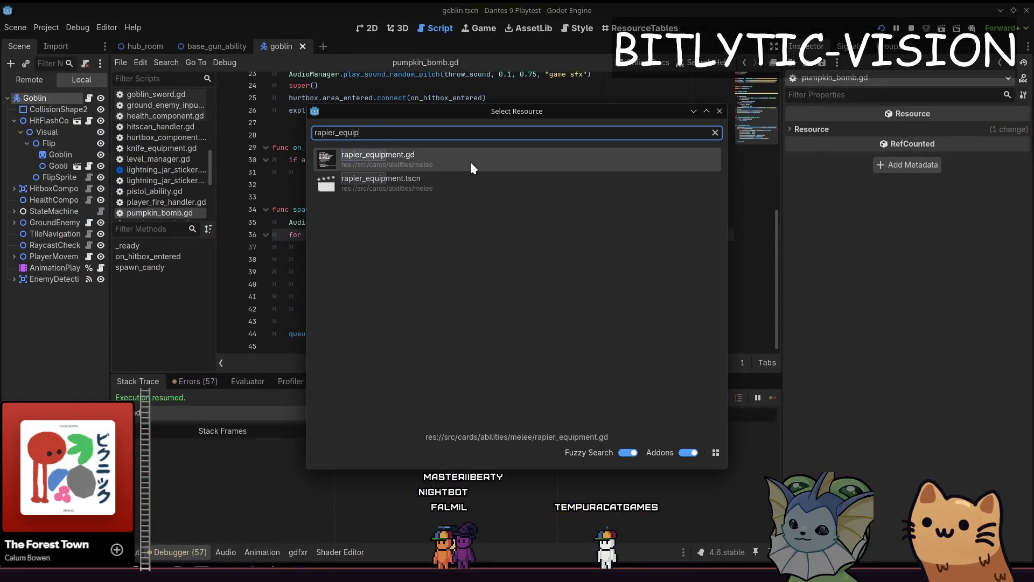
key("Return")
key("ctrl+f")
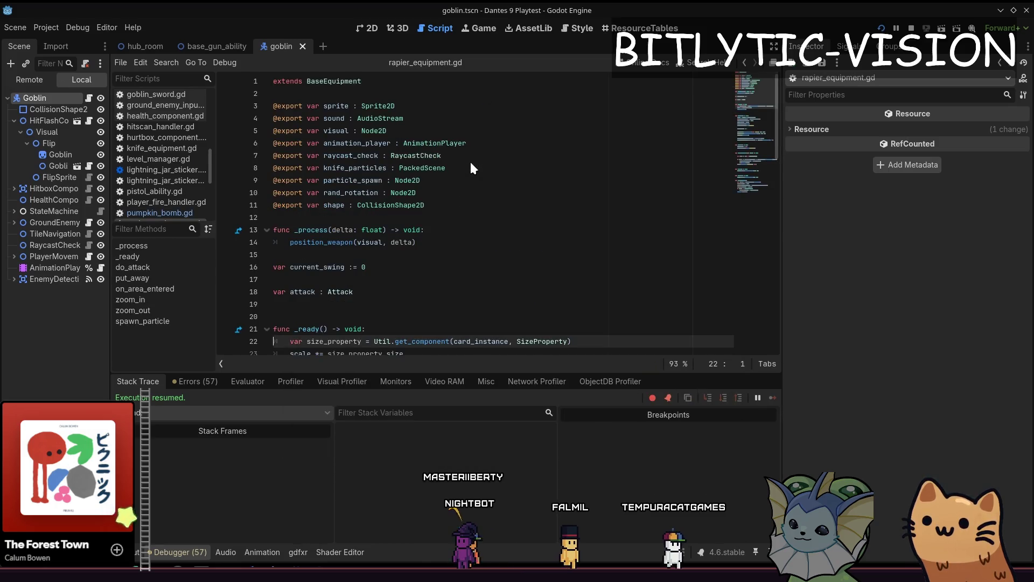
type("do_att")
key("Escape")
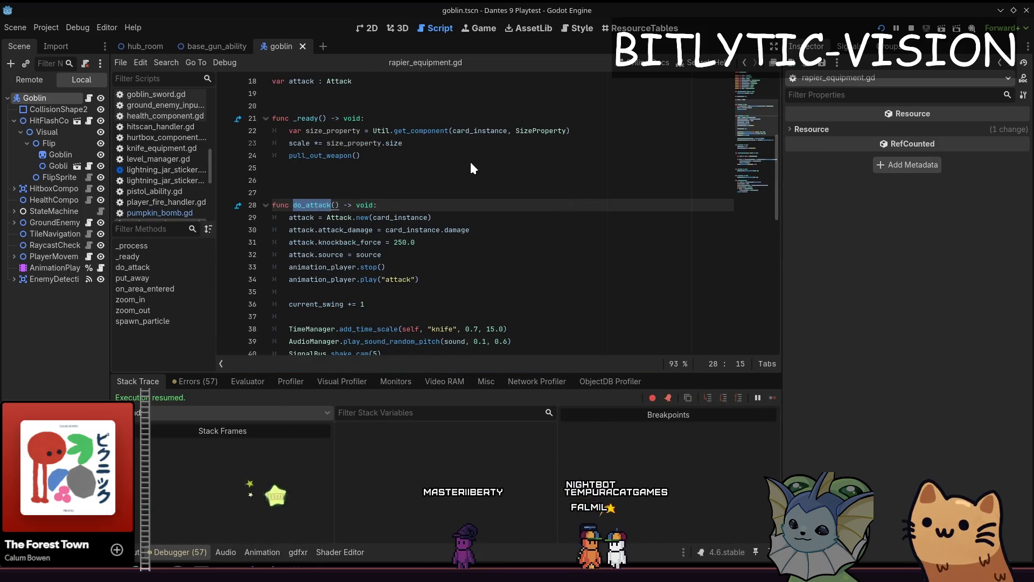
Replace Attack.new(card_instance) with create_attack(), save, and run the game
key("Down")
key("shift+End")
type("crea")
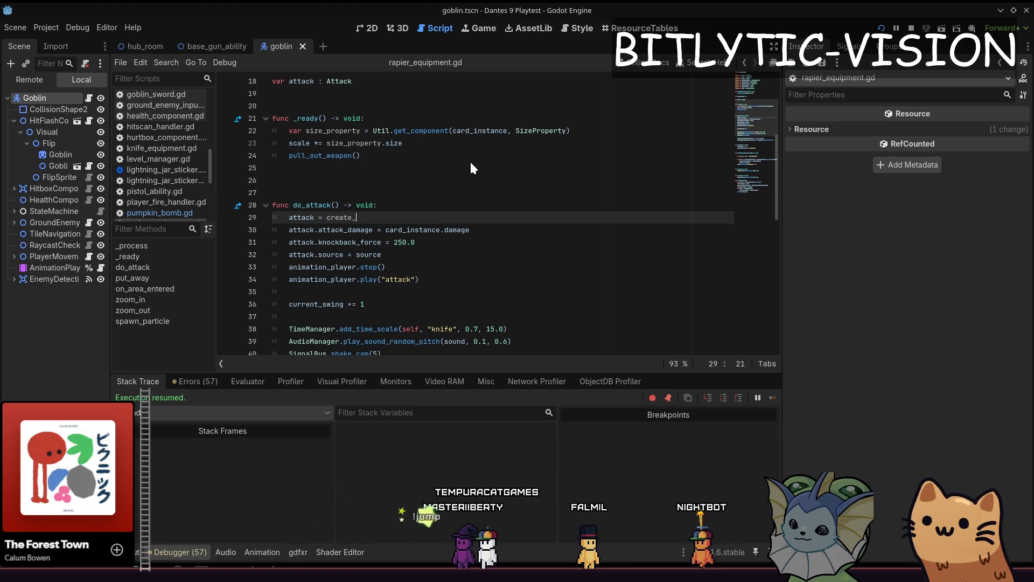
key("ctrl+s")
key("Down")
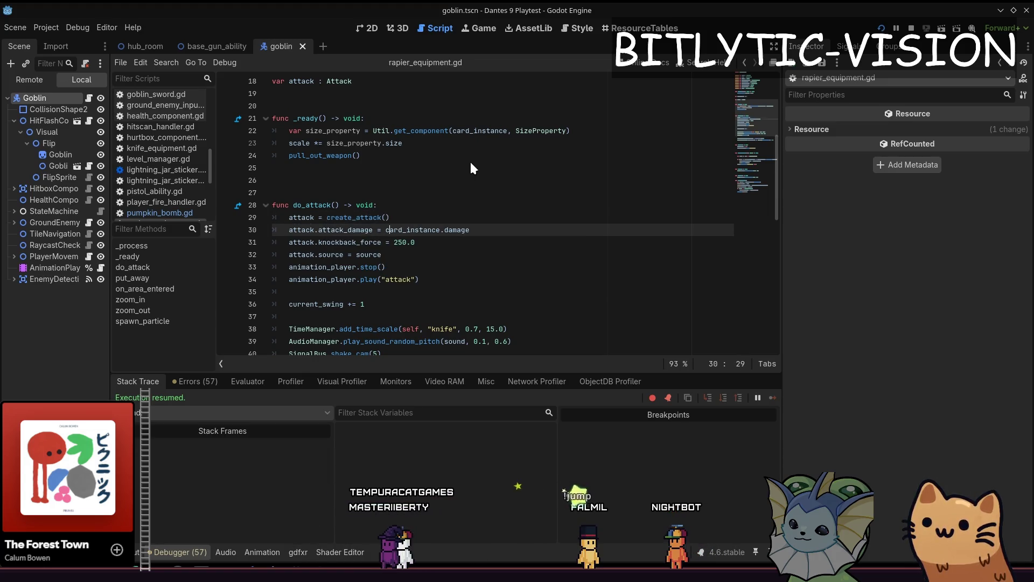
key("ctrl+shift+k")
key("F5")
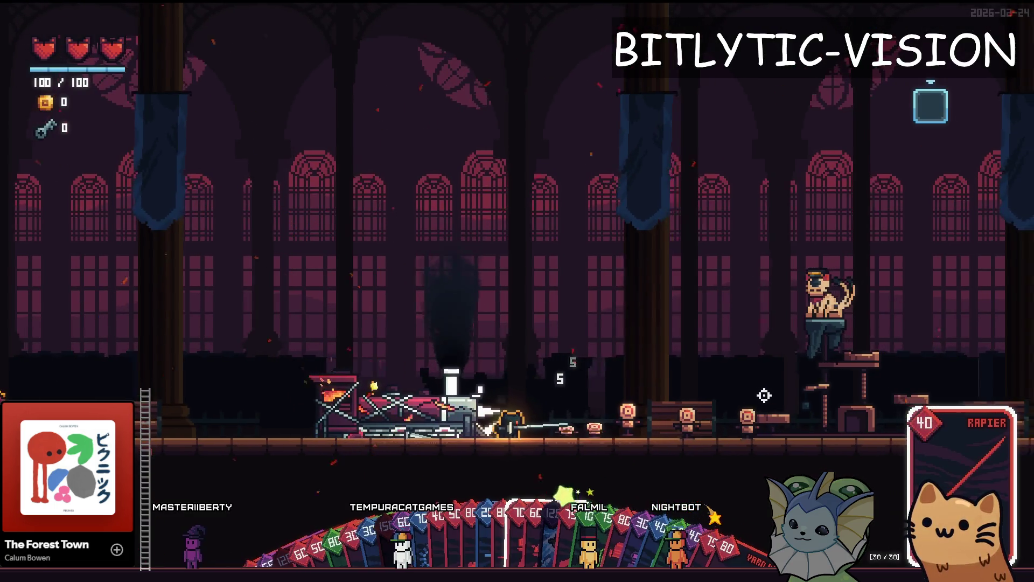
Attack the dummies with Rapier, Rusty Pistol and Sawed Off, checking that no errors print
key("F8")
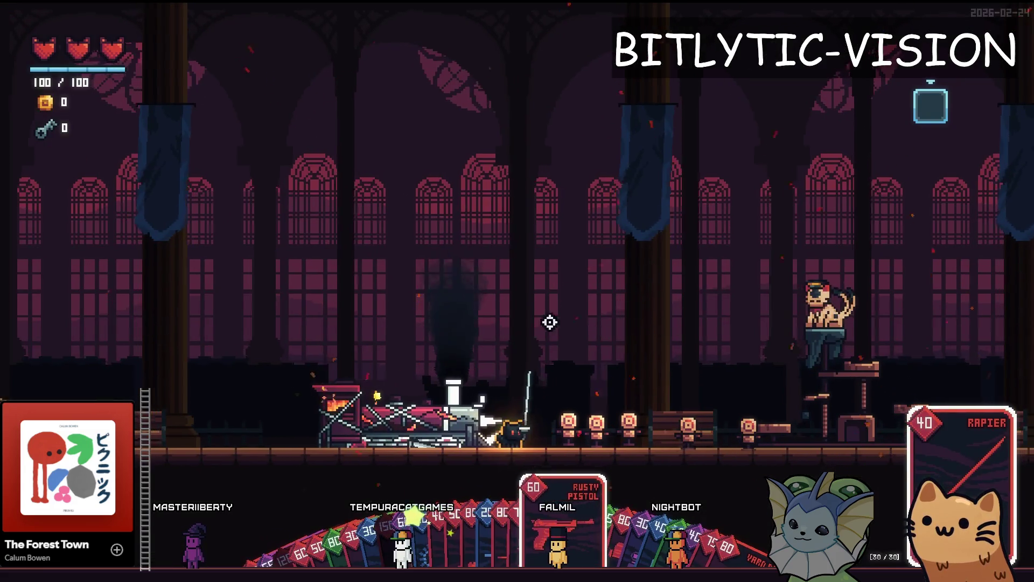
scroll(722, 387, "down", 1)
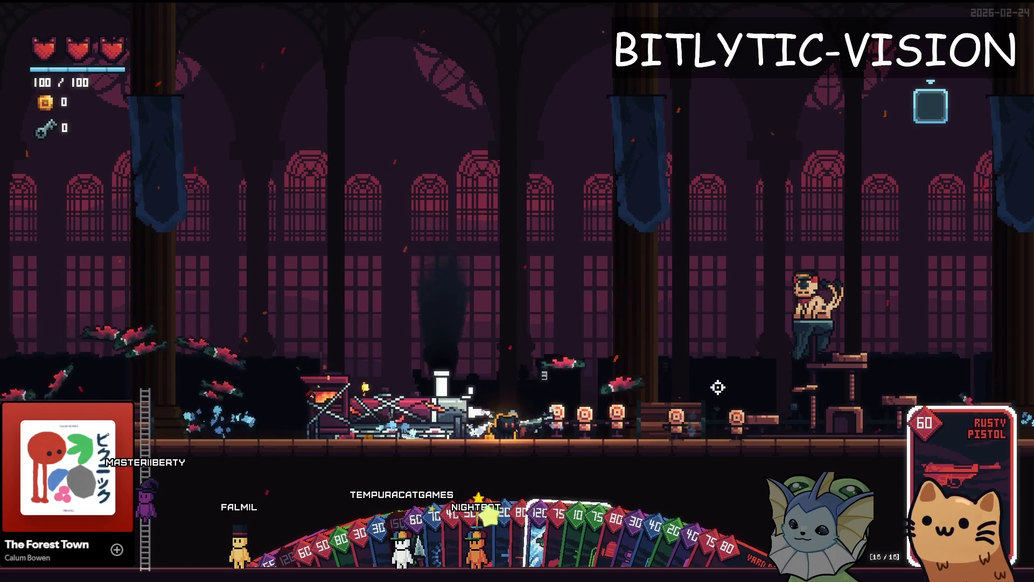
scroll(717, 387, "down", 2)
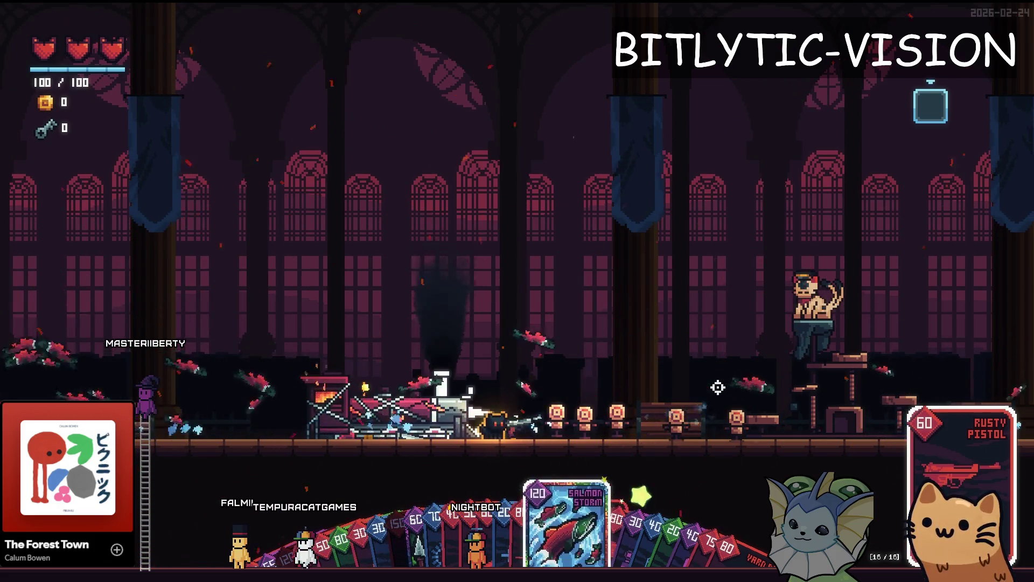
key("d")
key("d")
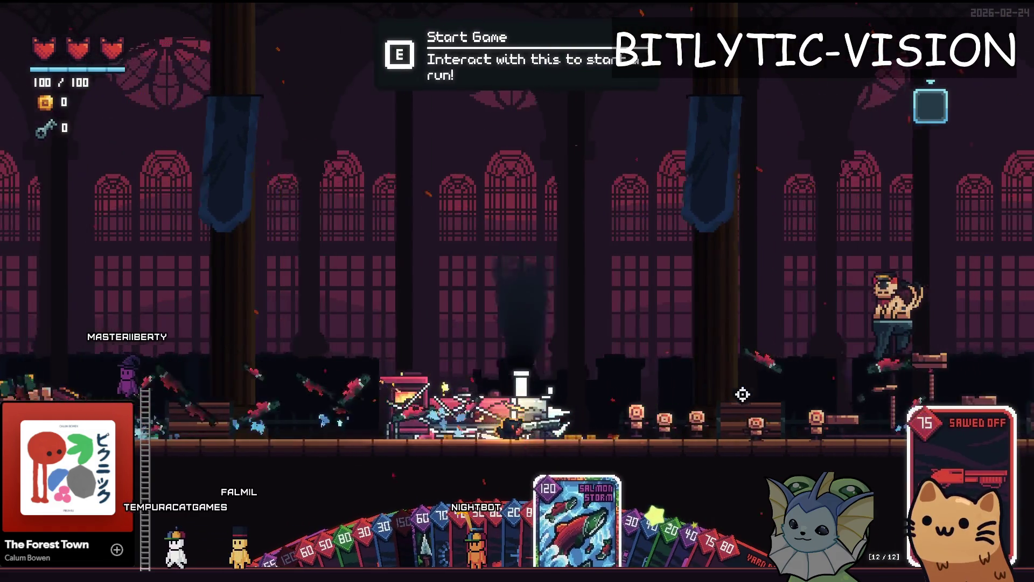
scroll(742, 394, "down", 1)
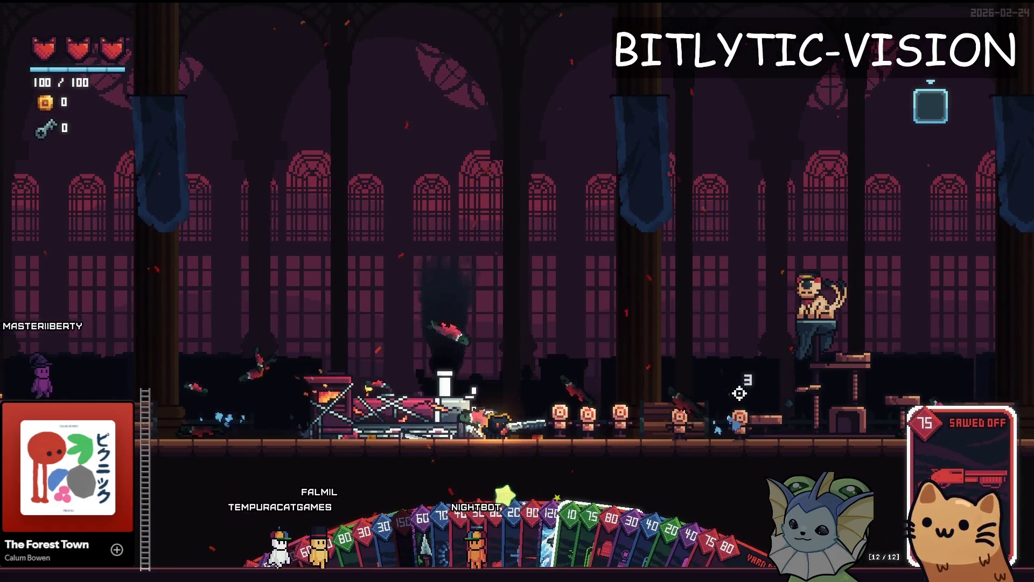
Bind mana_drop.tscn to a debug slot through a 'mana_drop' search and fire shots at the drops
key("a")
key("grave")
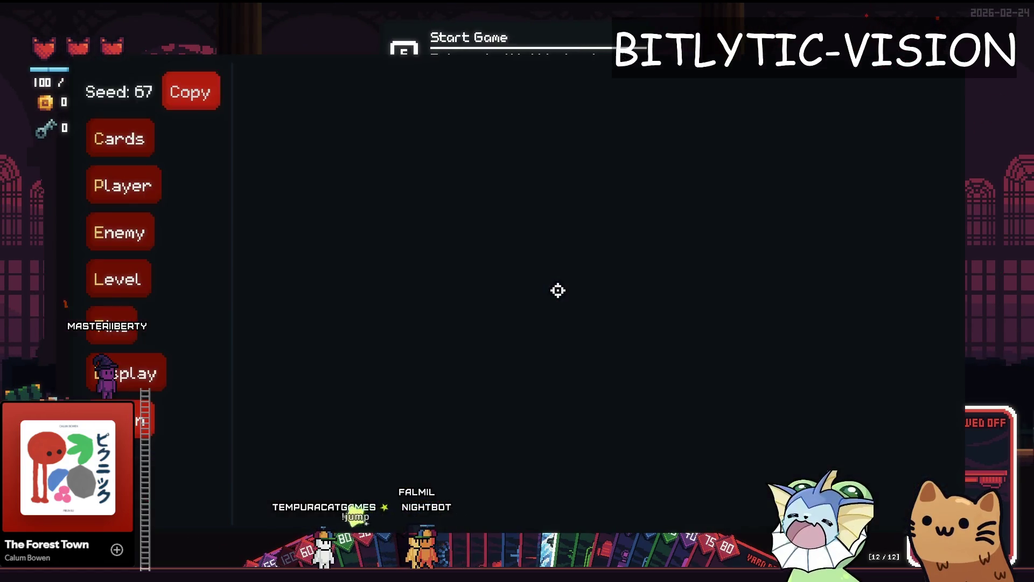
type("dumm")
key("BackSpace")
key("BackSpace")
key("BackSpace")
type("soul_")
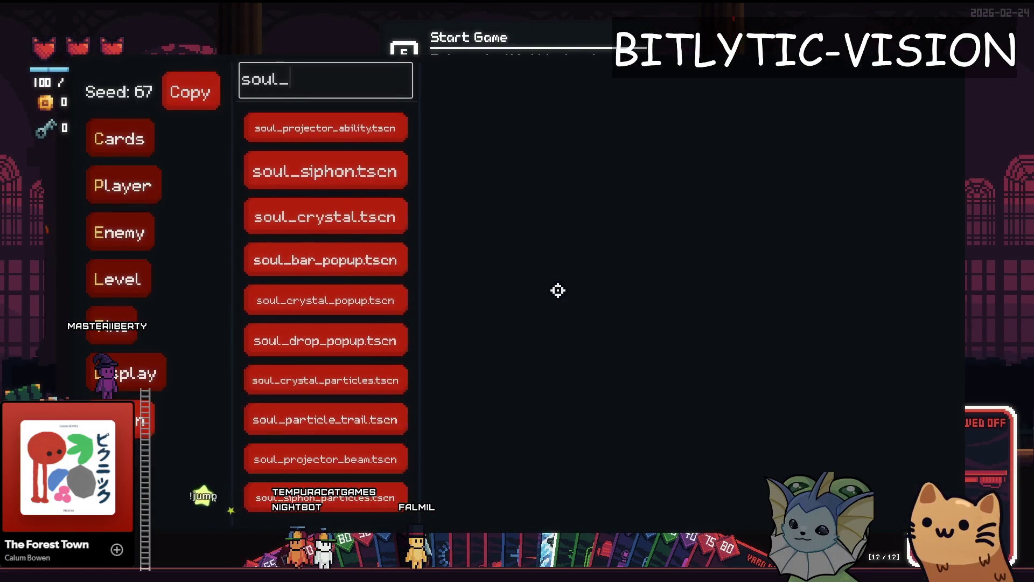
key("BackSpace")
key("BackSpace")
key("BackSpace")
type("mana_drop")
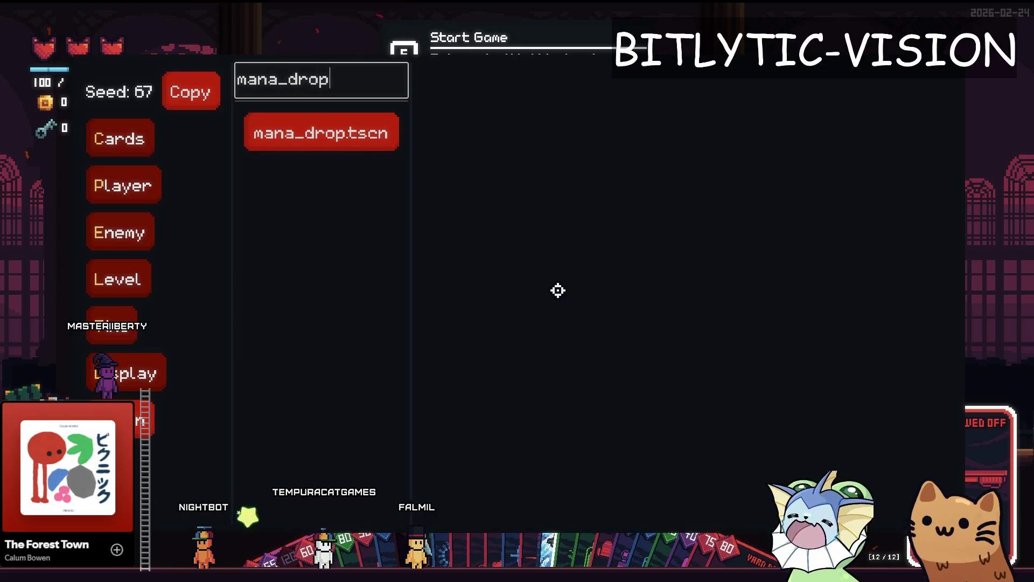
left_click(335, 129)
left_click(510, 113)
mouse_move(275, 255)
left_mouse_down()
mouse_move(439, 237)
mouse_move(558, 171)
mouse_move(554, 159)
mouse_move(261, 220)
mouse_move(267, 207)
left_mouse_up()
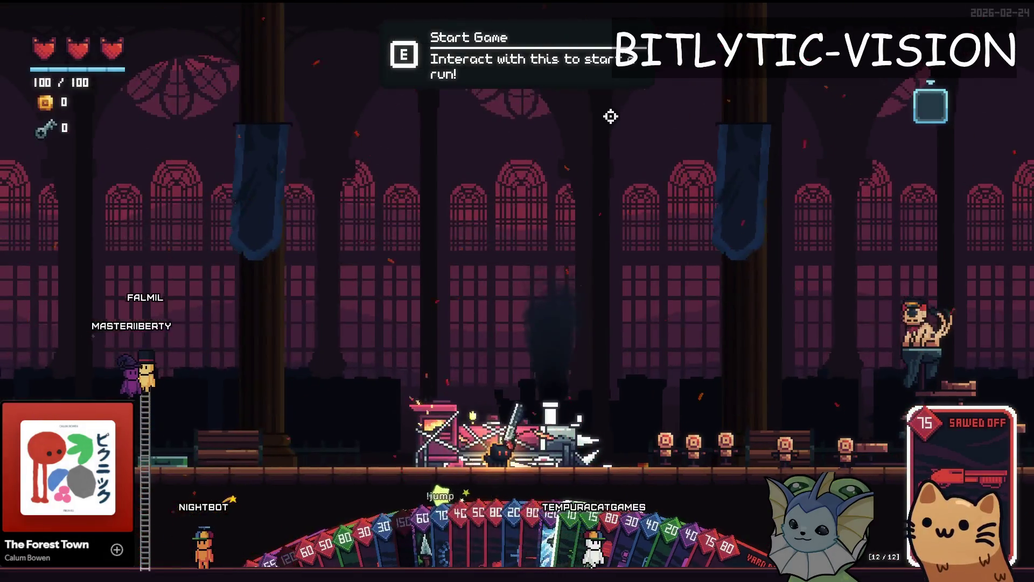
Back in the editor, open shatter.gd via the quick resource search
key("alt+Tab")
key("shift+alt+o")
type("shatter.gd")
key("Return")
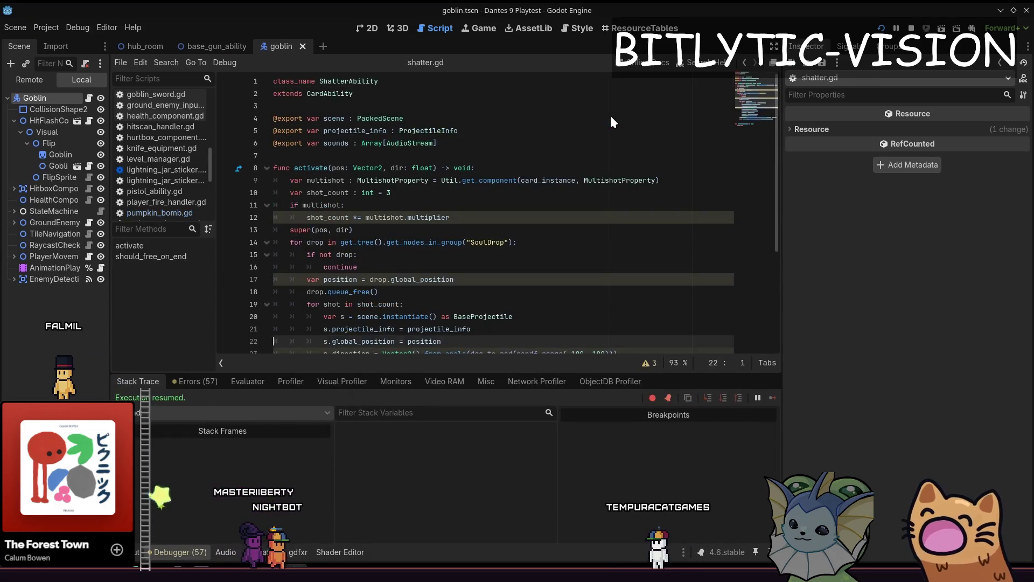
In shatter.gd, add an 's.attack =' line after the shard damage assignment
key("ctrl+End")
key("Up")
key("Up")
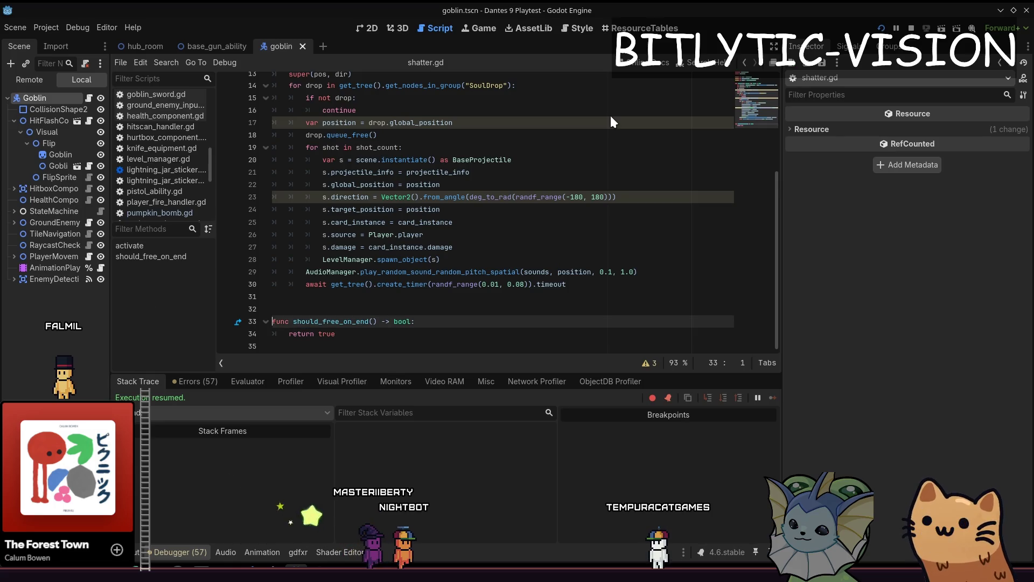
key("Up")
key("Up")
key("Up")
key("End")
key("Return")
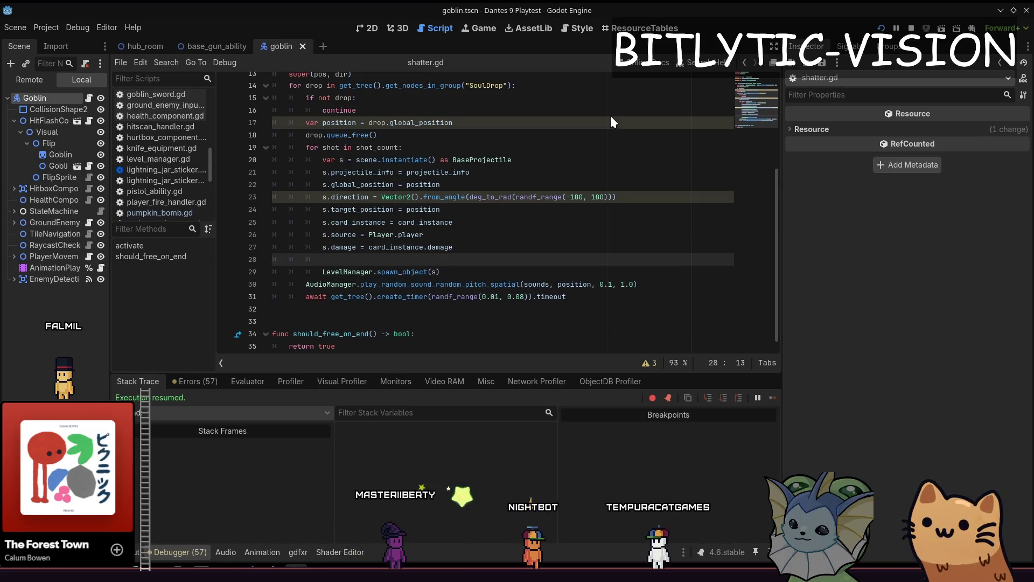
type("s.attack = create_attack(")
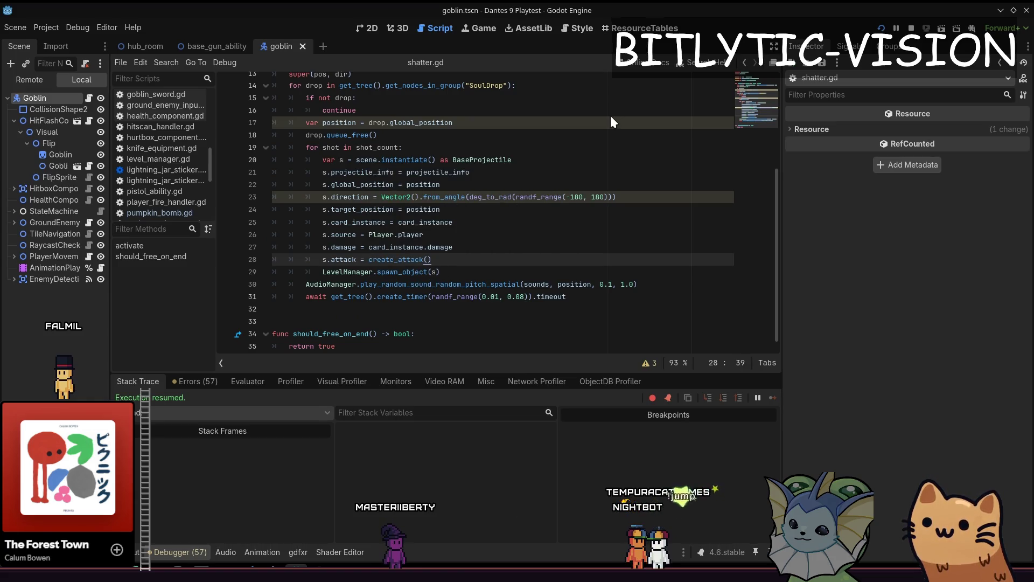
Finish the line as 's.attack = attack', then relaunch the game and fire the shatter bubbles
key("Page_Up")
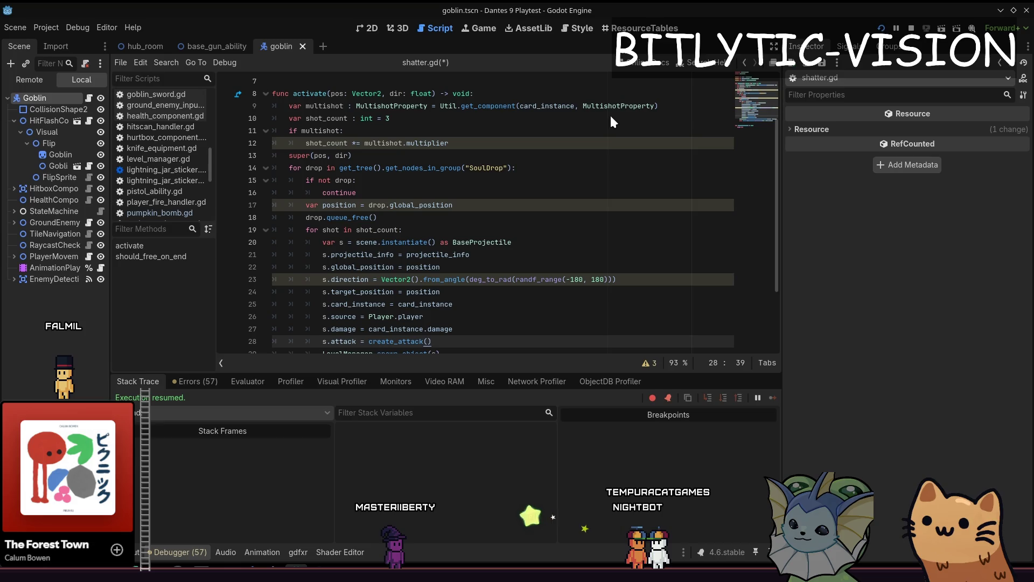
key("F5")
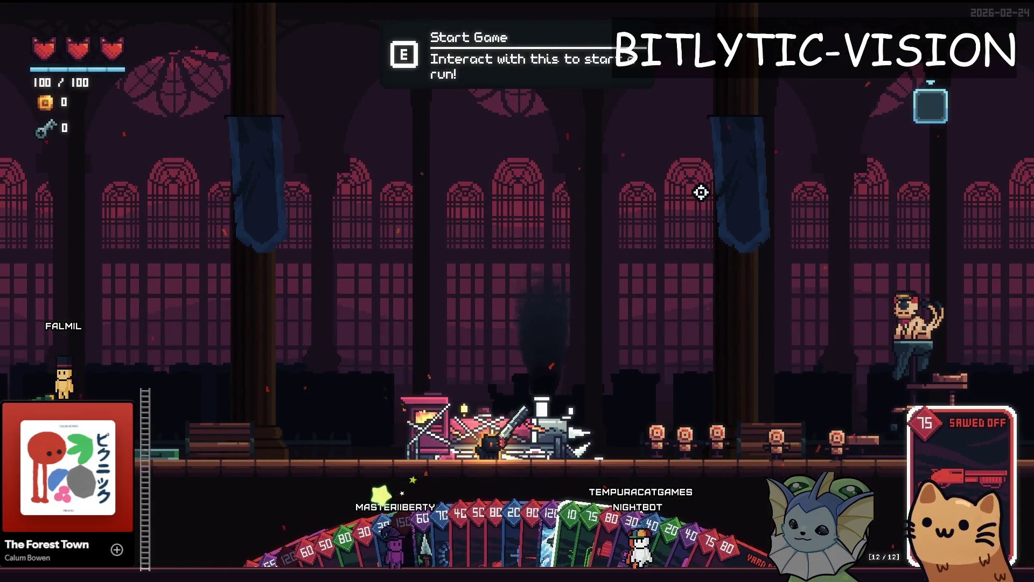
key("F8")
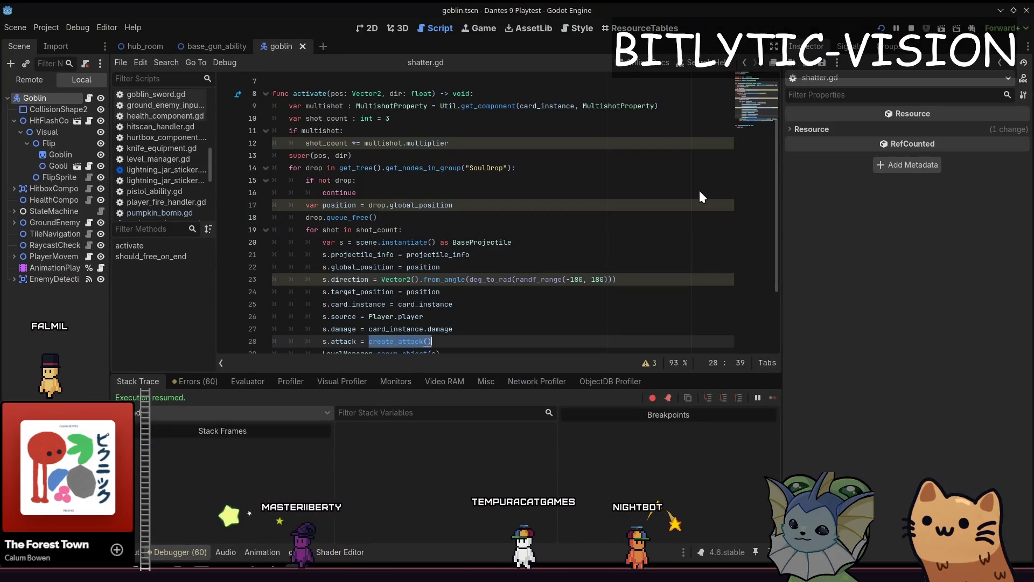
type("attack")
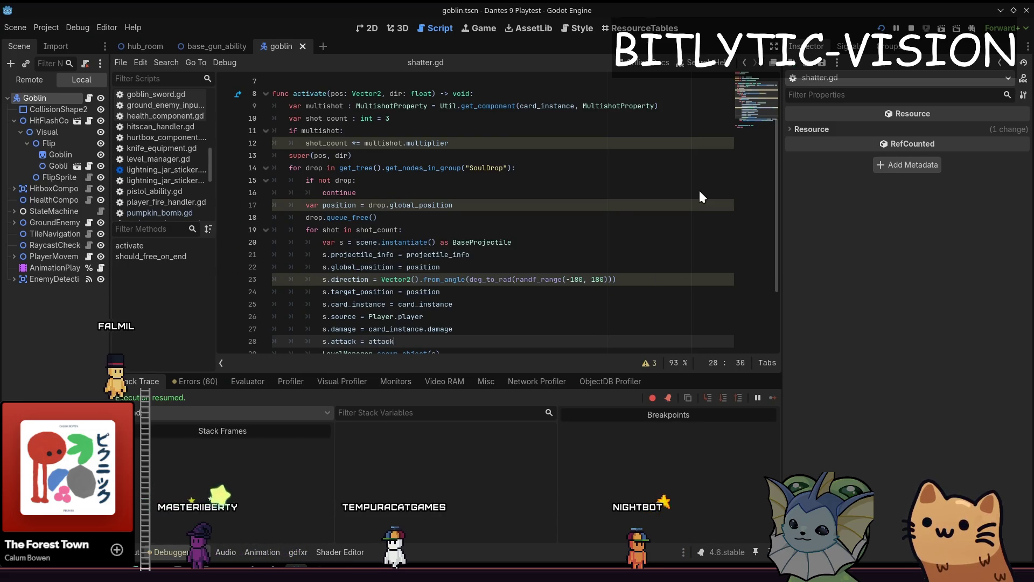
key("F5")
left_click(665, 219)
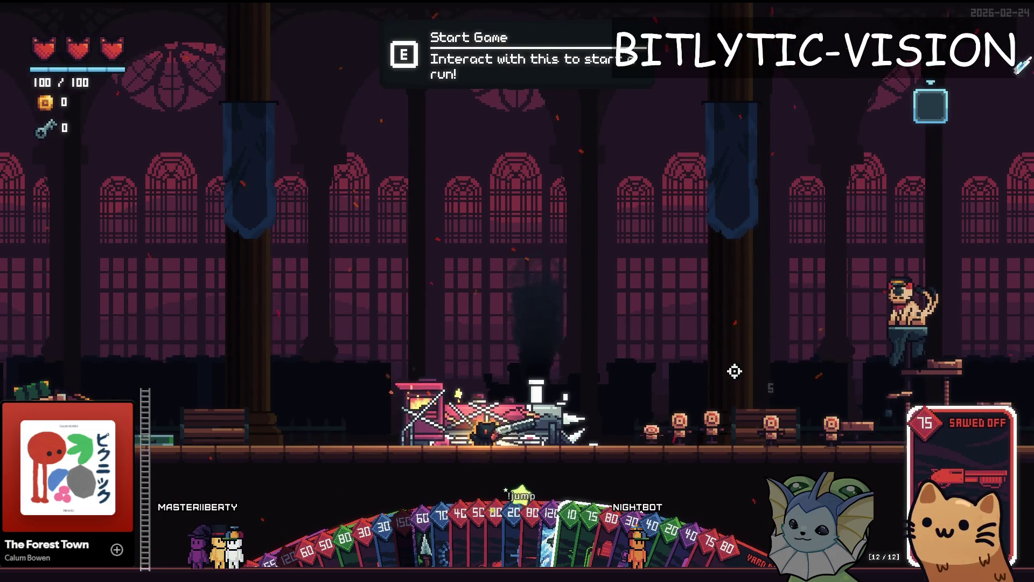
Fire bubble, Pumpkin and SMG shots at the dummies, then walk right and play Spray Bottle
left_click(710, 408)
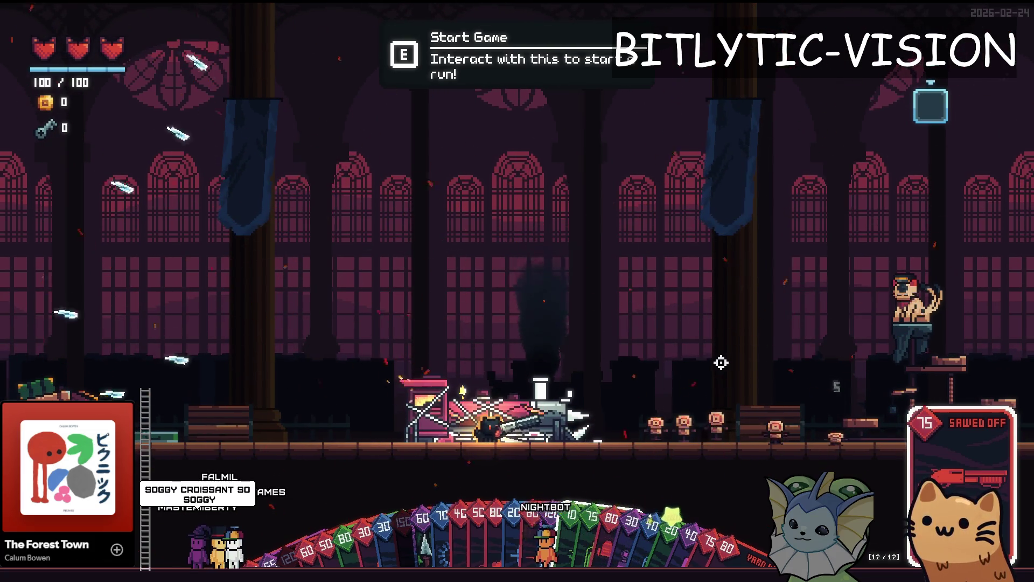
key("d")
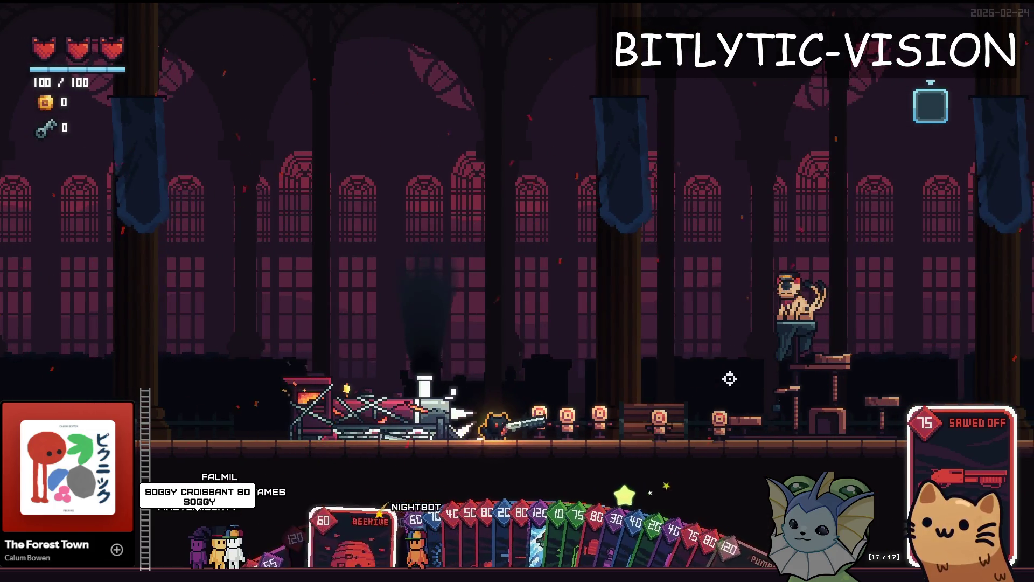
scroll(738, 390, "down", 1)
left_click(765, 380)
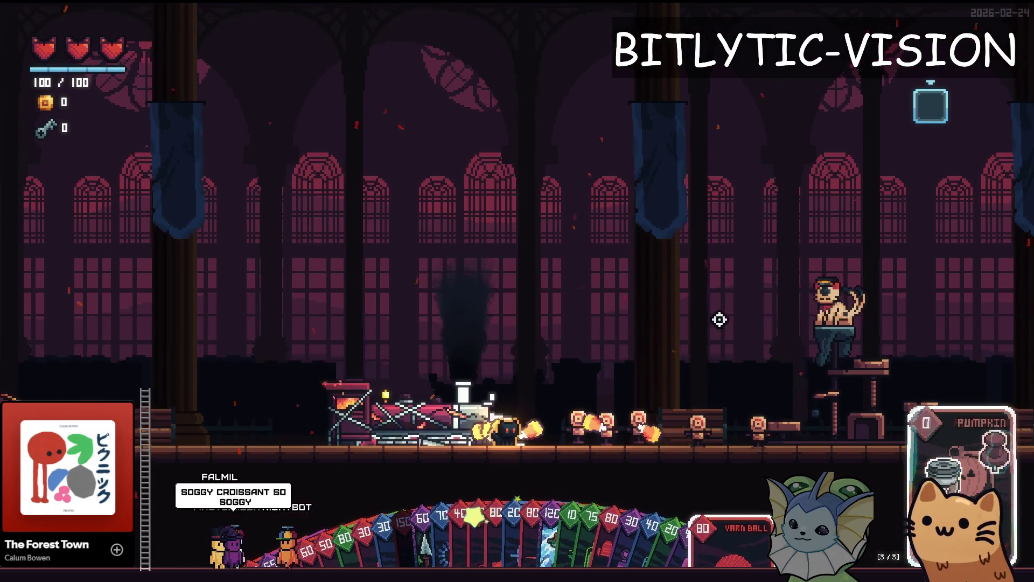
scroll(699, 309, "down", 1)
scroll(746, 369, "down", 1)
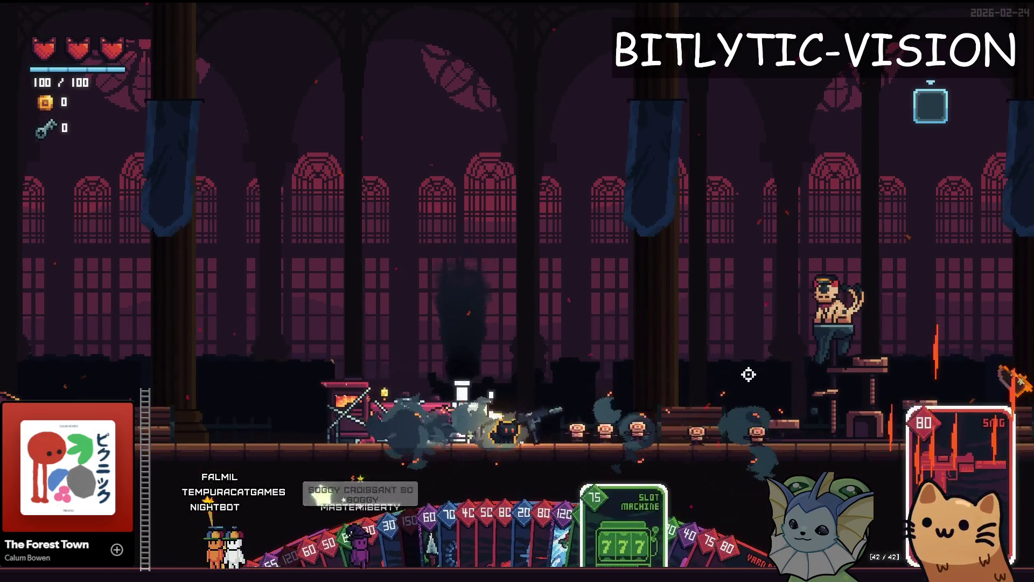
scroll(764, 418, "down", 1)
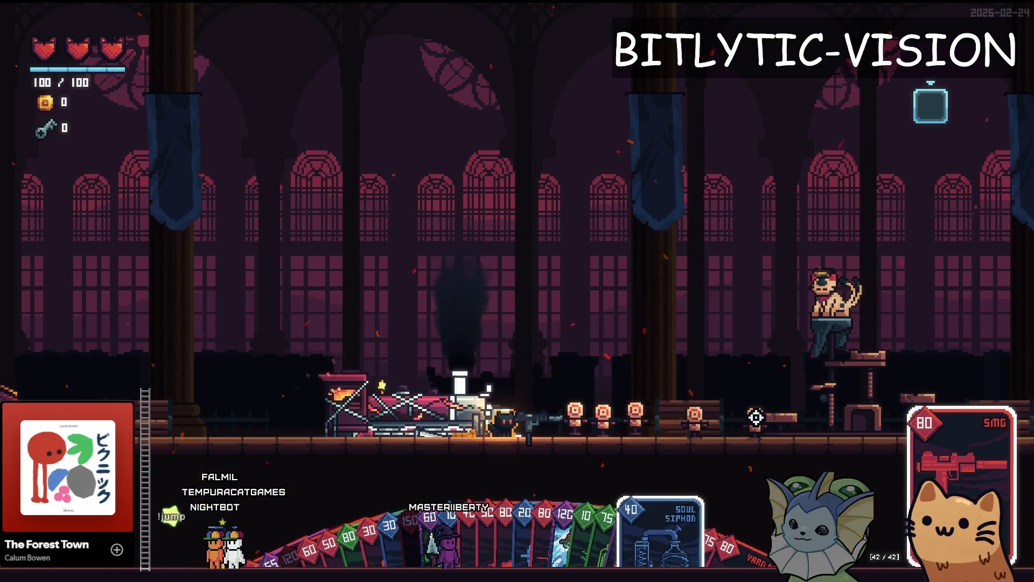
key("d")
key("a")
right_click(756, 412)
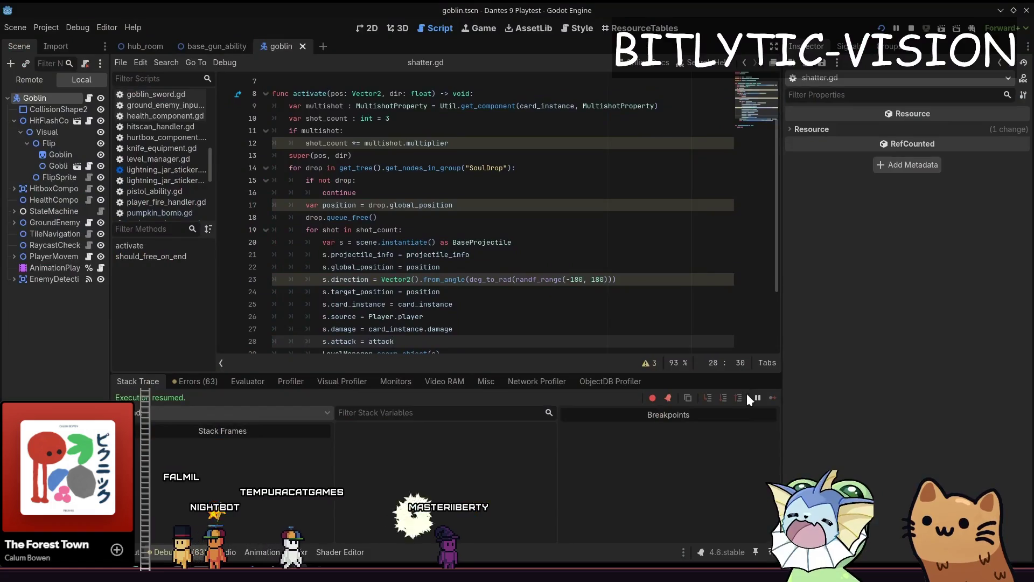
Open spray_bottle.gd and search it for 'abi'
key("alt+shift+o")
type("spray_battle.")
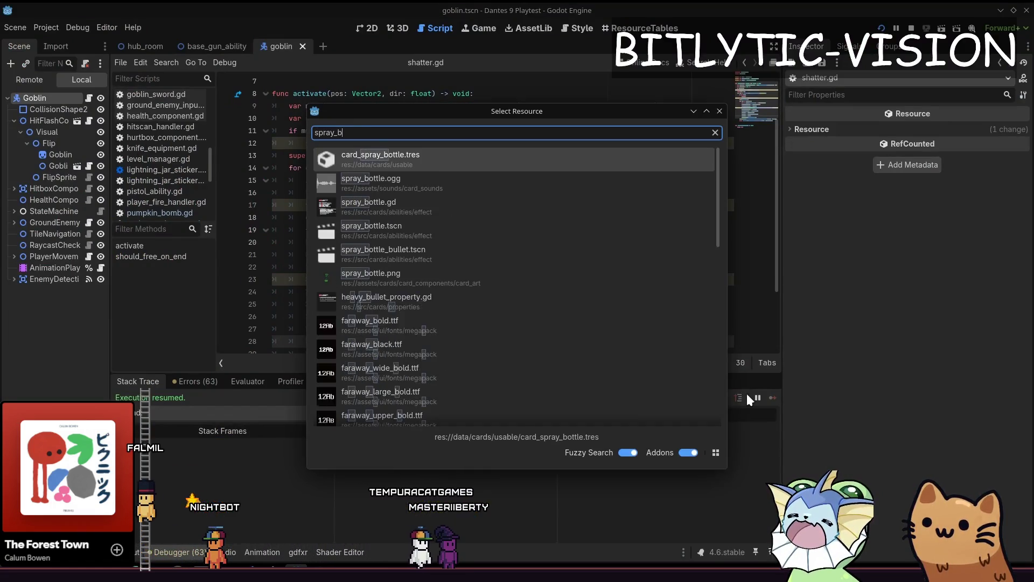
key("Down")
key("Down")
key("Return")
key("ctrl+f")
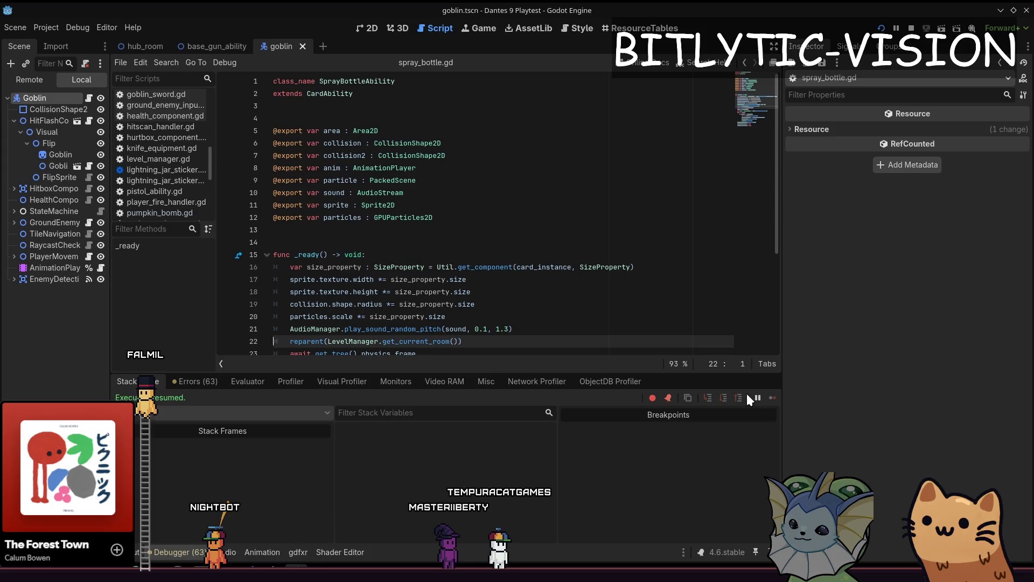
type("abi")
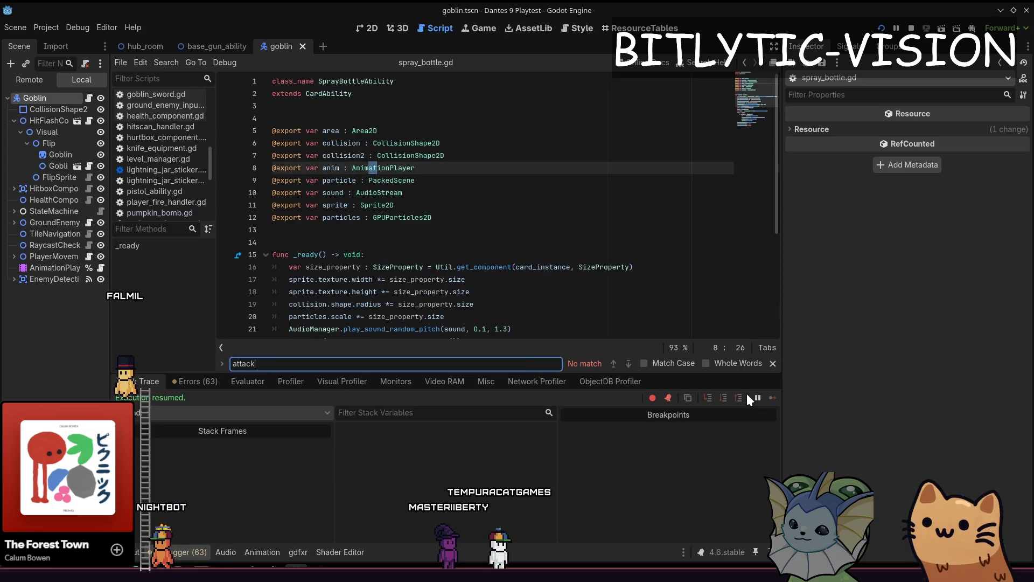
key("Escape")
Compare spray_bottle.gd with card_ability.gd, reviewing the activate function's card_instance check
key("alt+Left")
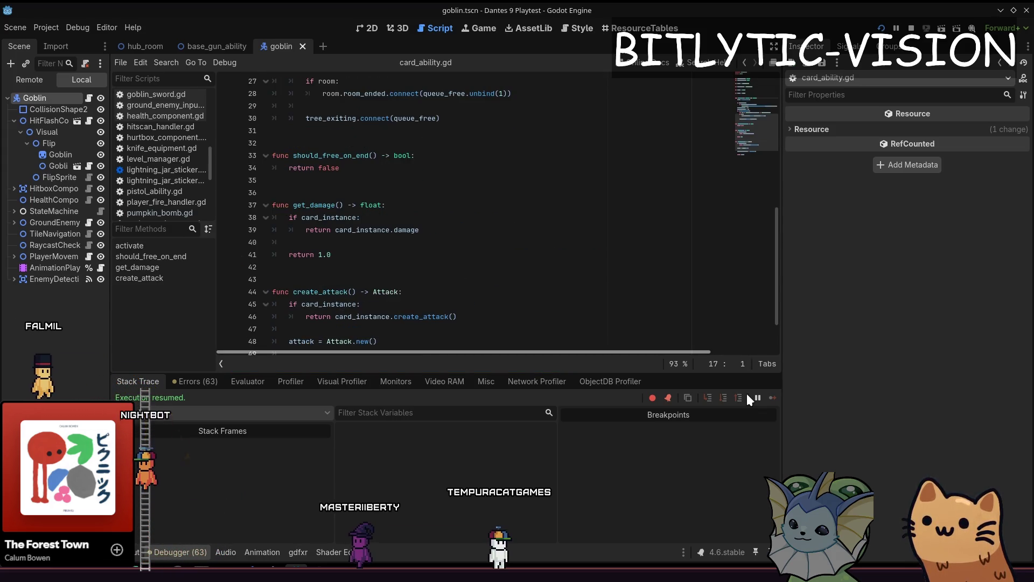
key("alt+Right")
key("ctrl+End")
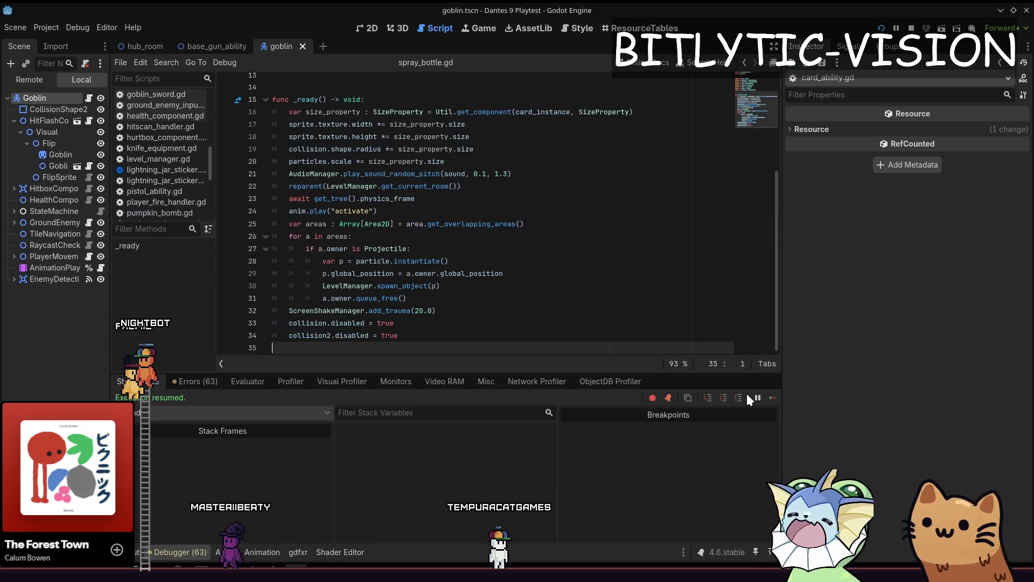
key("alt+Left")
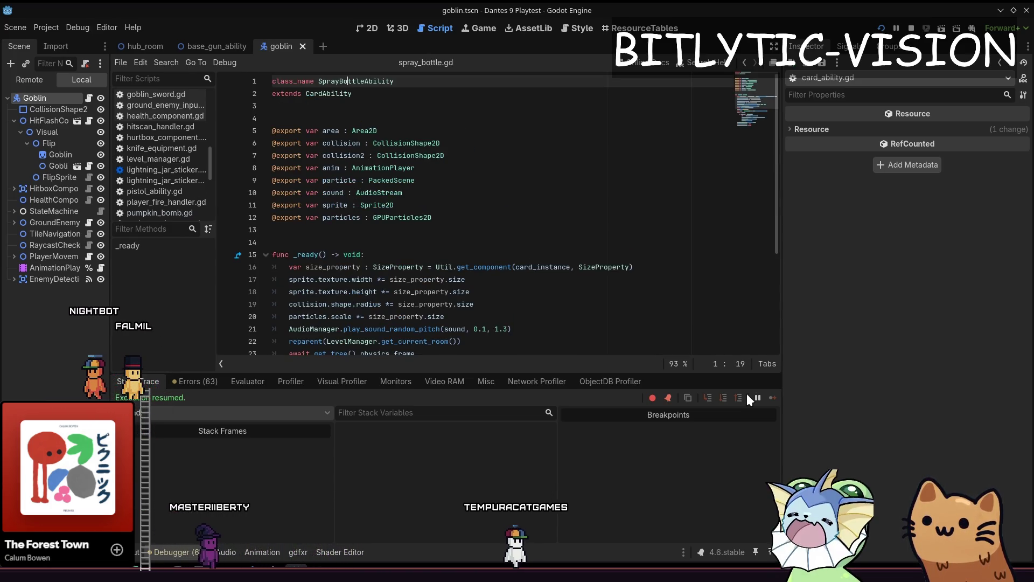
key("alt+Left")
key("alt+Left")
key("alt+Left")
key("Down")
key("Down")
key("Down")
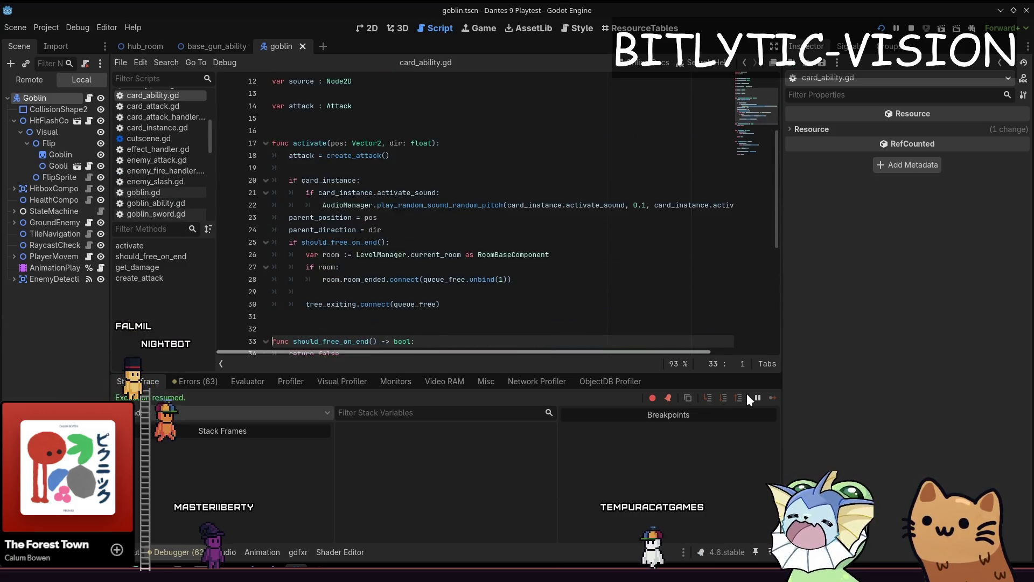
key("Up")
key("Up")
key("Up")
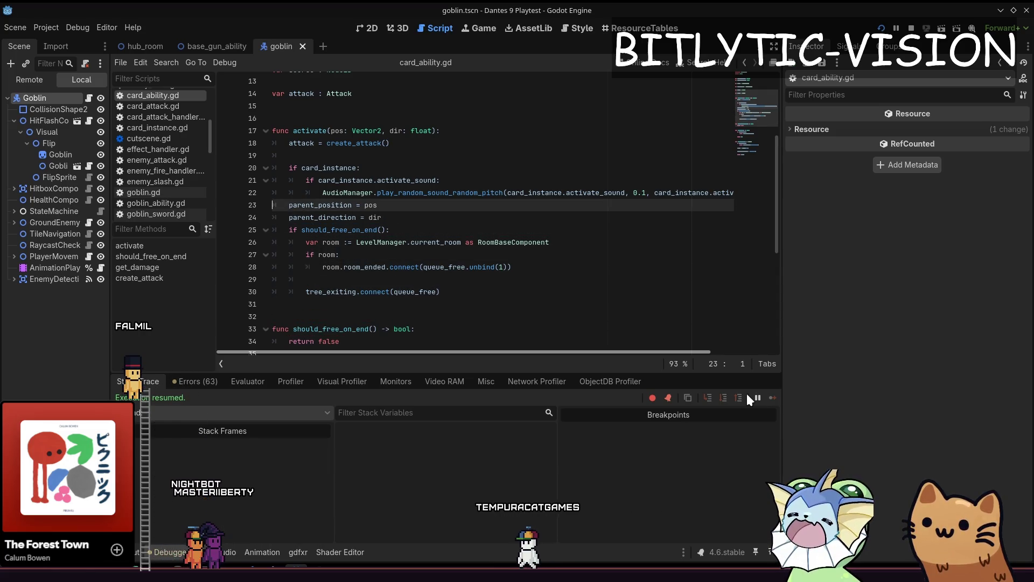
key("Up")
key("Up")
key("Up")
Open spray_bottle.tscn, review the SprayBottle node's script, then select the HurtboxComp node
key("shift+alt+o")
type("spray")
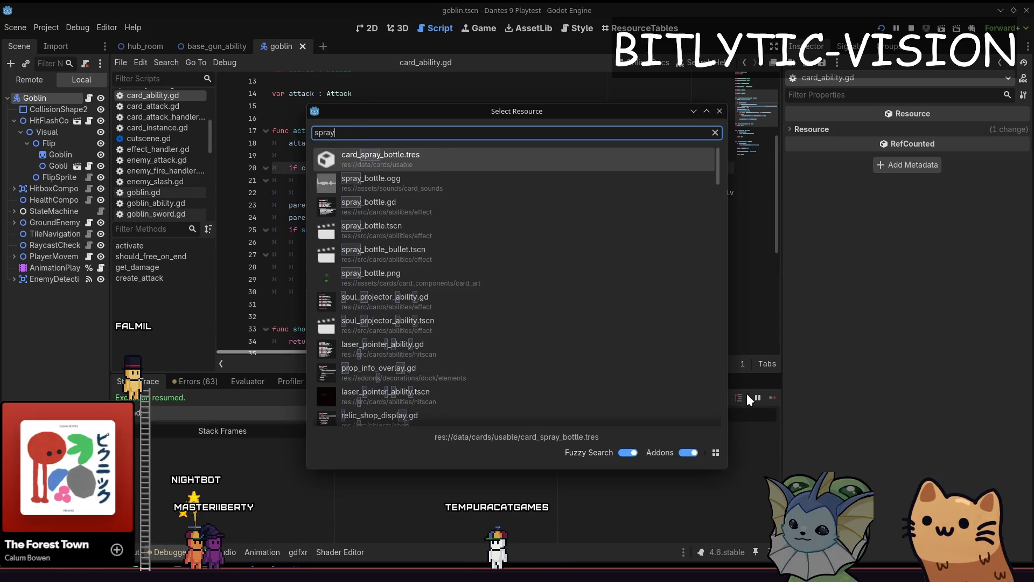
type("_bottle.")
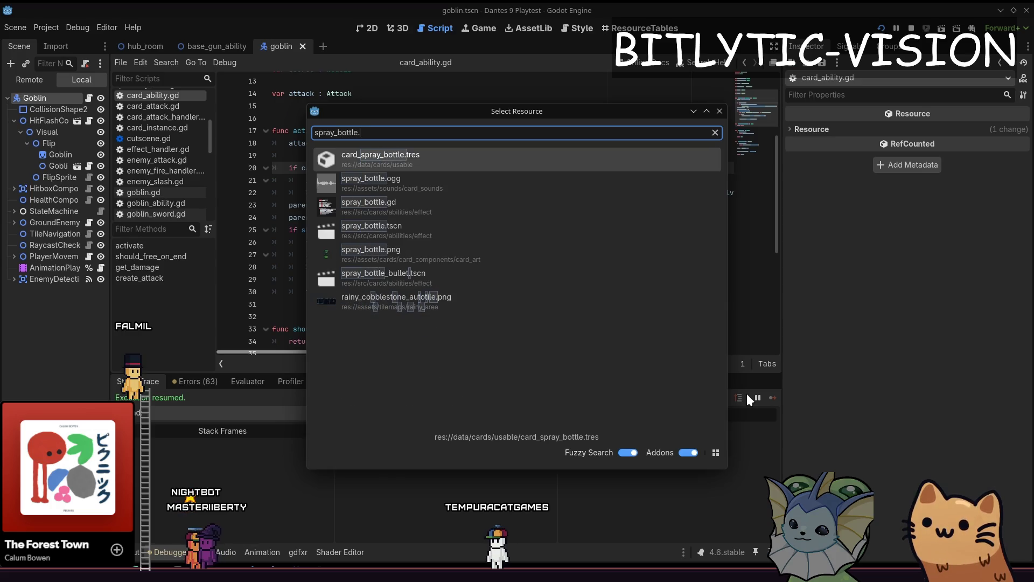
type("tscn")
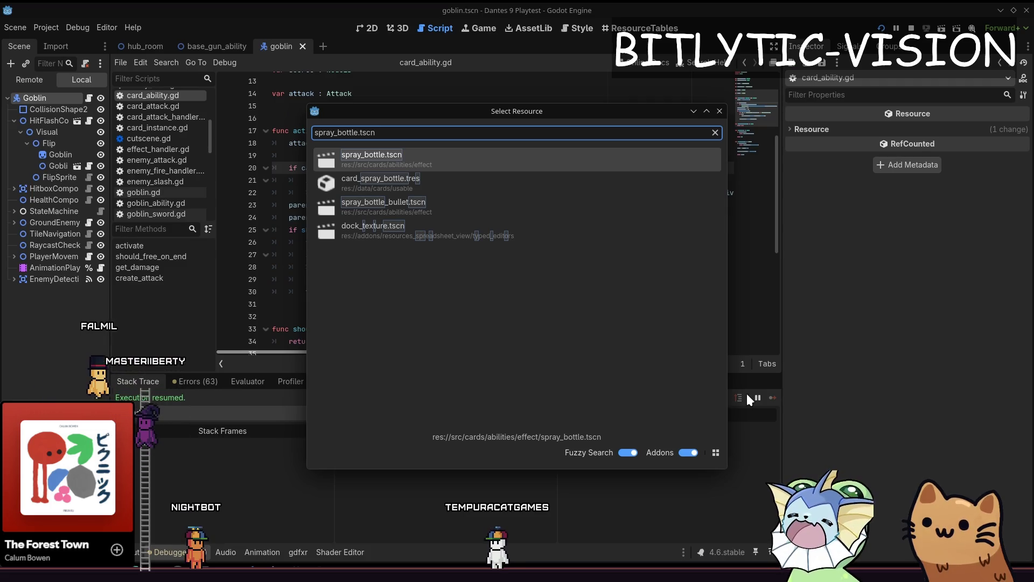
key("Return")
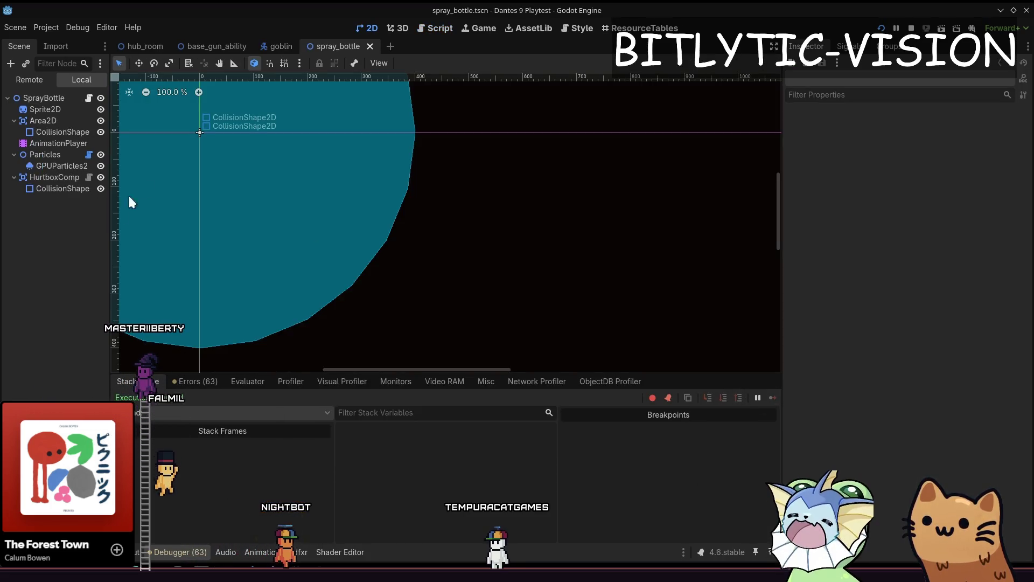
scroll(396, 188, "down", 4)
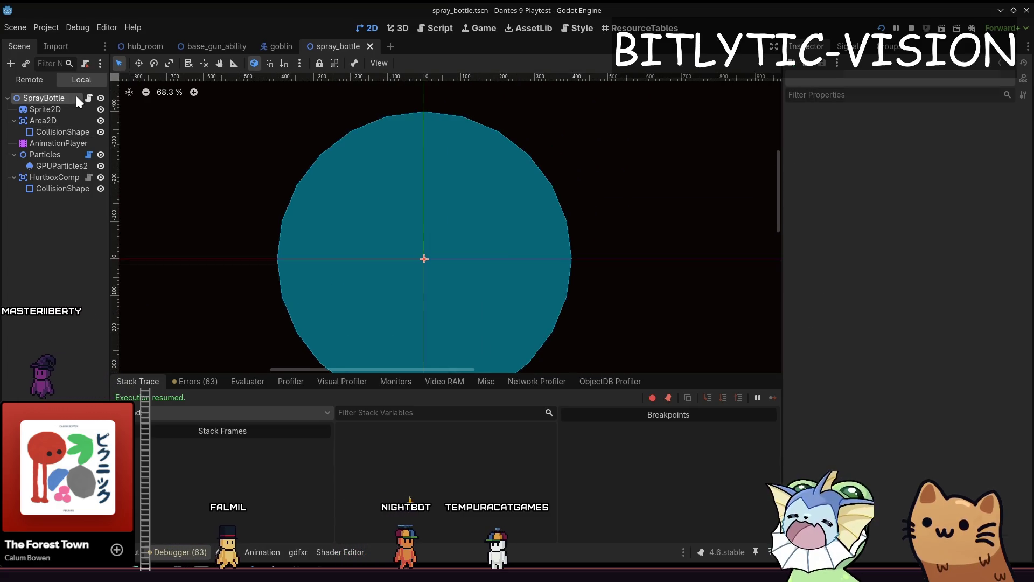
left_click(76, 98)
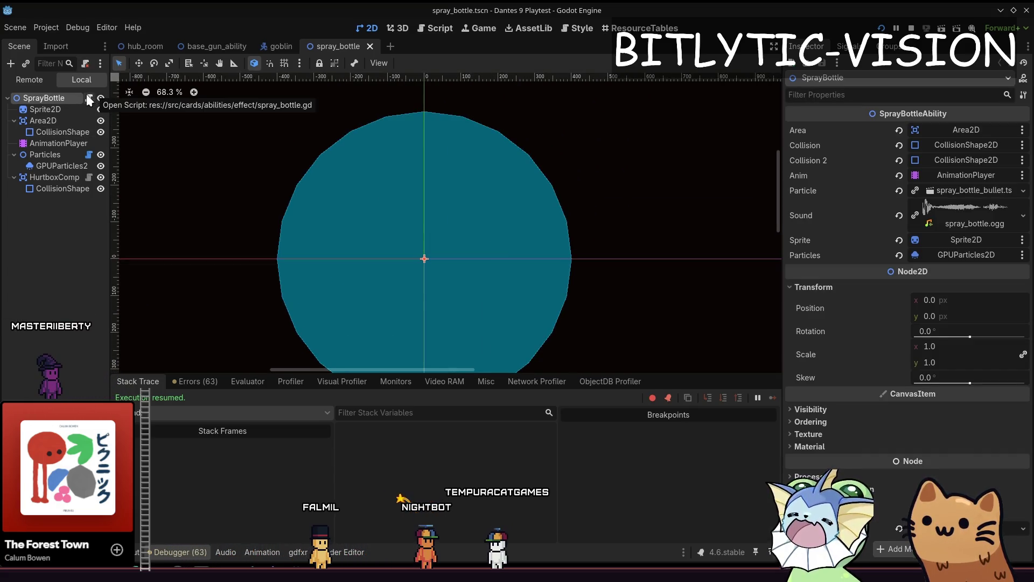
left_click(89, 99)
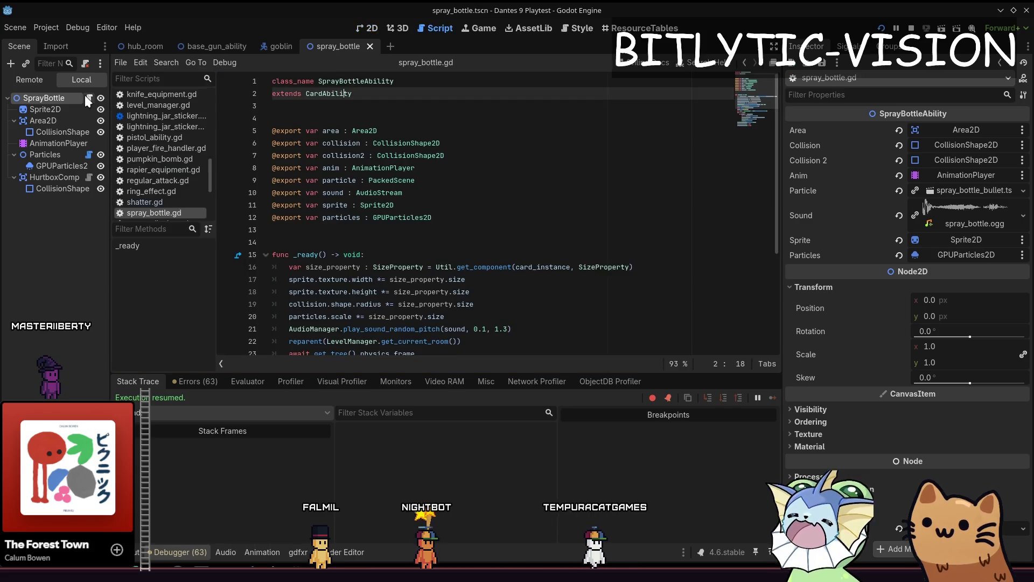
scroll(461, 214, "down", 3)
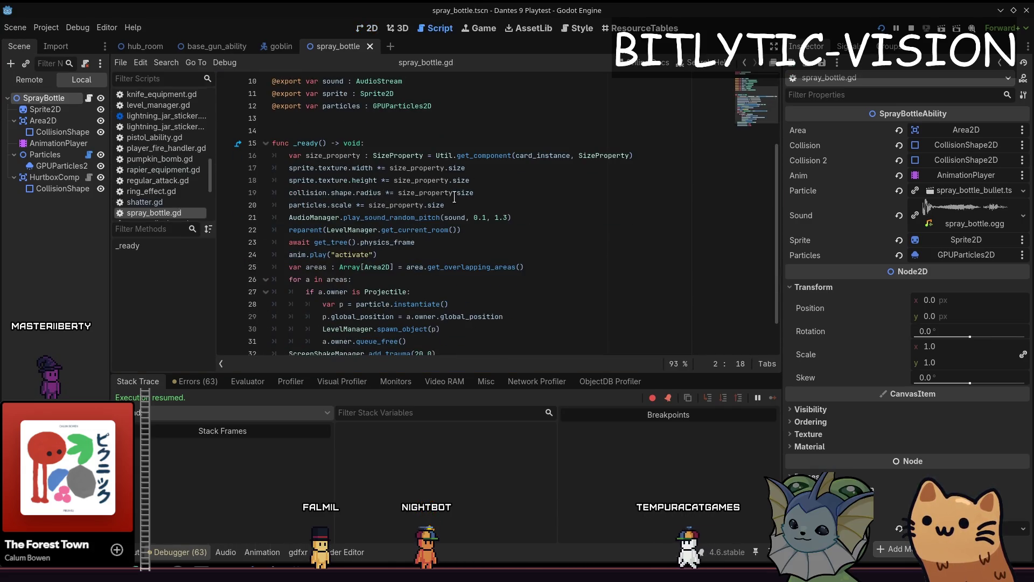
scroll(415, 186, "down", 1)
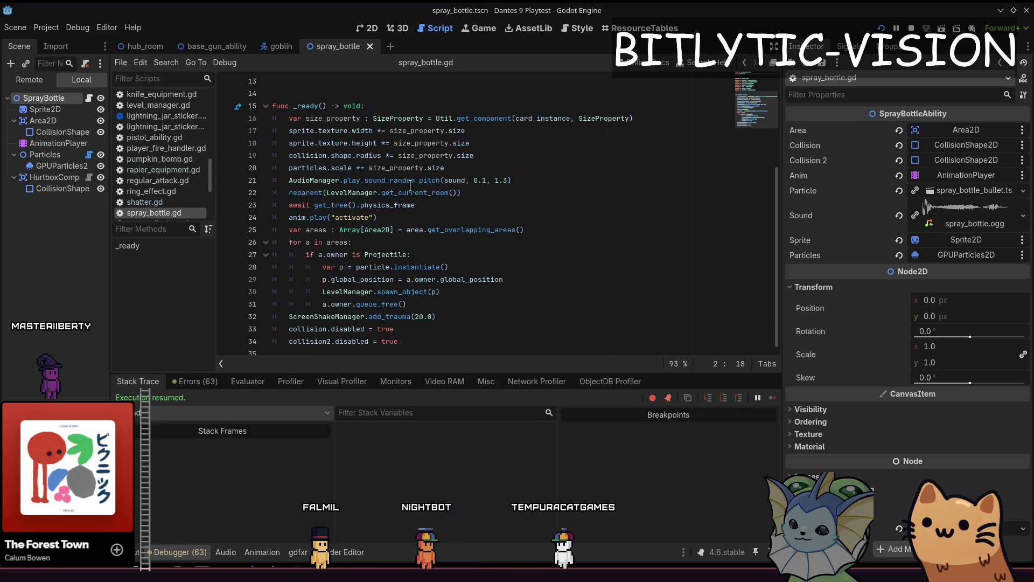
scroll(522, 192, "up", 4)
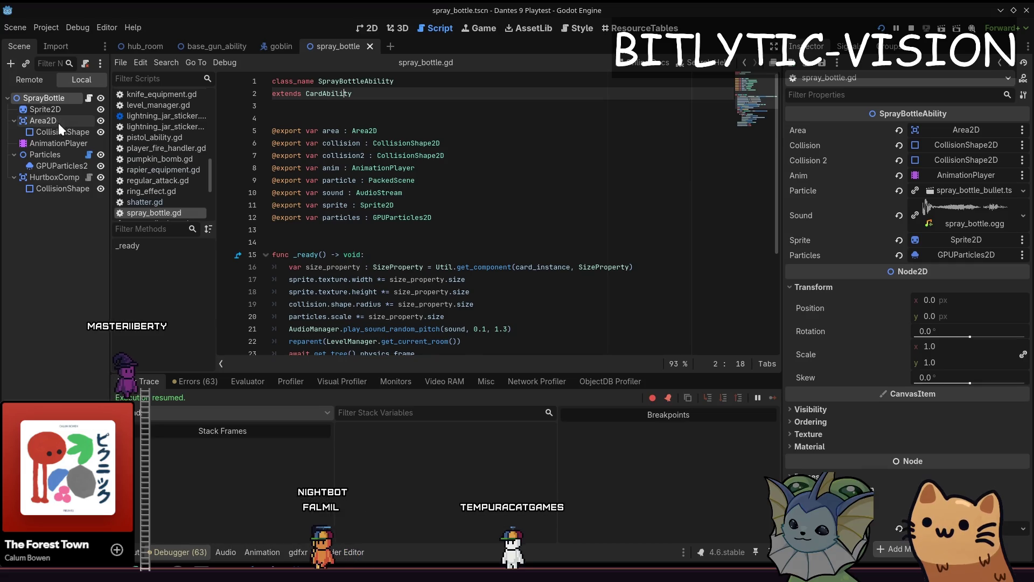
left_click(83, 177)
Open the hurtbox component's script and locate the line that creates the attack
left_click(89, 177)
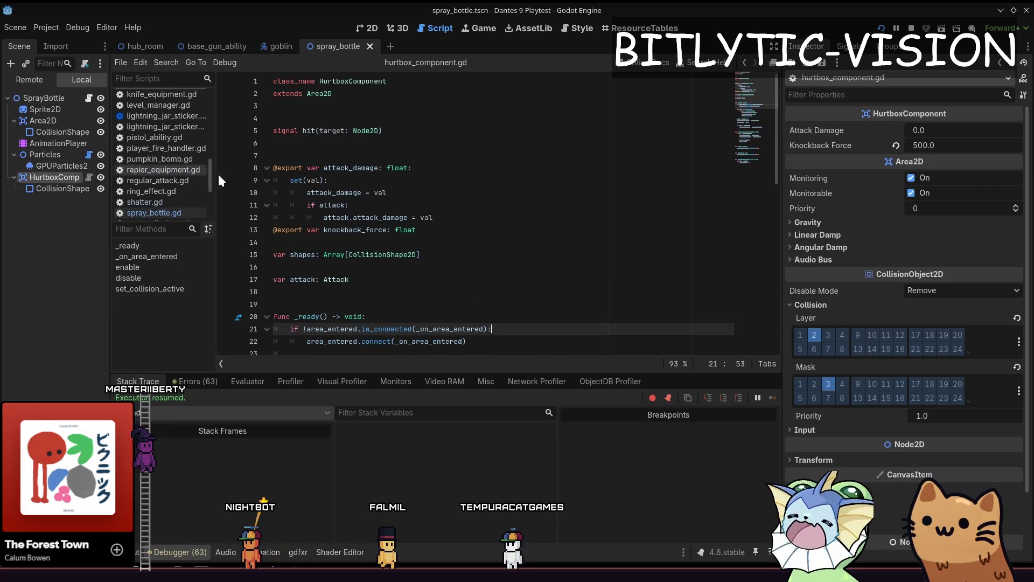
scroll(452, 209, "down", 4)
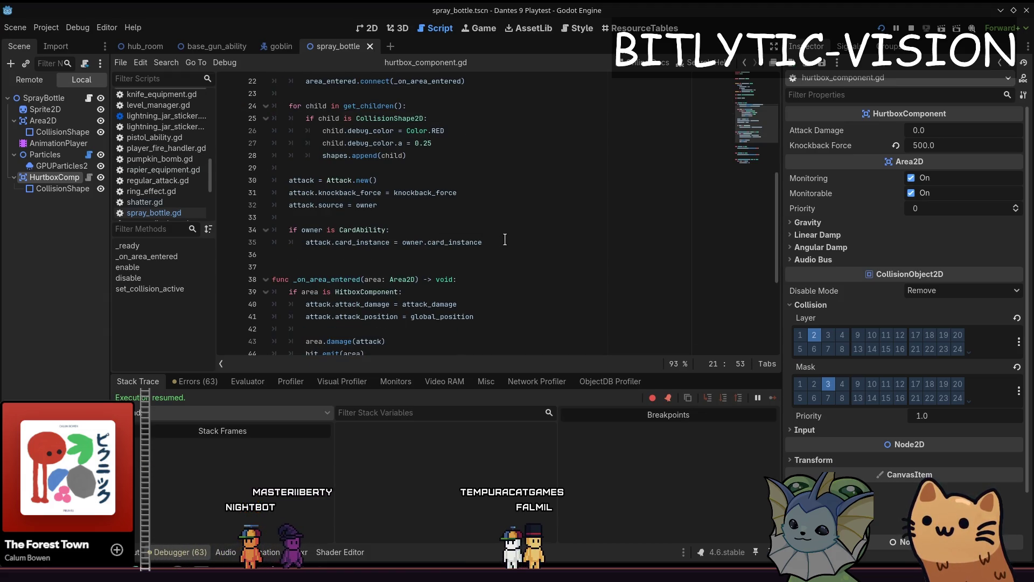
left_click(375, 168)
left_click(383, 180)
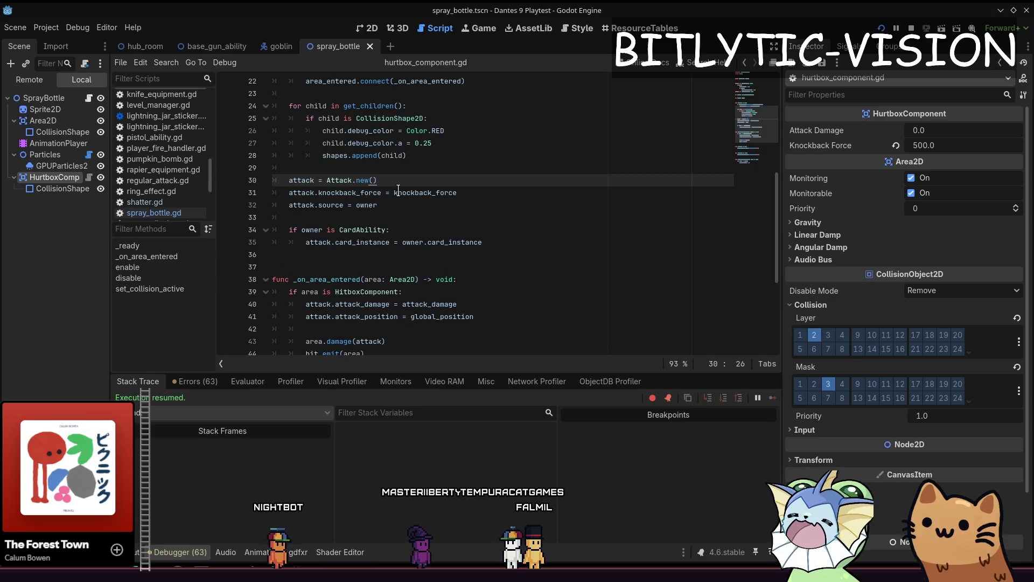
scroll(414, 172, "up", 7)
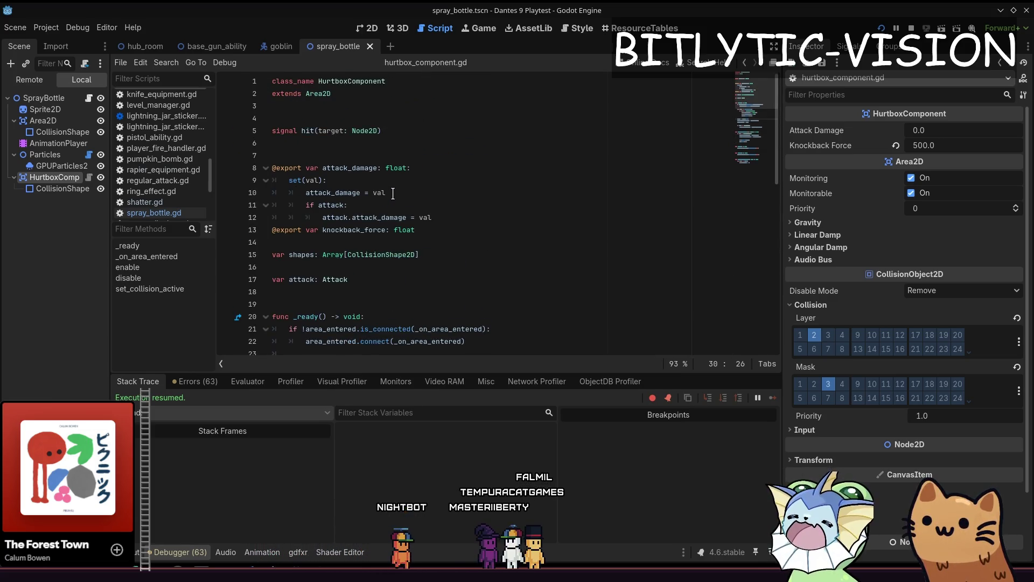
scroll(438, 146, "down", 5)
scroll(433, 150, "down", 3)
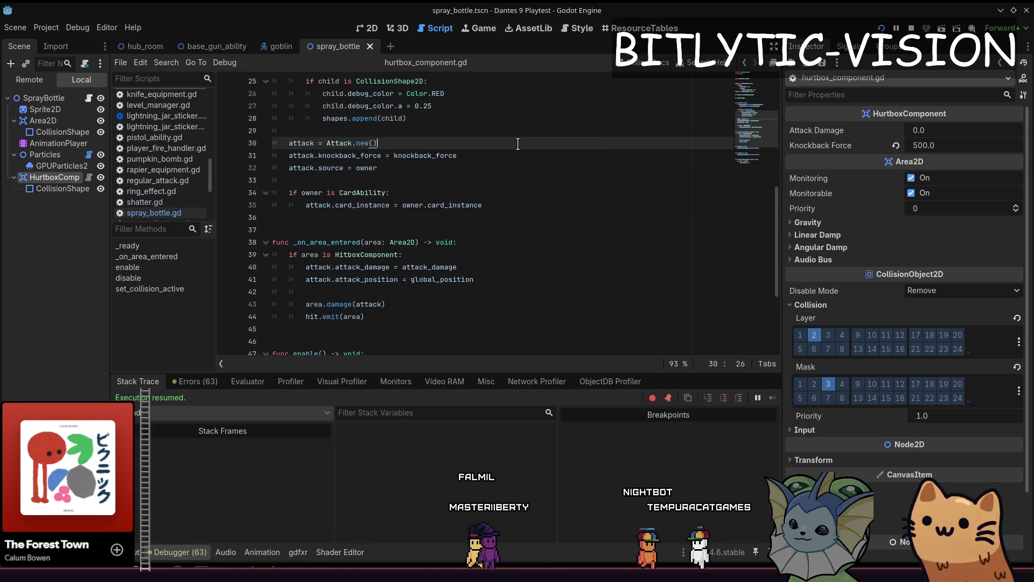
Move the card ability check above the attack setup and put the attack creation inside it
key("Down")
key("Down")
key("Down")
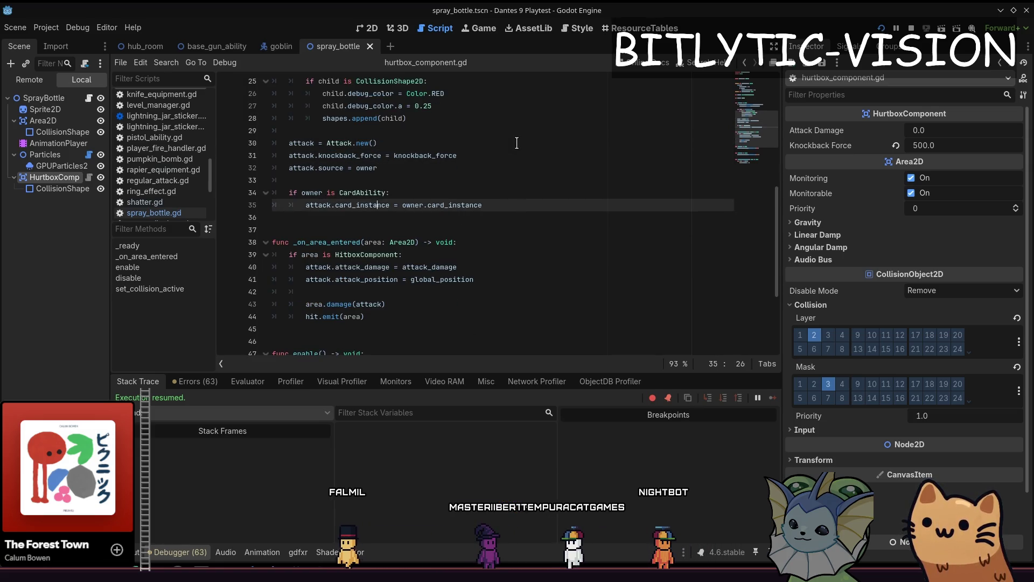
key("shift+Up")
key("shift+Up")
key("shift+Up")
key("alt+Up")
key("alt+Up")
key("alt+Up")
key("Right")
key("Down")
key("Home")
key("Return")
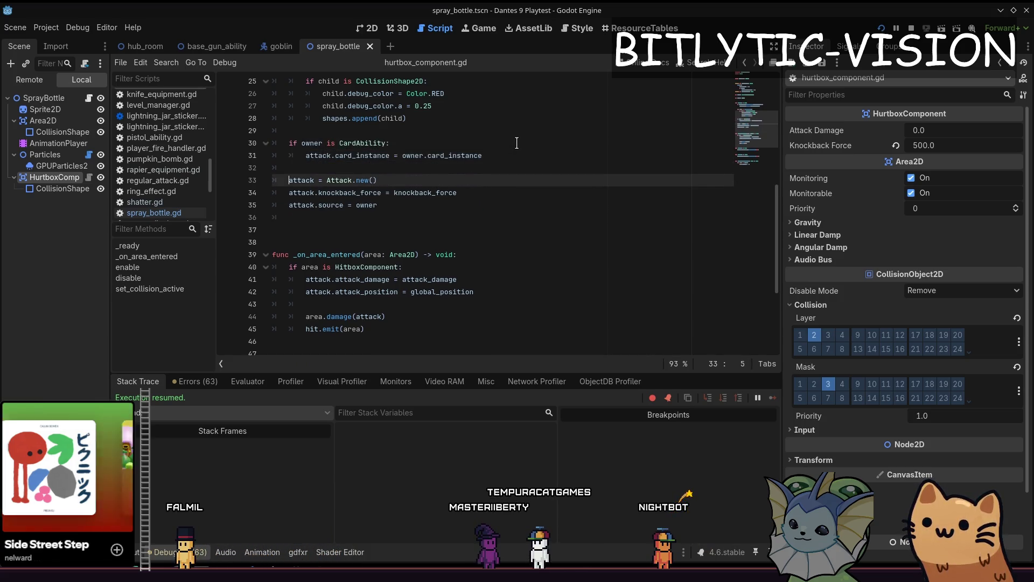
key("alt+Up")
key("alt+Up")
key("alt+Up")
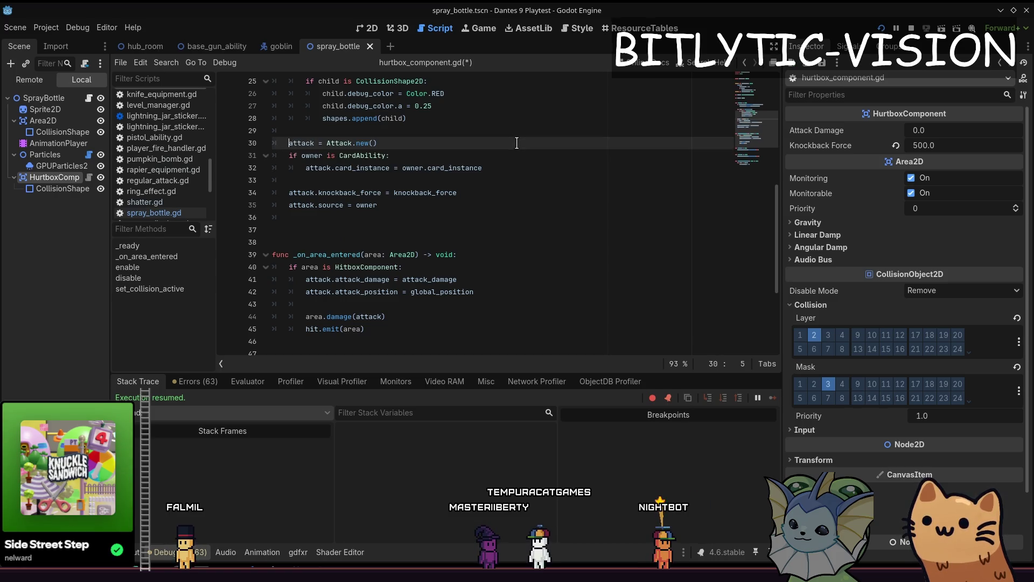
key("alt+Down")
key("alt+Down")
key("alt+Up")
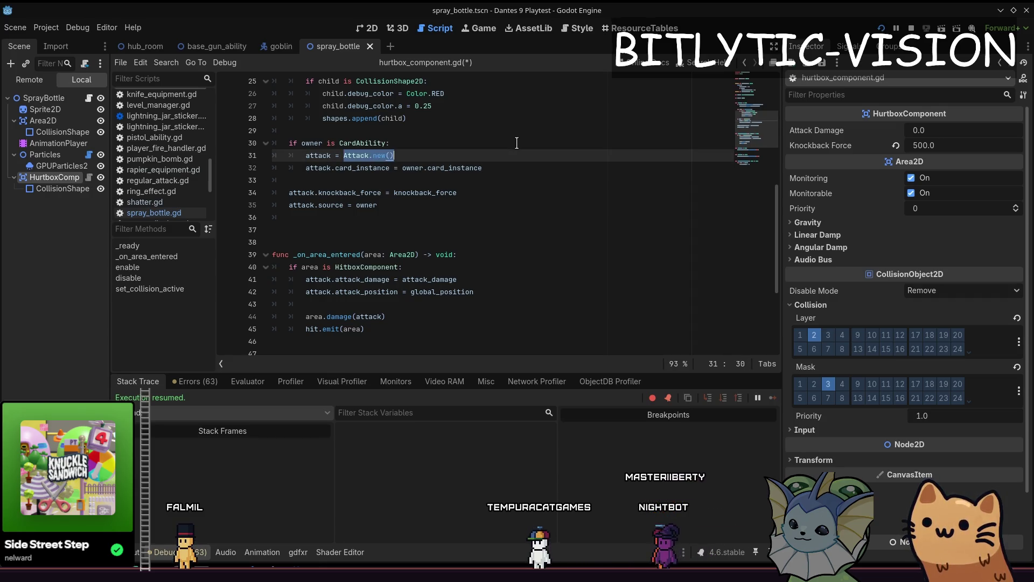
Use owner.card_instance.create_attack() with an else Attack.new() fallback, save, and playtest
type("owner.card_instan")
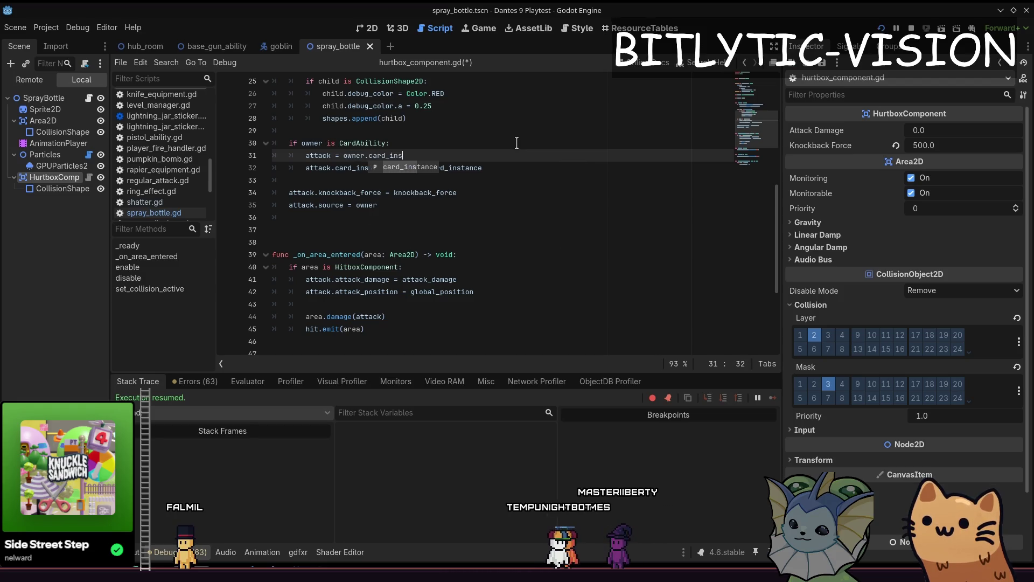
type("ce.create_attack(")
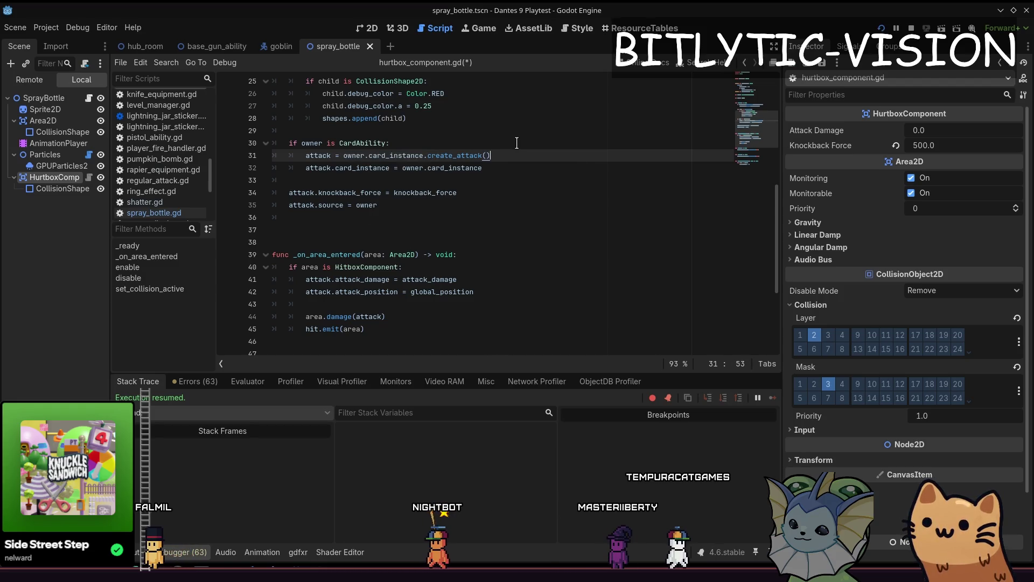
key("Down")
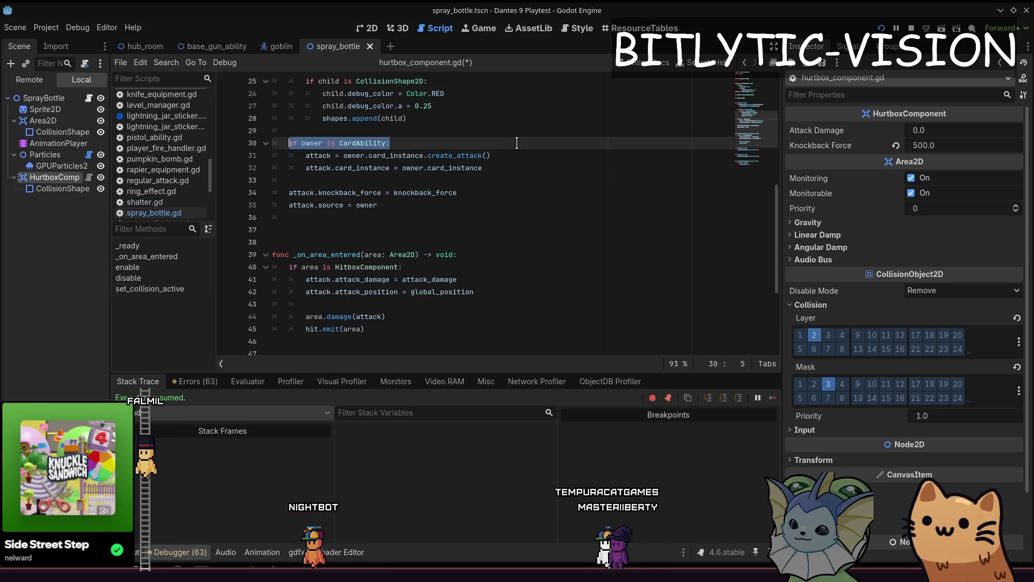
key("Return")
key("BackSpace")
type("else:")
key("Return")
type("attack = Attack.new")
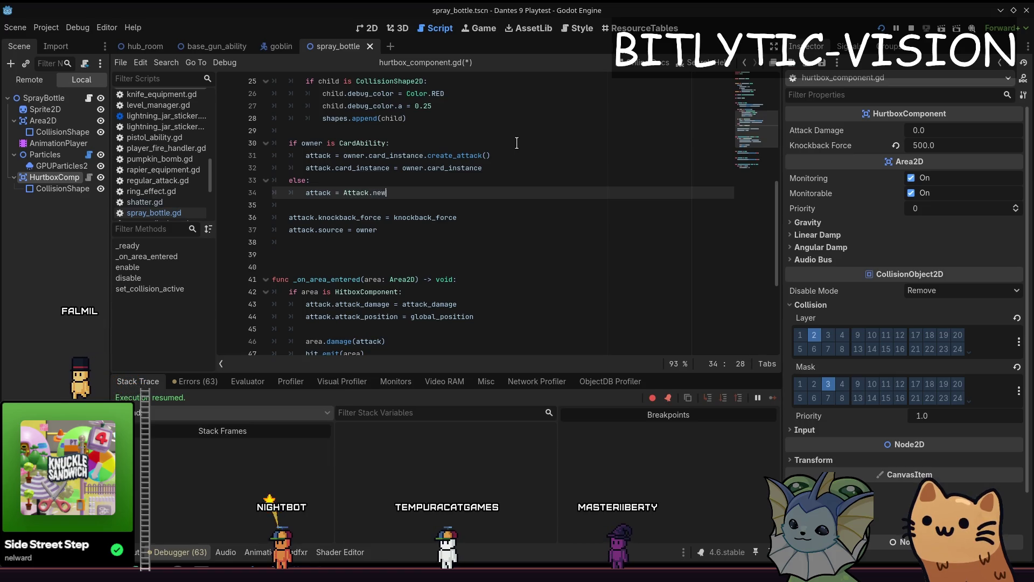
type("()")
key("ctrl+s")
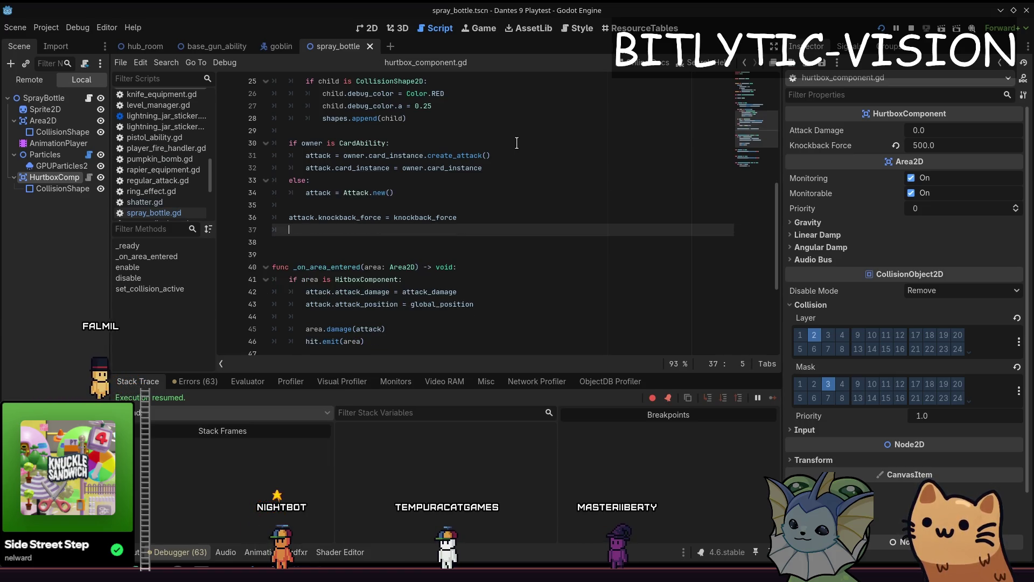
key("F5")
left_click(605, 180)
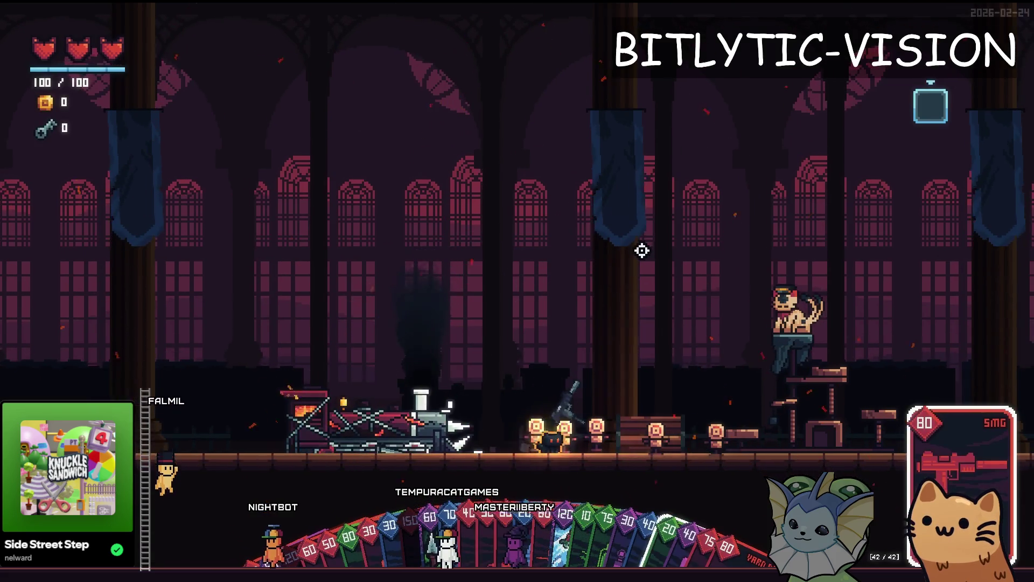
Attack the training targets with the SMG, sword and yarn ball, then leave the playtest
left_click(672, 302)
key("a")
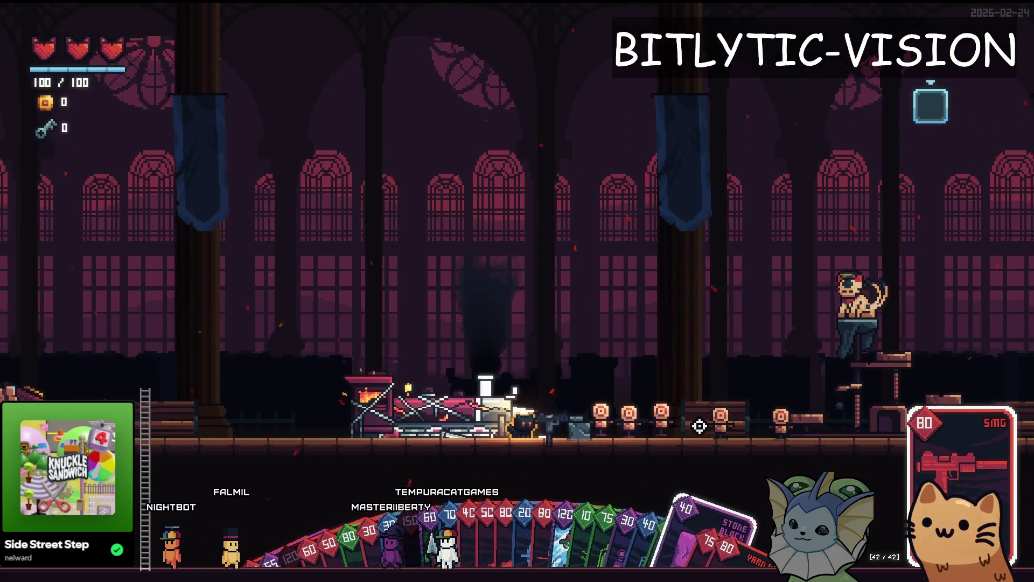
key("d")
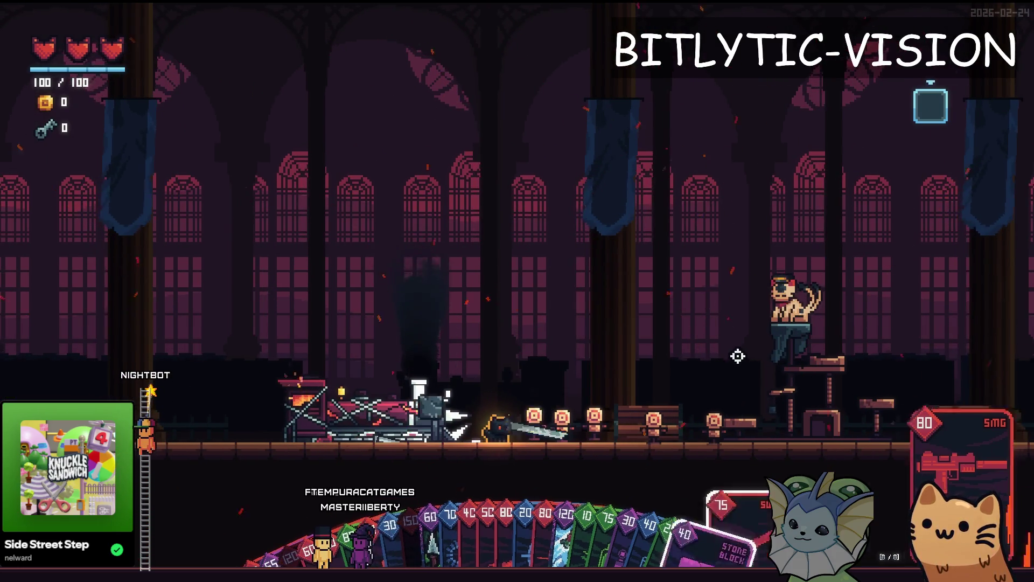
left_click(737, 355)
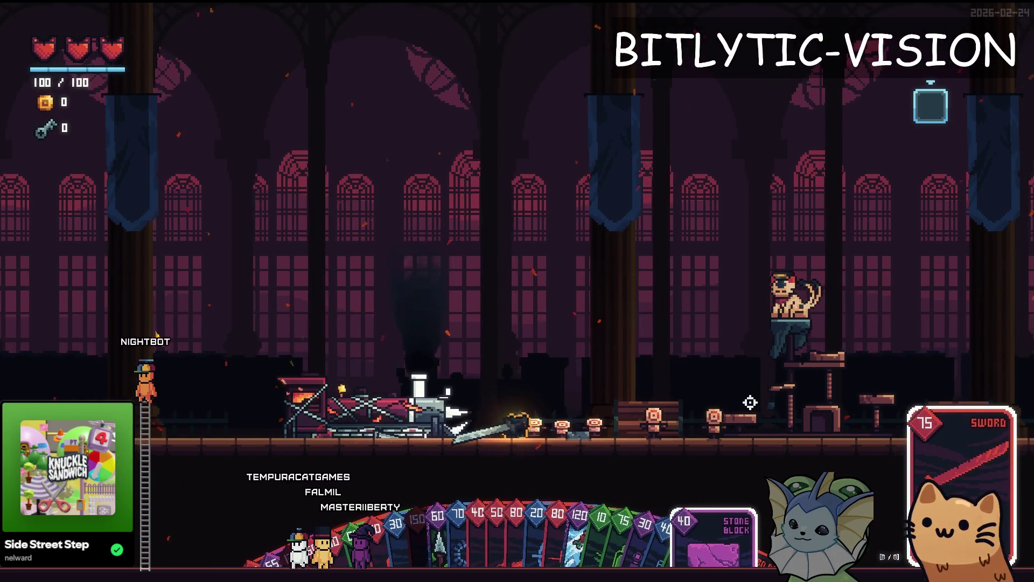
left_click(819, 389)
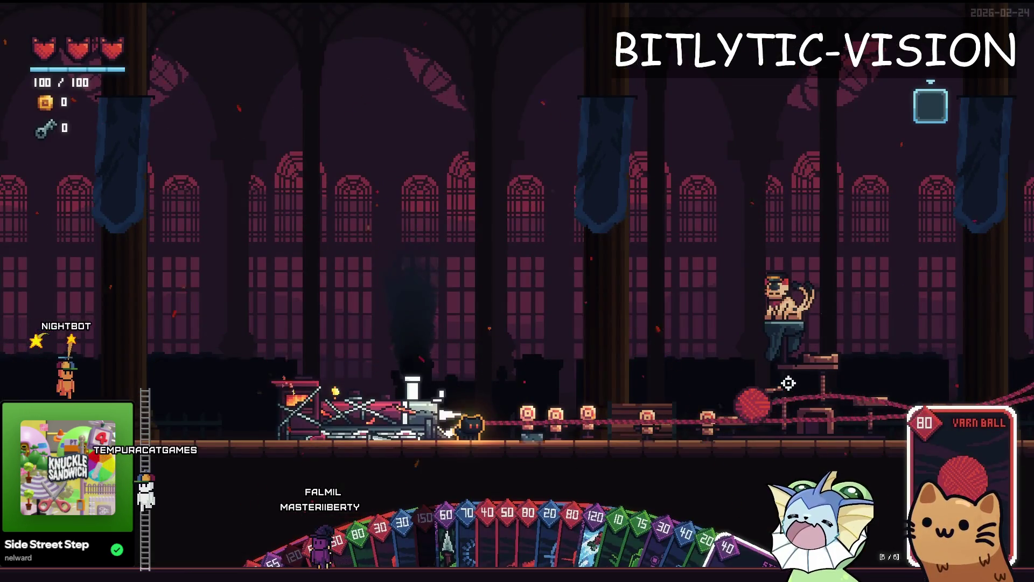
key("alt+Tab")
Open yarn_ball.gd, step through its 'attack' matches, and save
type("yarn_ball.gd")
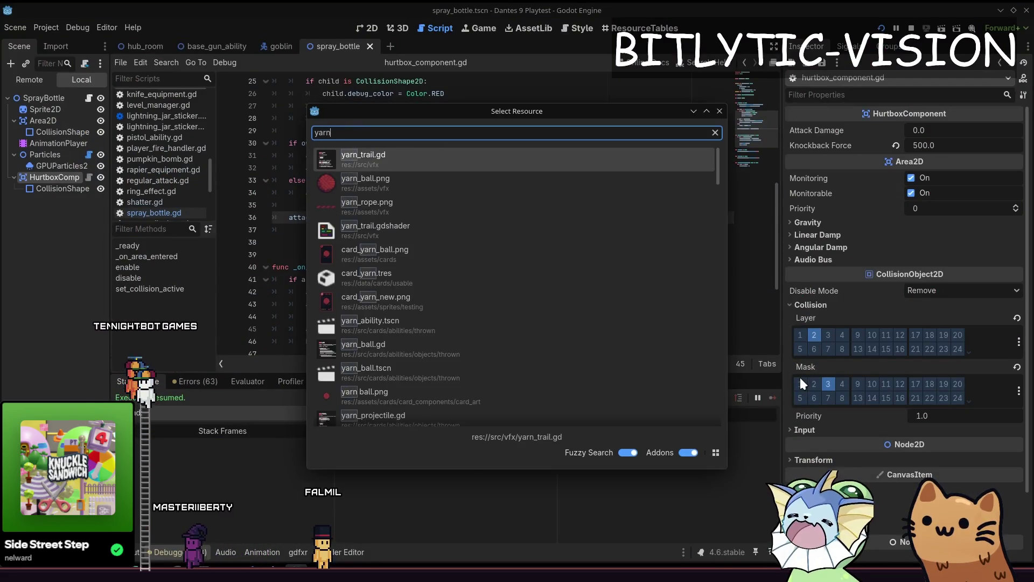
key("Return")
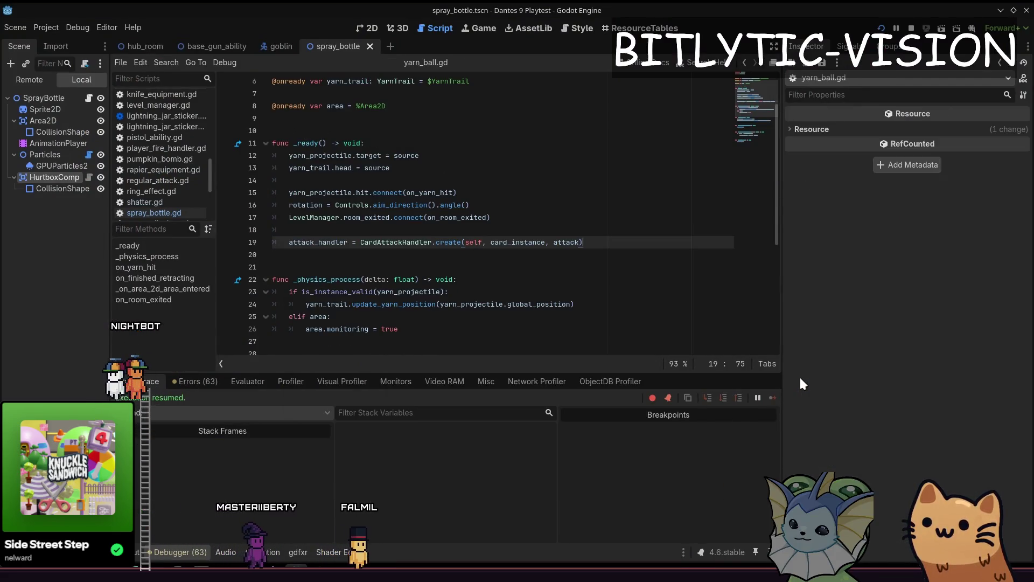
key("ctrl+f")
type("attack")
key("Return")
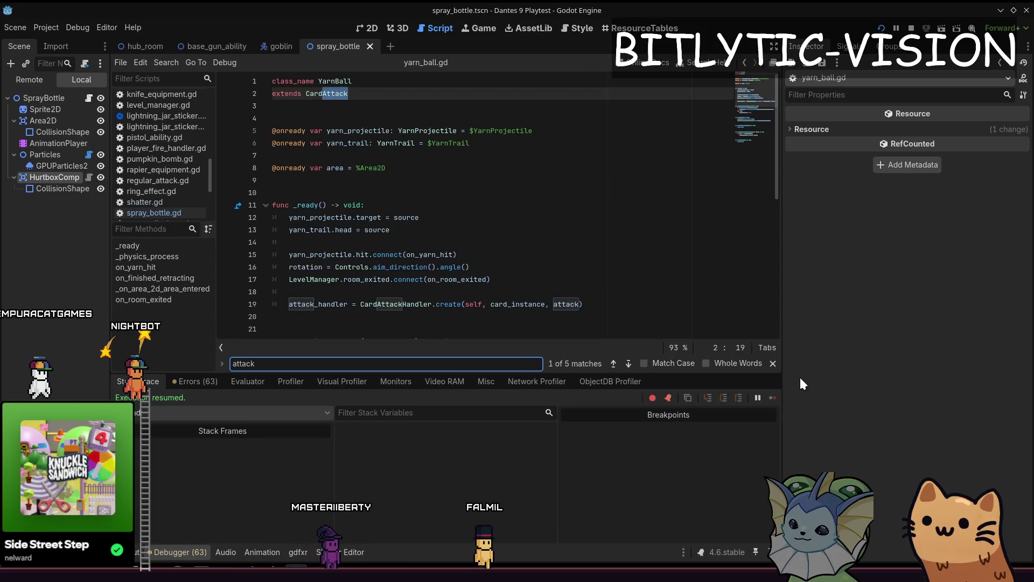
key("Return")
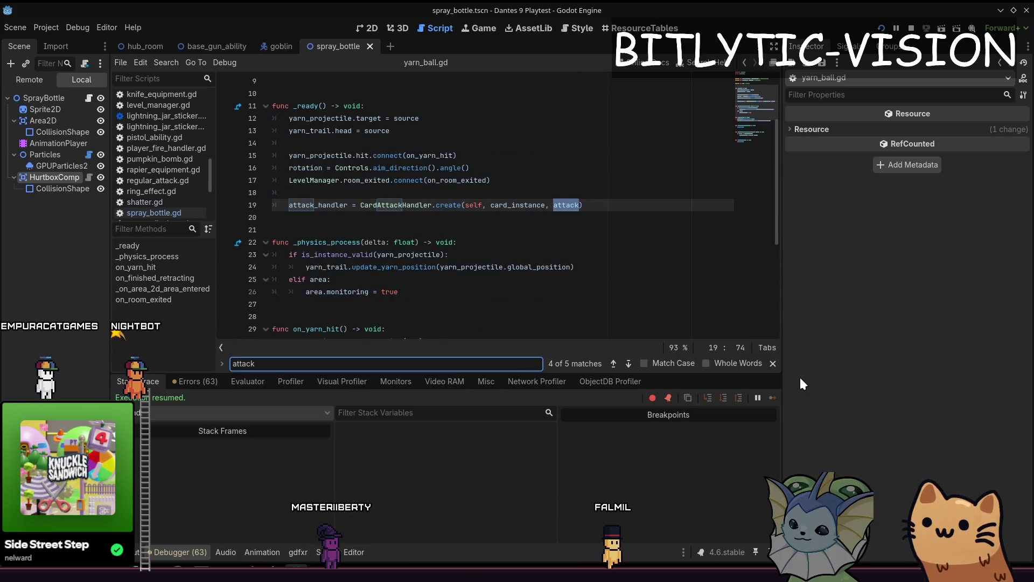
key("Return")
key("Return")
key("Escape")
key("ctrl+s")
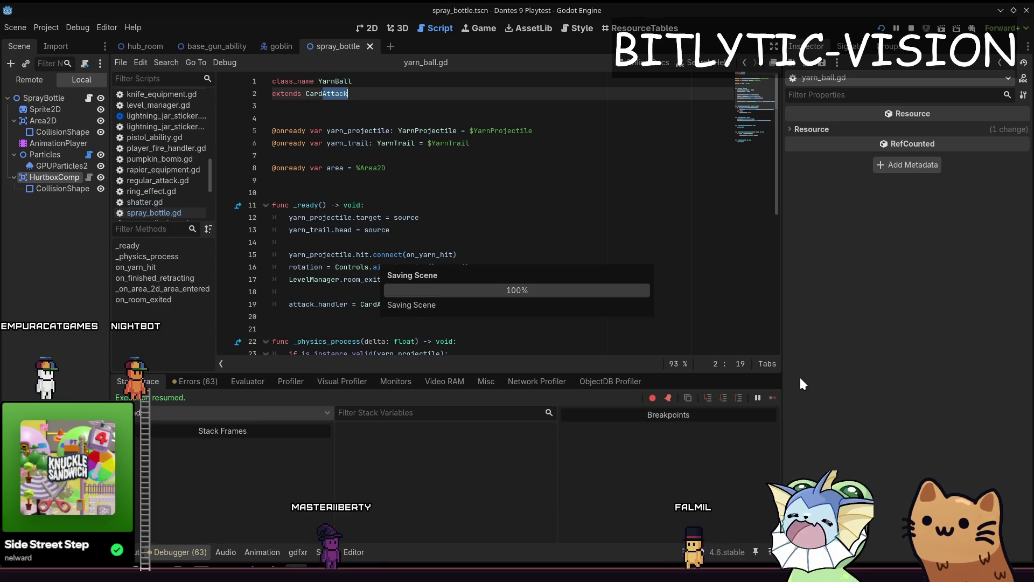
Open attack.gd through quick file search
key("shift+alt+o")
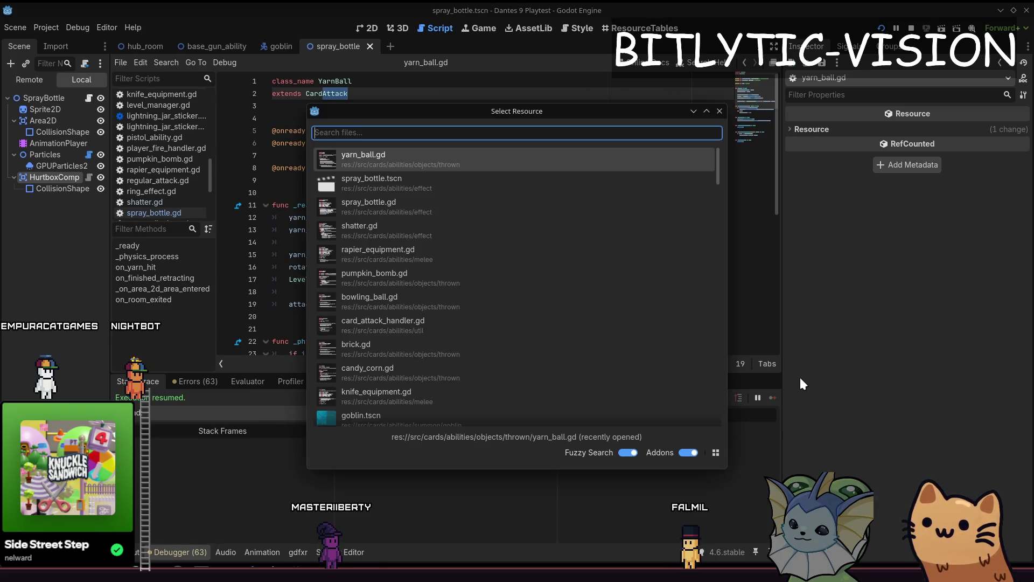
type("attack.gd")
key("Return")
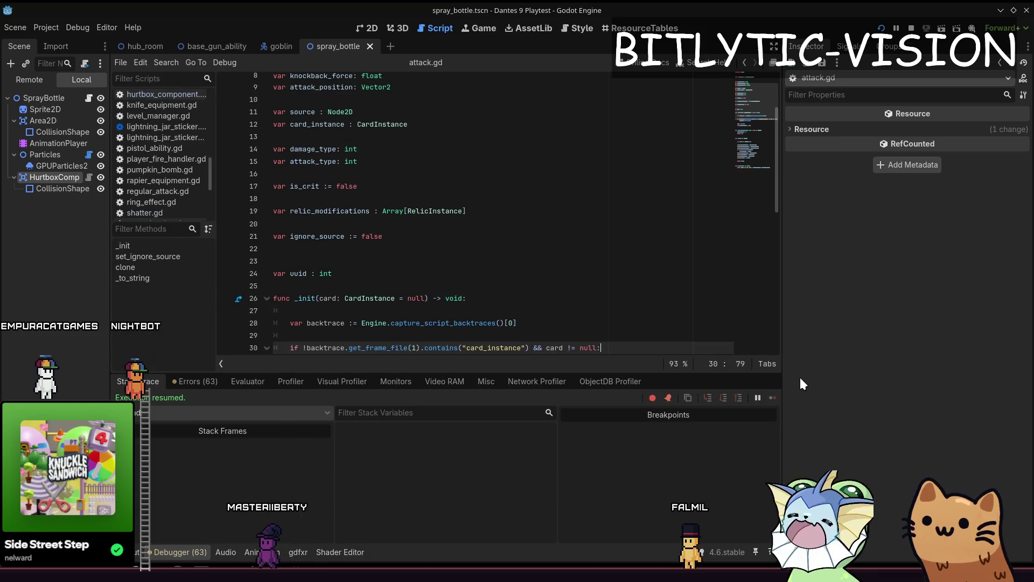
Declare 'var from_card := false' among attack.gd's variables
key("ctrl+Home")
key("ctrl+End")
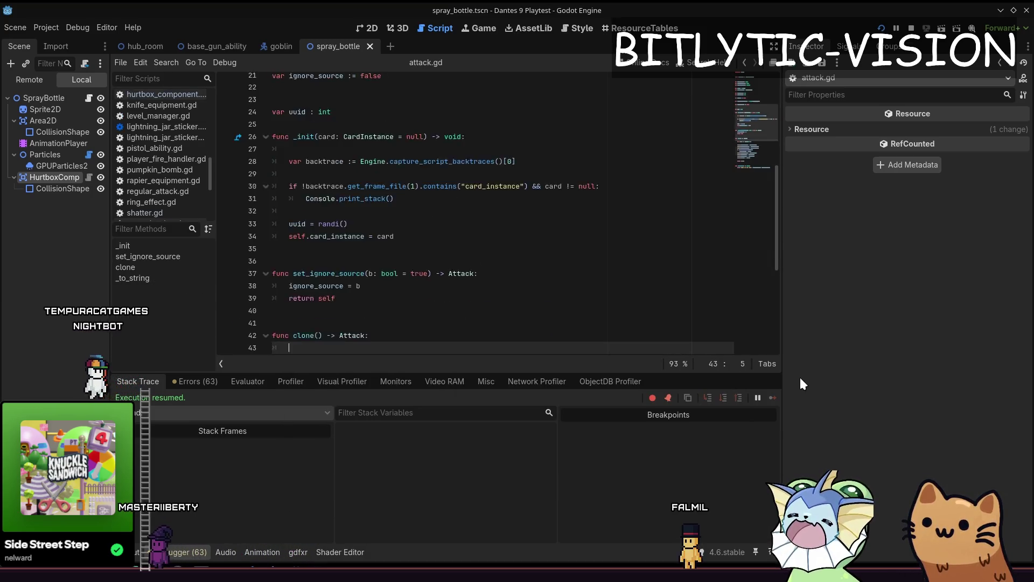
key("Page_Up")
key("Page_Up")
key("Down")
key("Down")
key("Down")
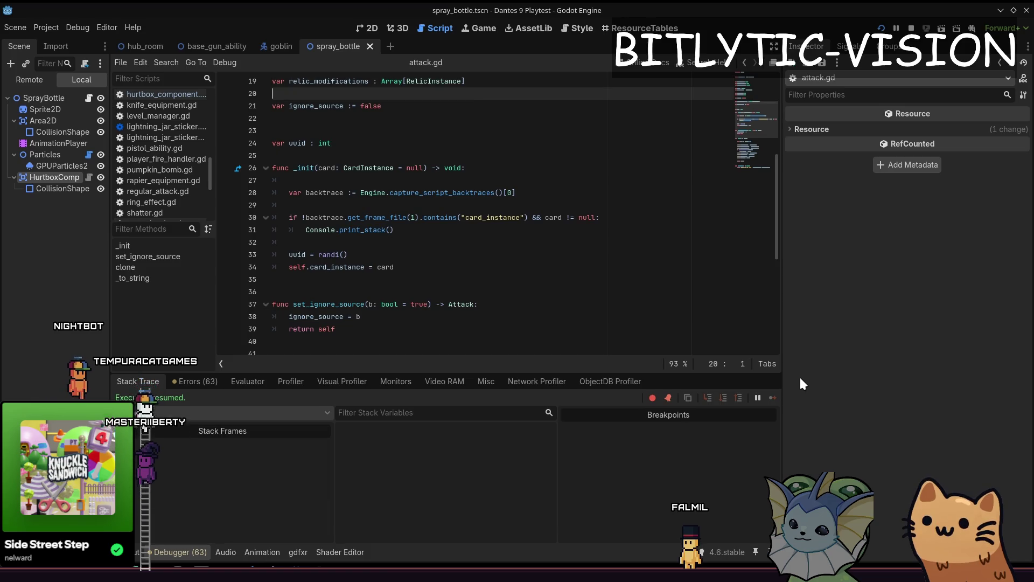
key("Down")
key("Down")
key("Down")
key("End")
key("Up")
key("Up")
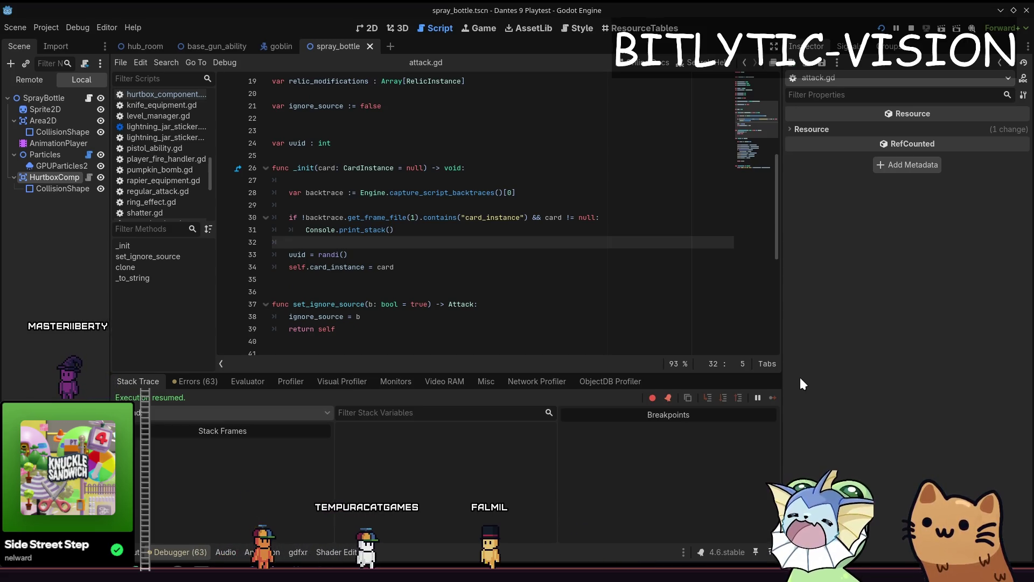
key("Up")
key("Up")
key("Up")
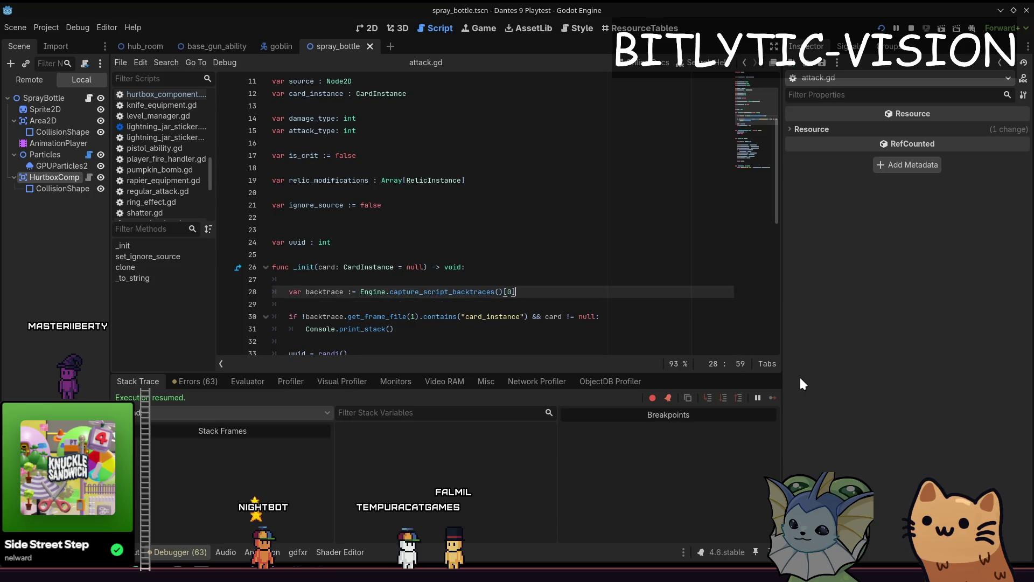
key("Up")
key("Up")
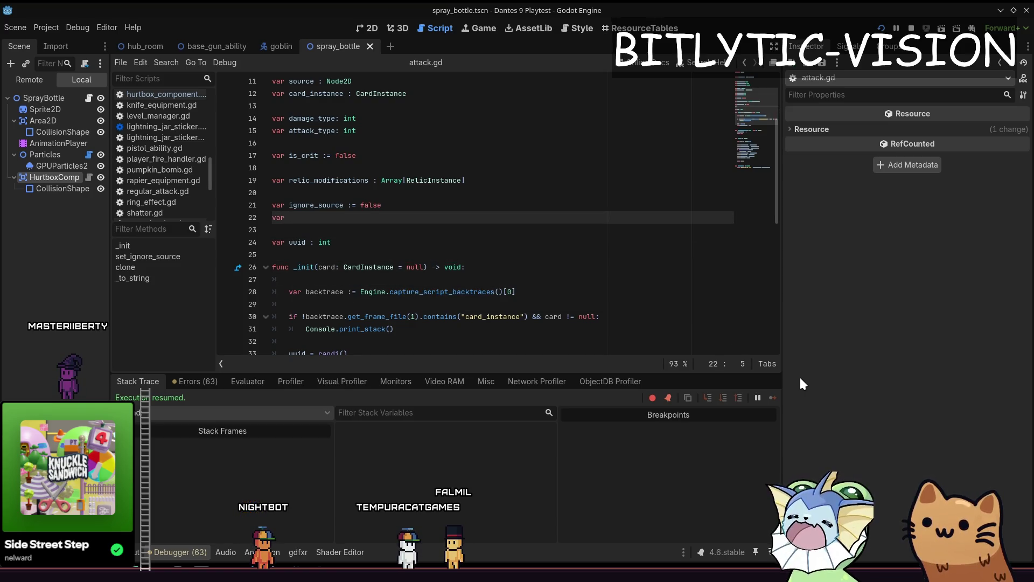
type("from_card ")
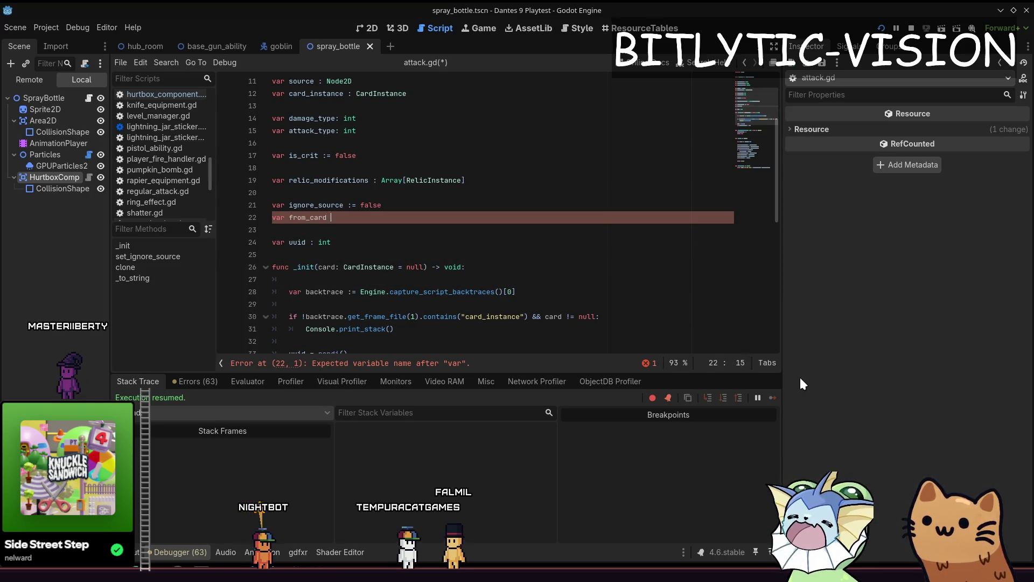
type(":= false")
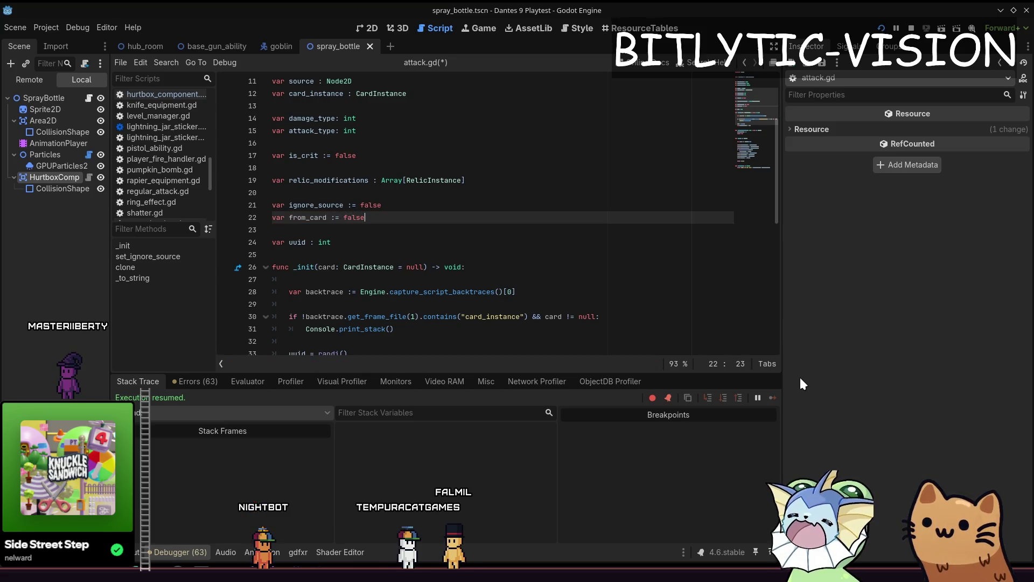
In card_instance.gd's create_attack, add 'attack.from_card = true' after attack.source and save
key("ctrl+alt+o")
type("card_instance")
key("Return")
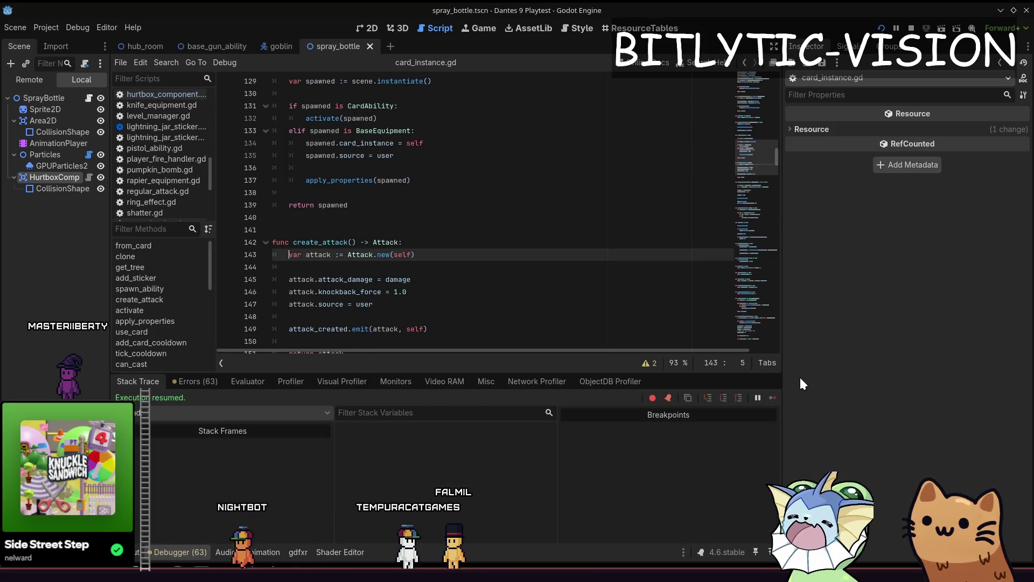
key("Page_Down")
key("Page_Up")
key("Down")
key("Down")
key("Down")
key("End")
key("Return")
type("attack.from_card = true")
key("ctrl+s")
key("shift+alt+o")
In health_component.gd's card_instance check, add 'if !attack.from_card: Console.print(attack)'
type("health_component.gd")
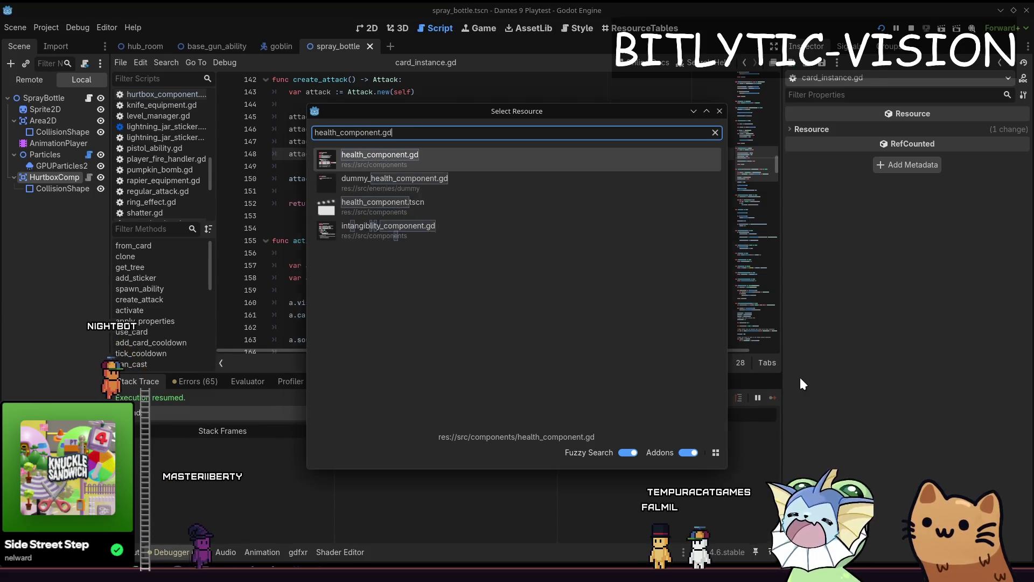
key("Return")
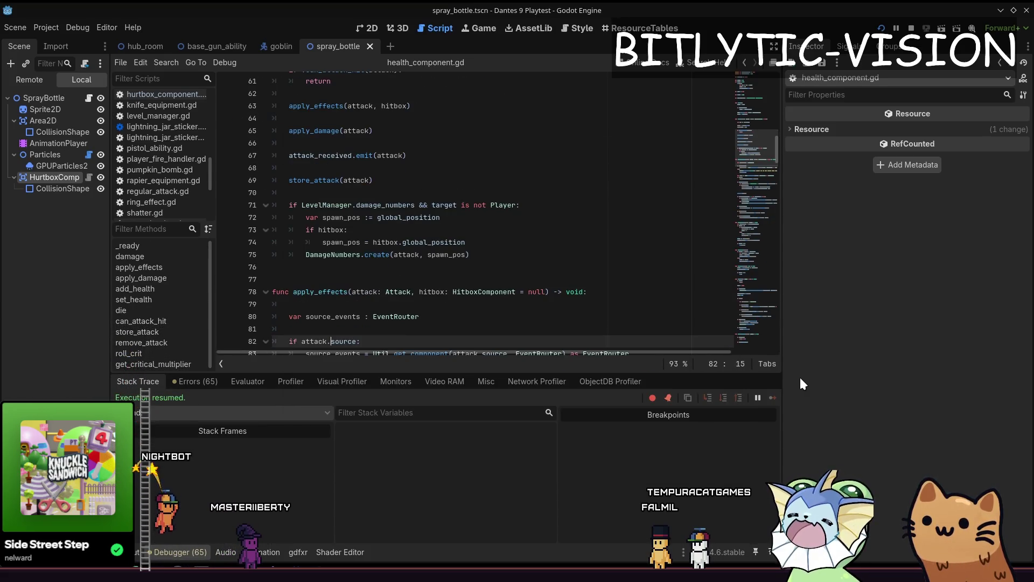
key("ctrl+f")
type("card_instanc")
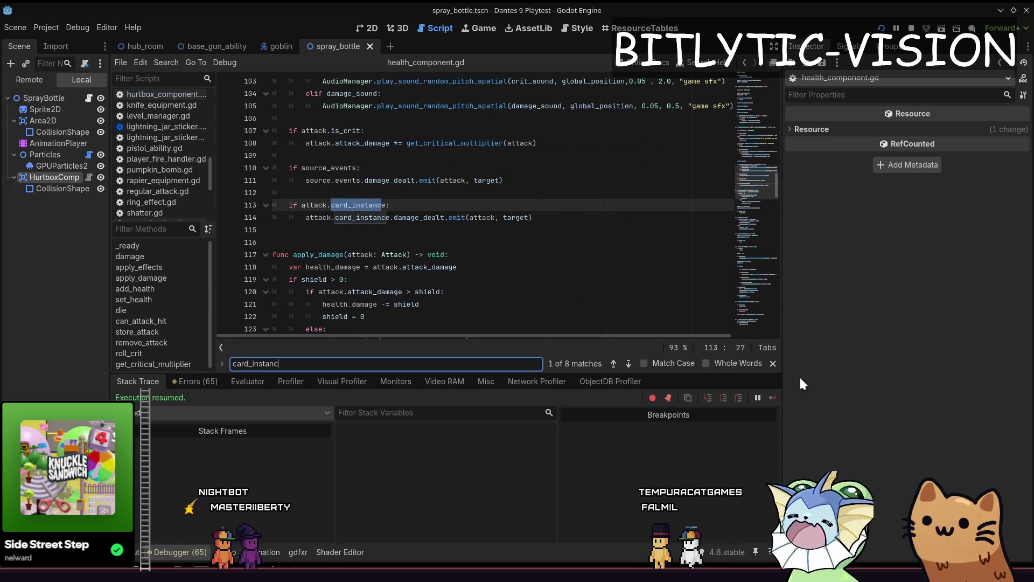
key("Escape")
key("End")
key("Return")
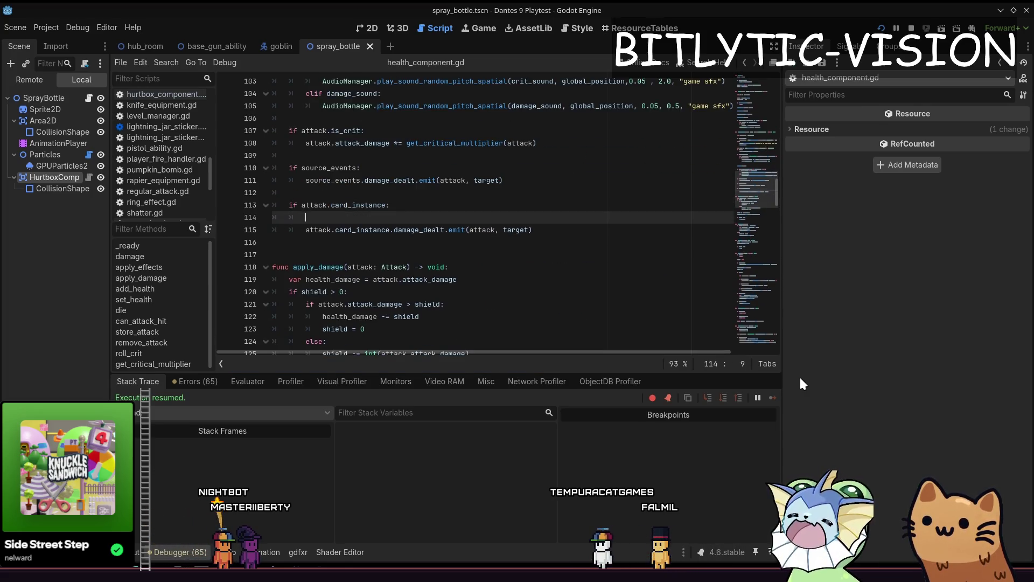
type("if !attack.")
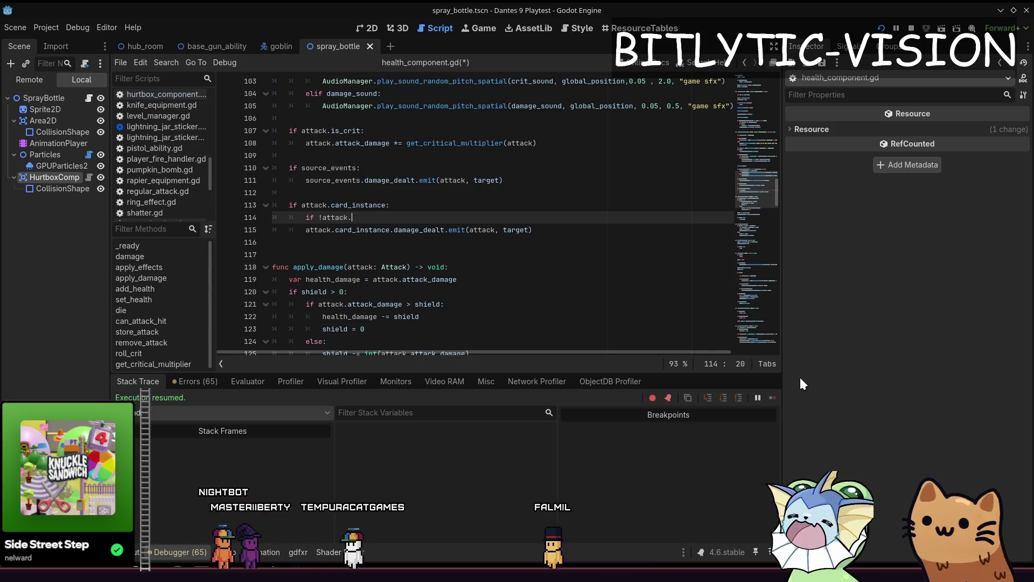
type("from")
key("Return")
type(":")
key("Return")
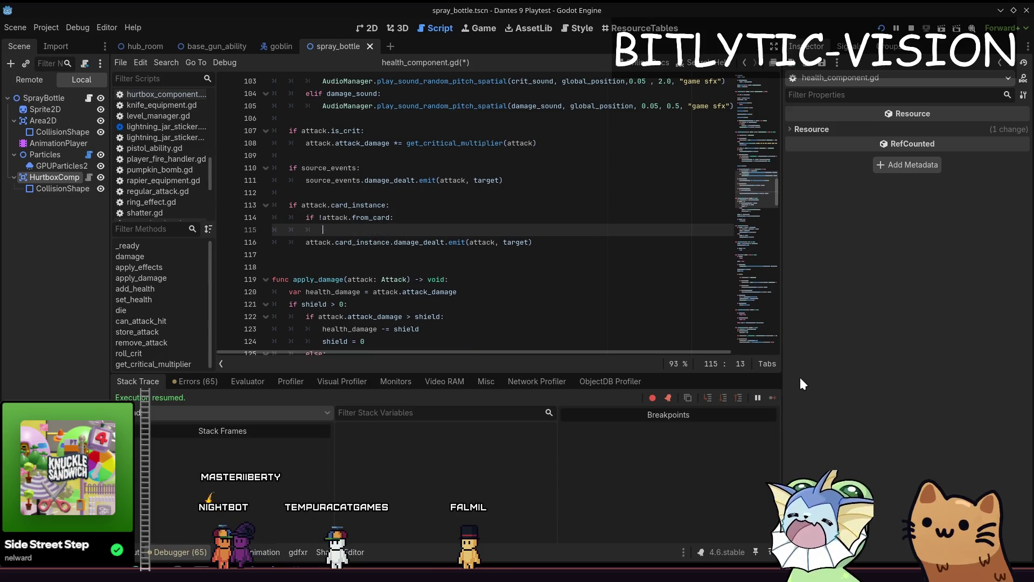
type("Console.print(attack")
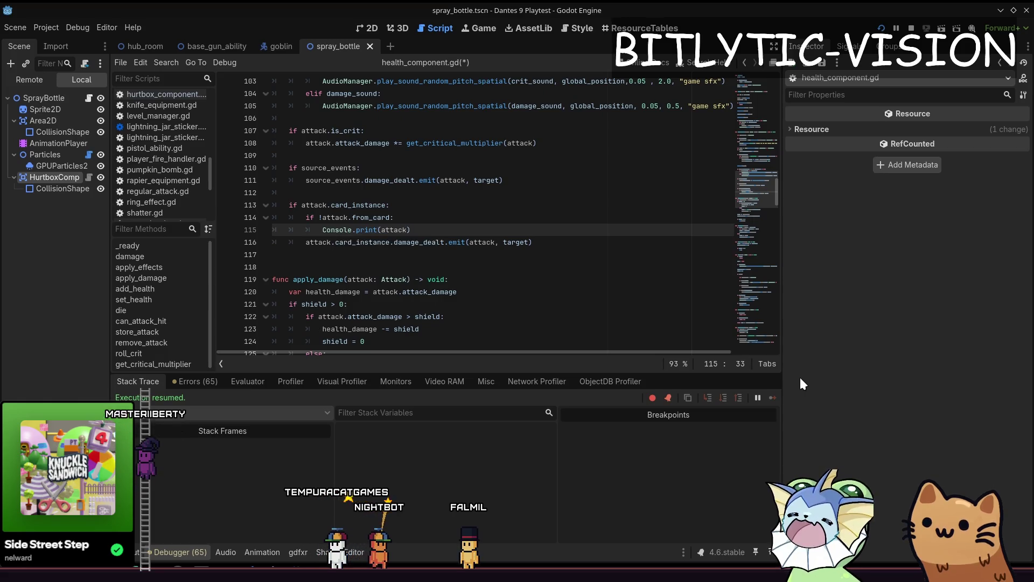
Run the game, throw the yarn ball at the dummies, then check the from_card declaration
key("F5")
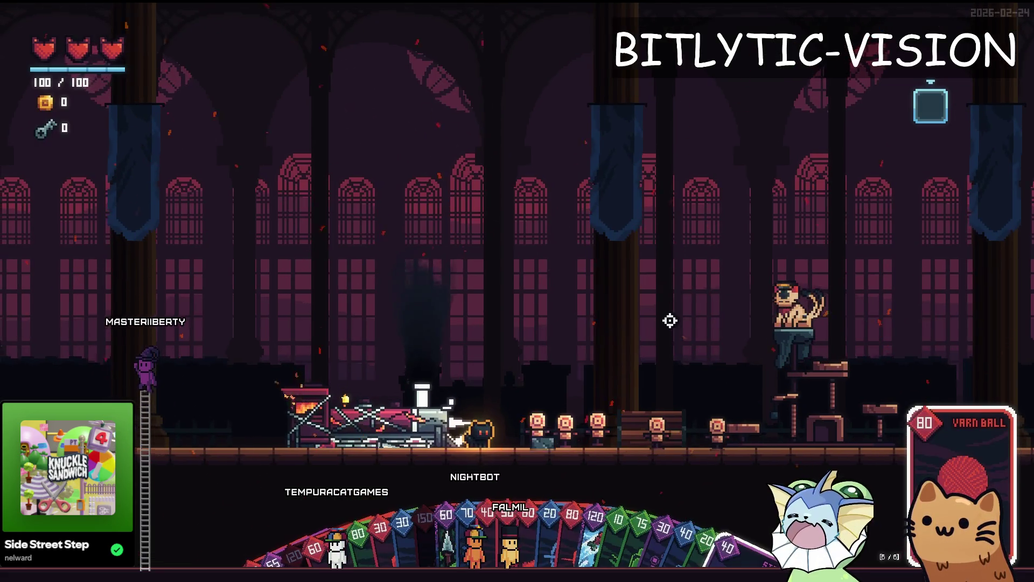
left_click(699, 358)
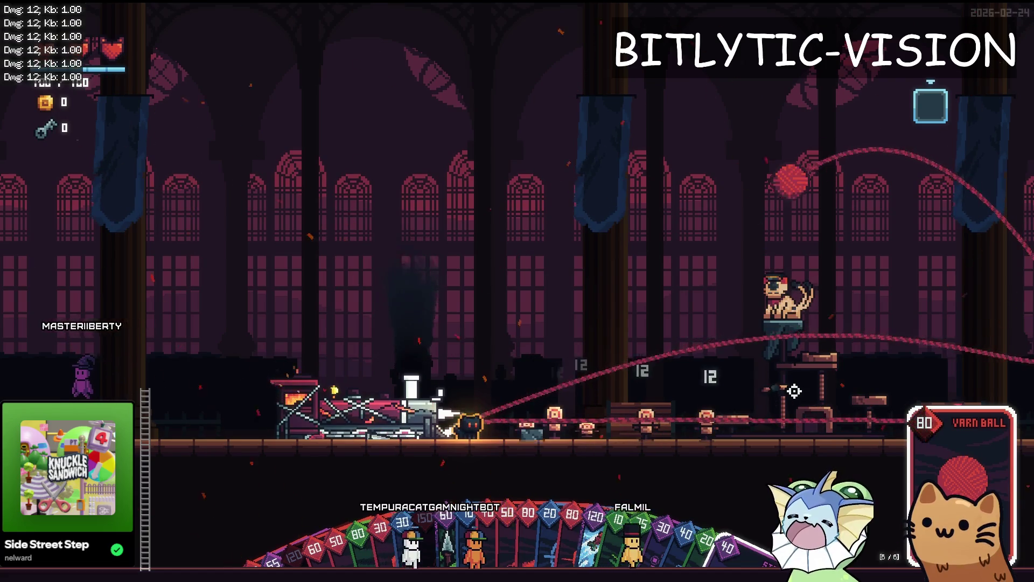
key("F8")
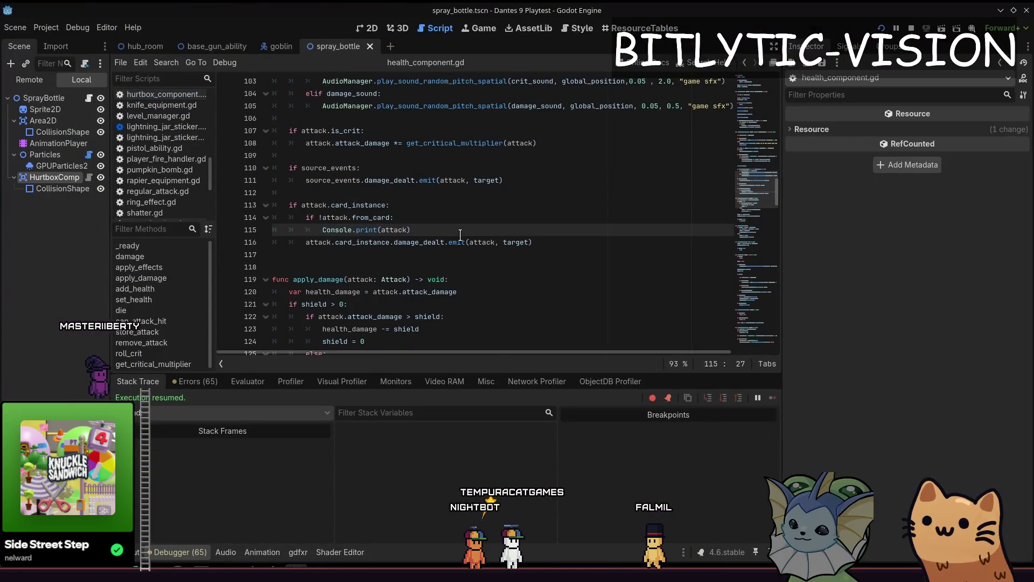
key("alt+Tab")
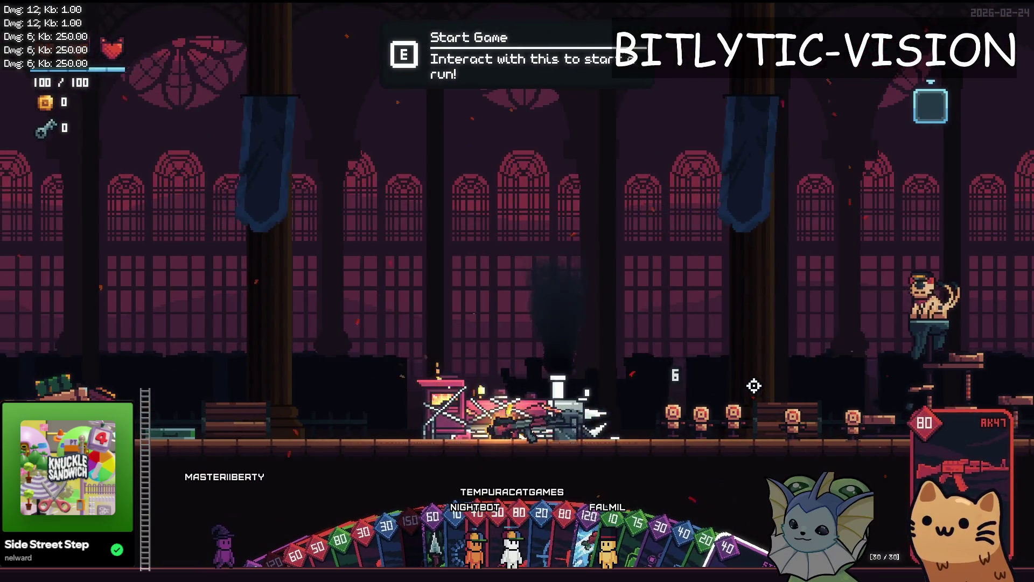
key("alt+Tab")
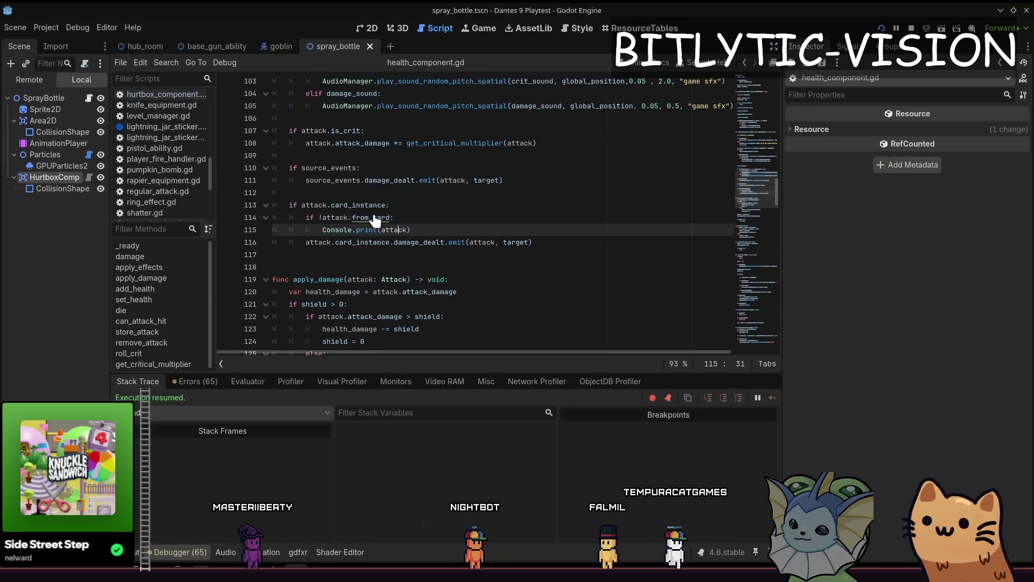
left_click(376, 218, "ctrl")
key("alt+Left")
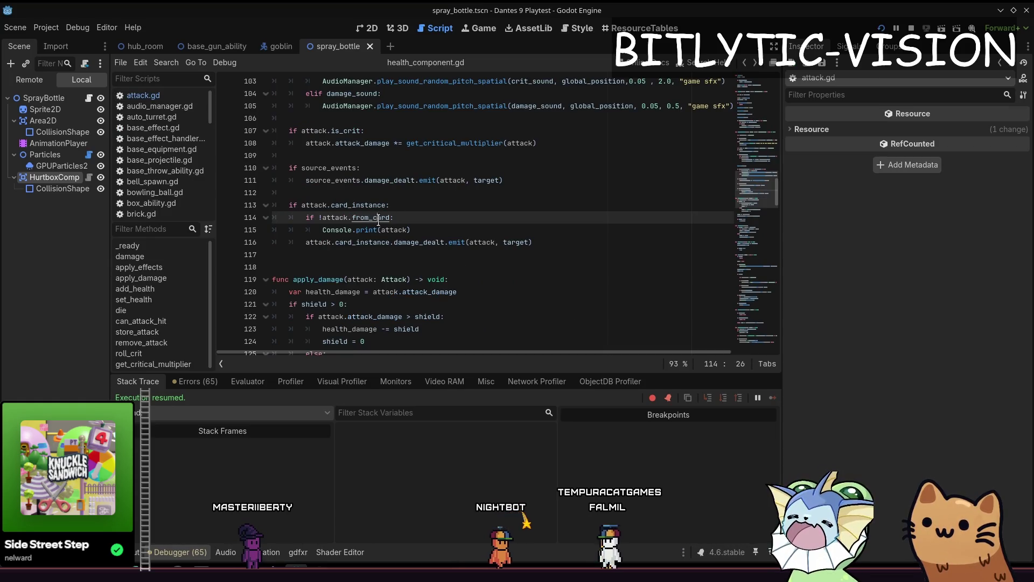
key("shift+alt+o")
type("card_instanc")
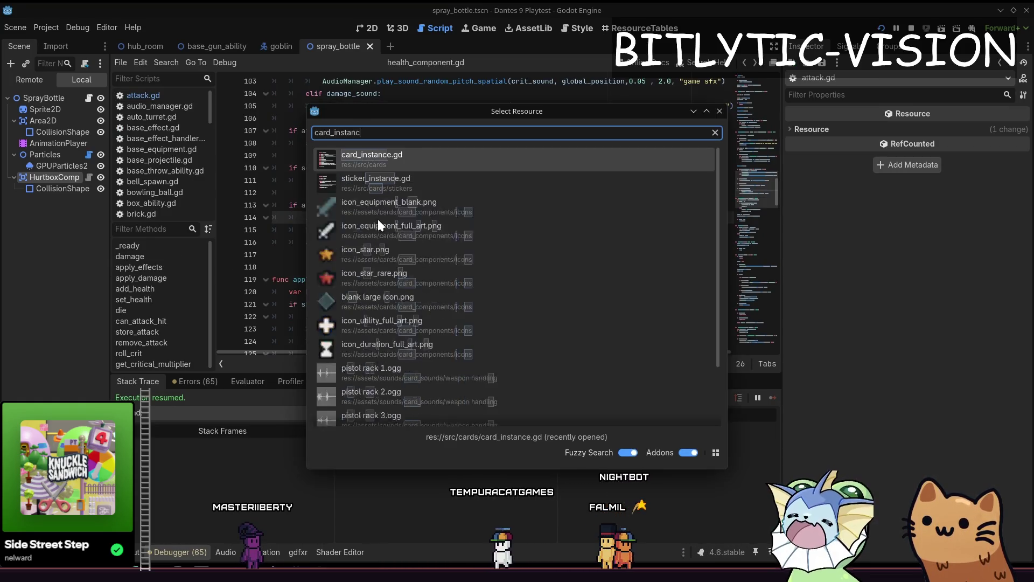
key("Return")
key("ctrl+s")
key("Up")
key("Up")
key("Up")
key("Up")
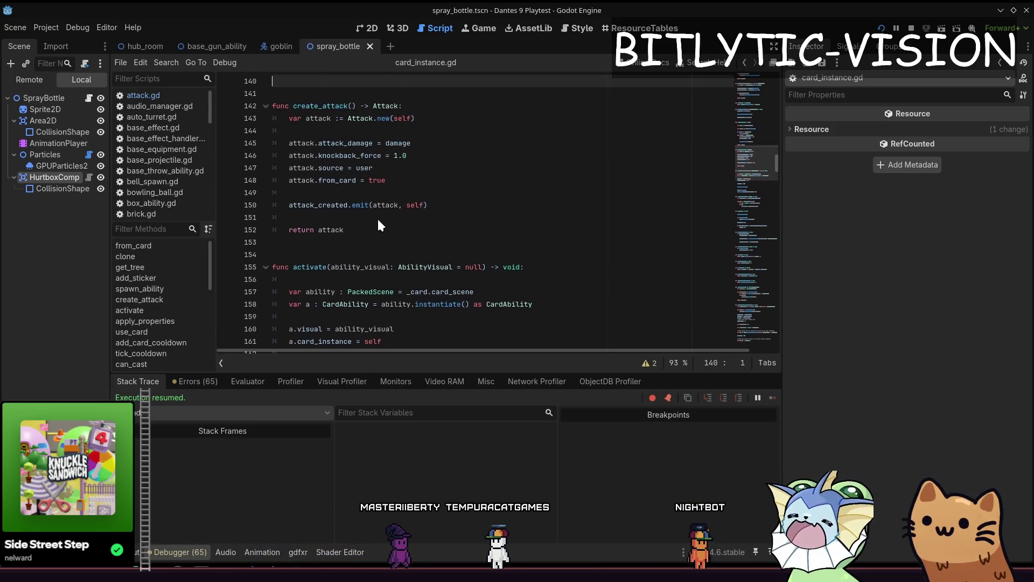
key("Down")
key("Down")
key("Down")
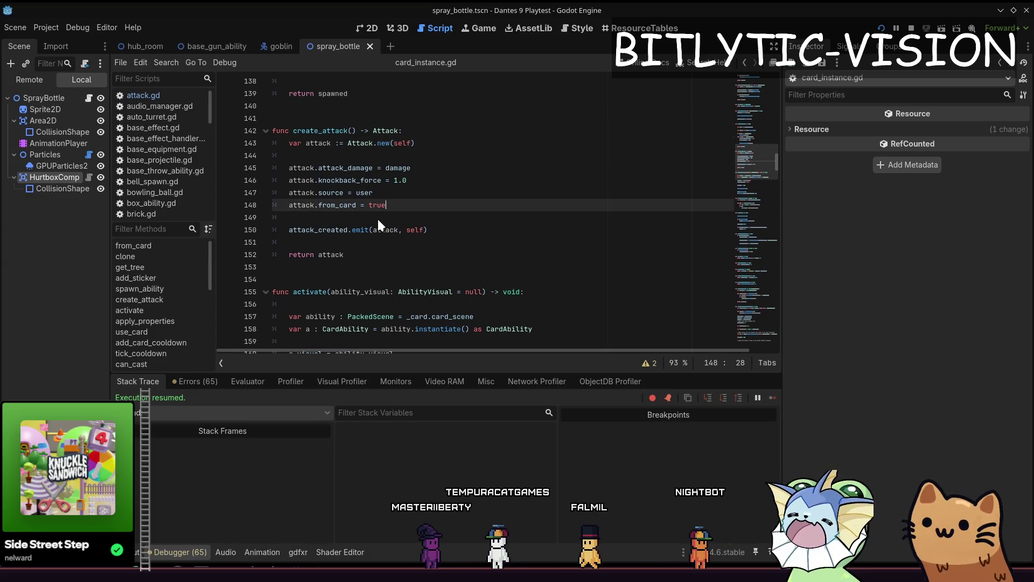
key("Down")
key("Down")
key("ctrl+Right")
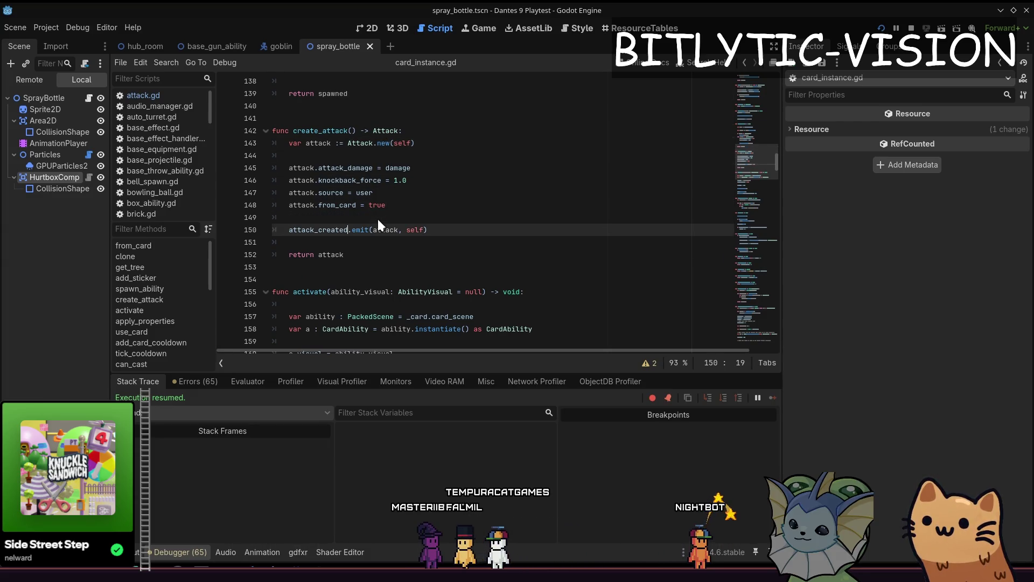
key("shift+alt+o")
type("health")
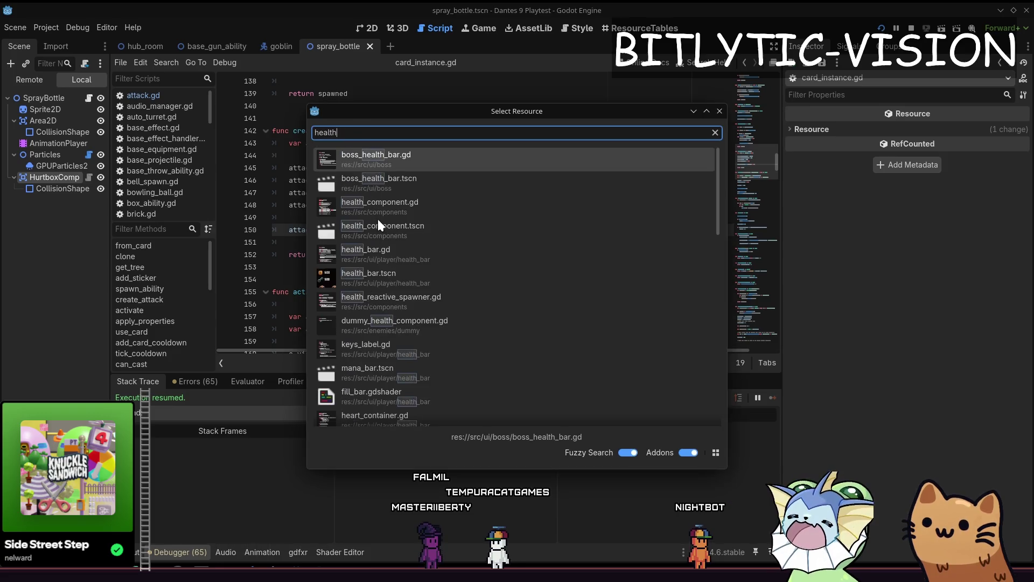
type("_component.gd")
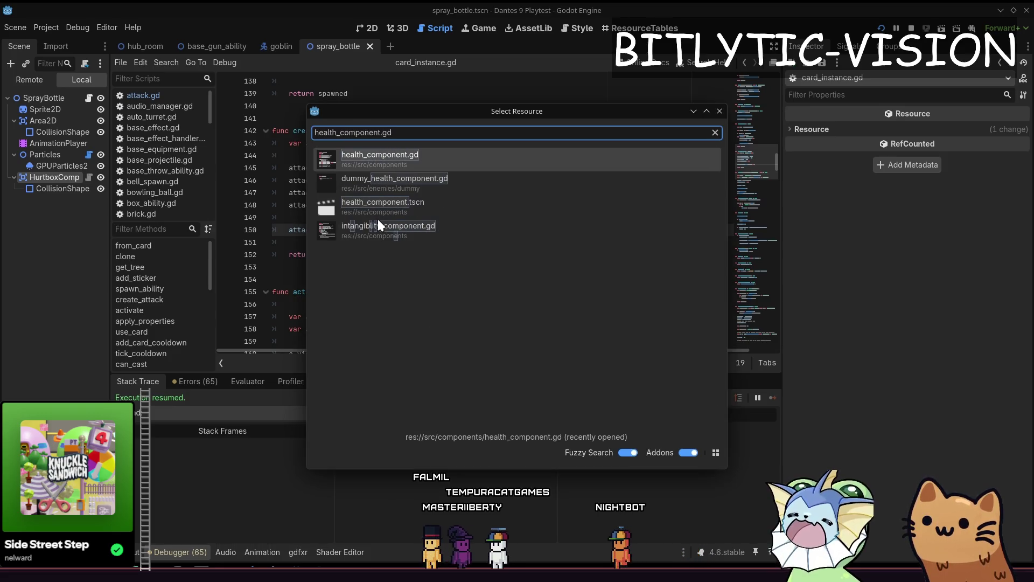
key("Return")
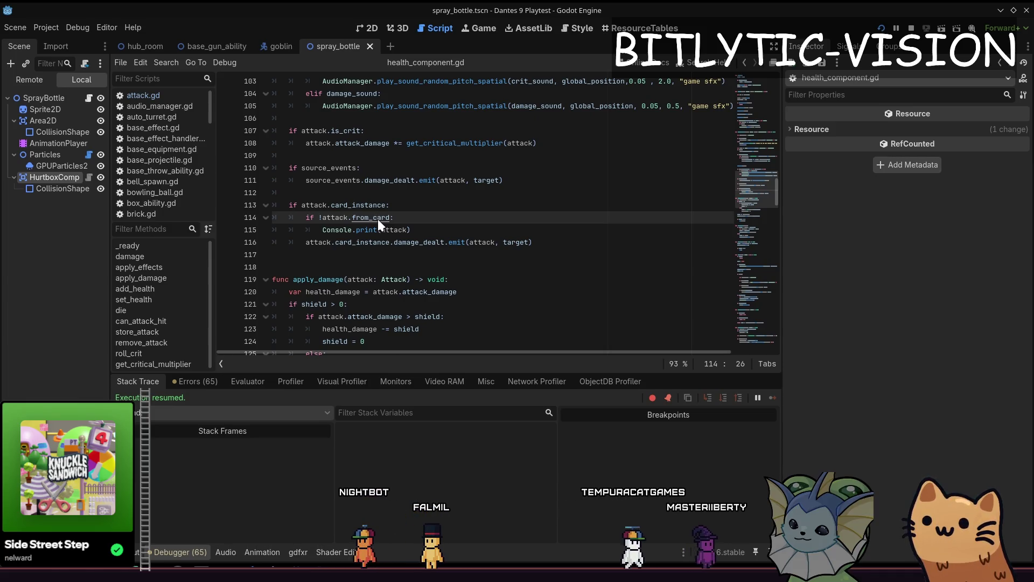
mouse_move(379, 226)
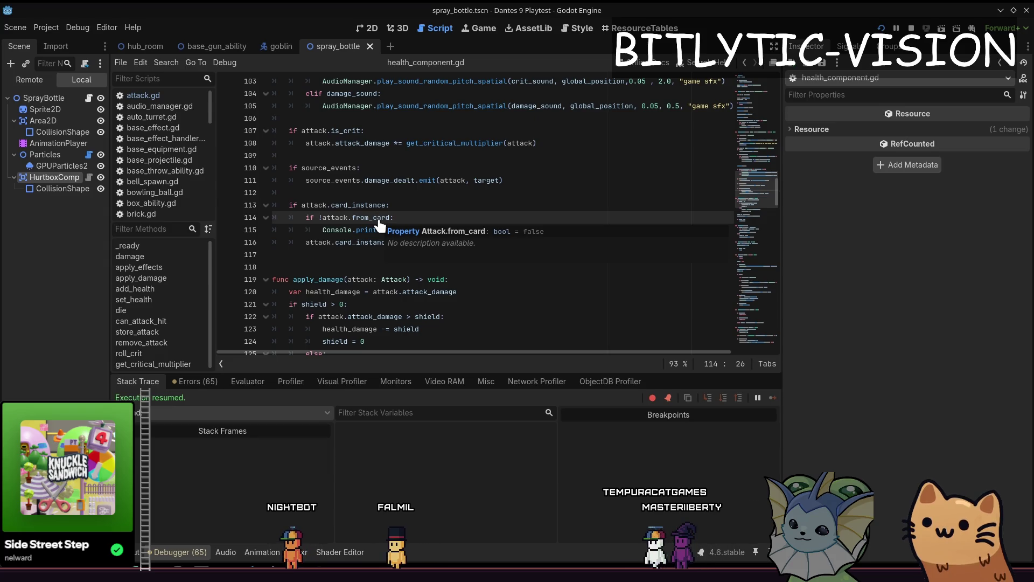
left_click(498, 242)
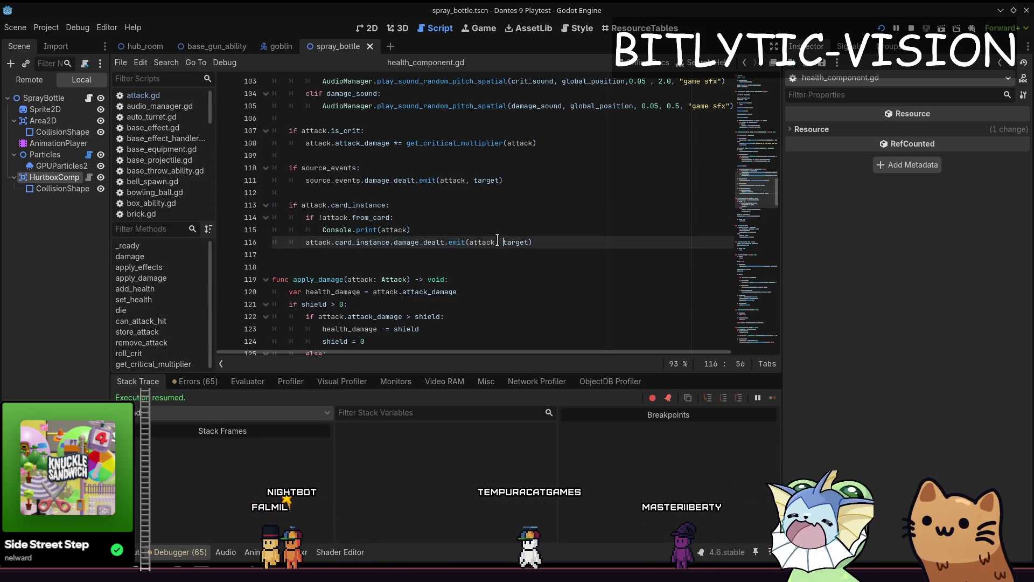
Change line 115's warning to print "Attack not created correctly" with attack.source
key("Up")
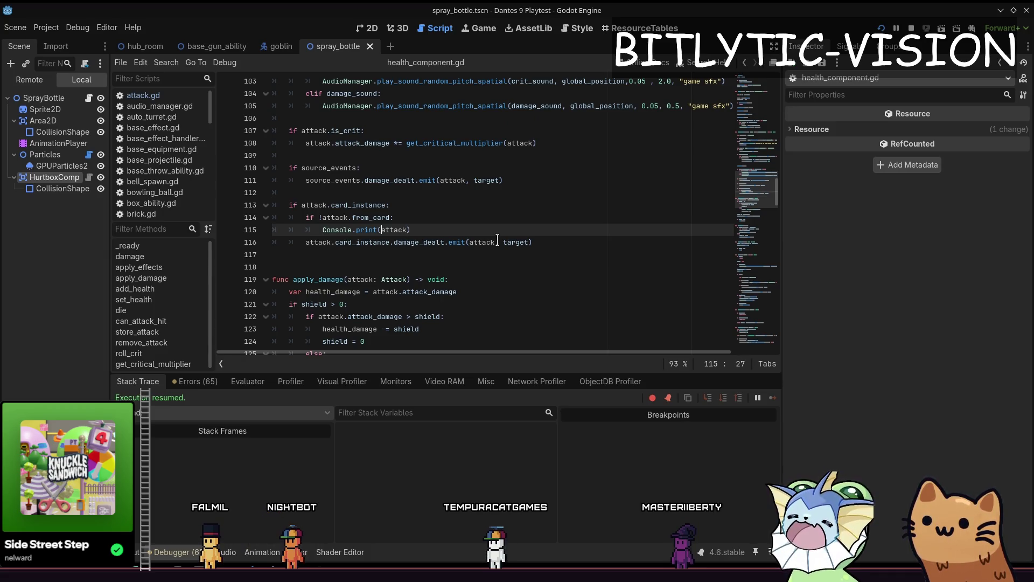
type(".source")
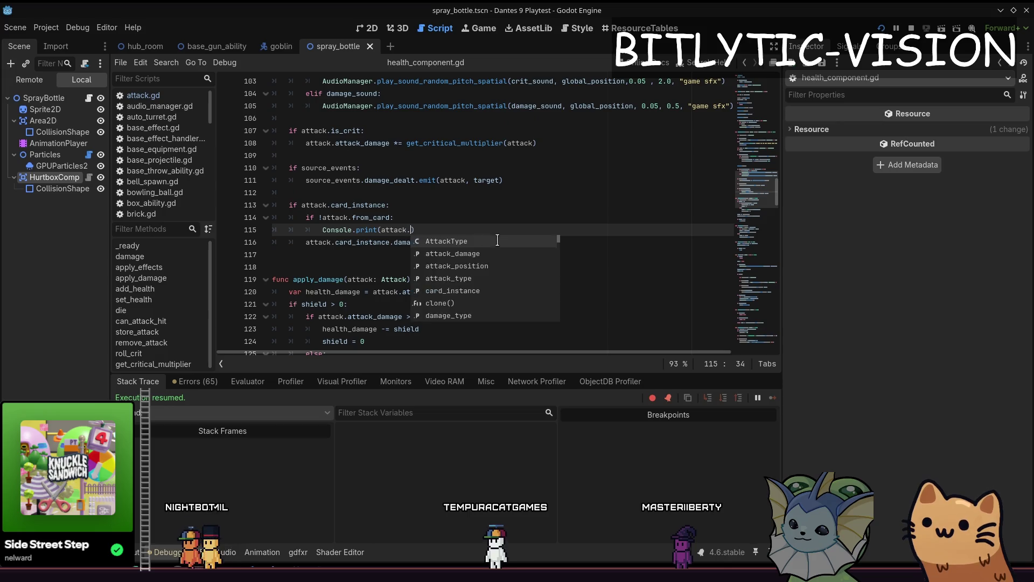
key("ctrl+Left")
key("ctrl+Left")
key("ctrl+Left")
type("\"Car")
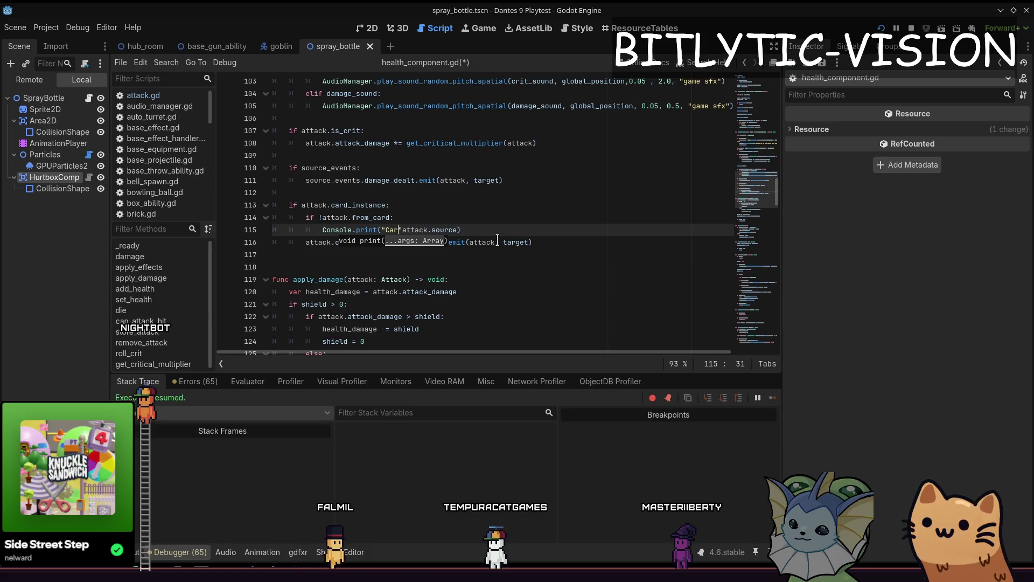
type("d")
key("BackSpace")
key("BackSpace")
key("BackSpace")
type("Attack not created correctly! \",")
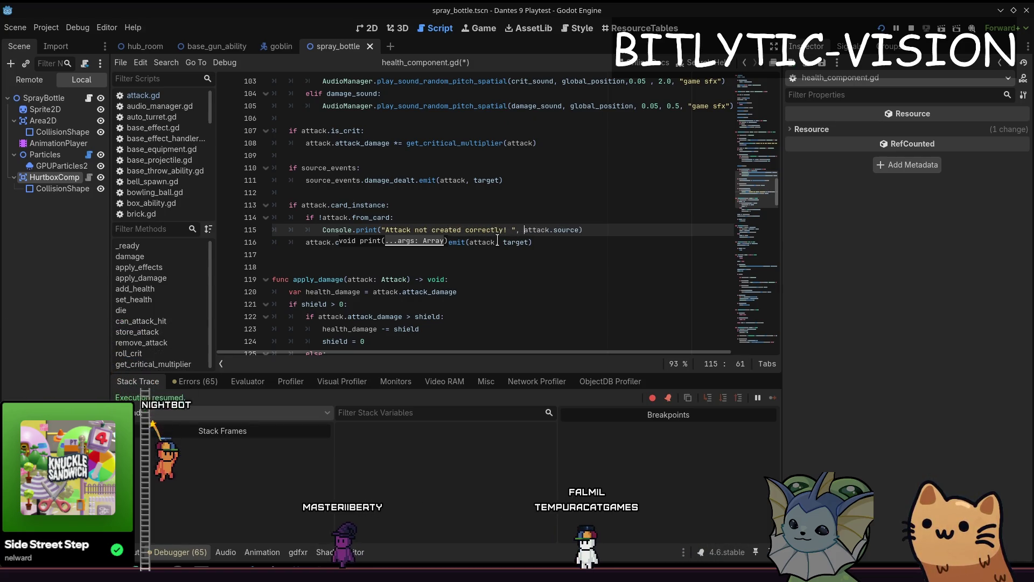
Launch a playtest, then replace attack.source with attack.card_instance in the print and save
key("F5")
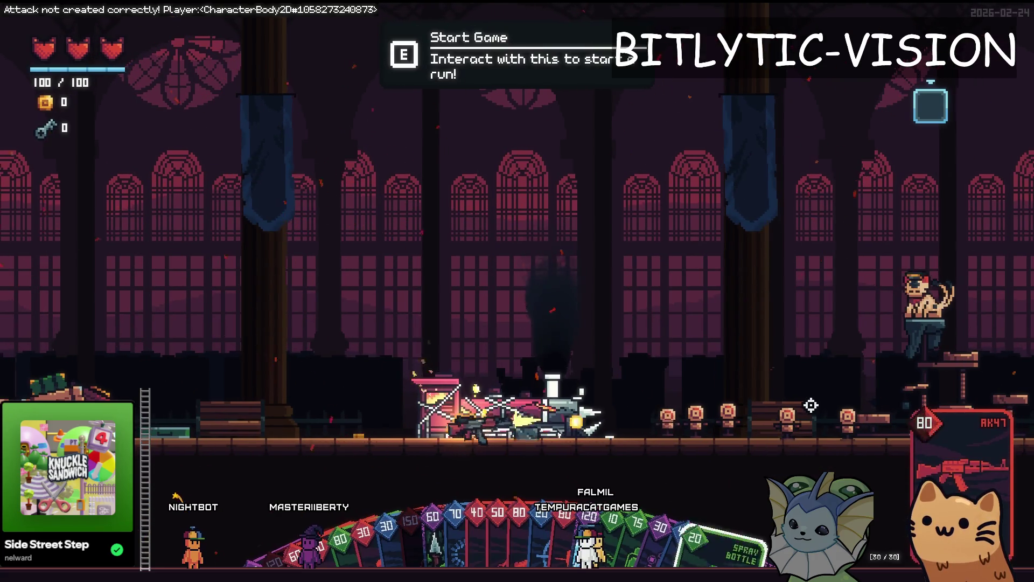
key("alt+Tab")
double_click(557, 230)
type("card")
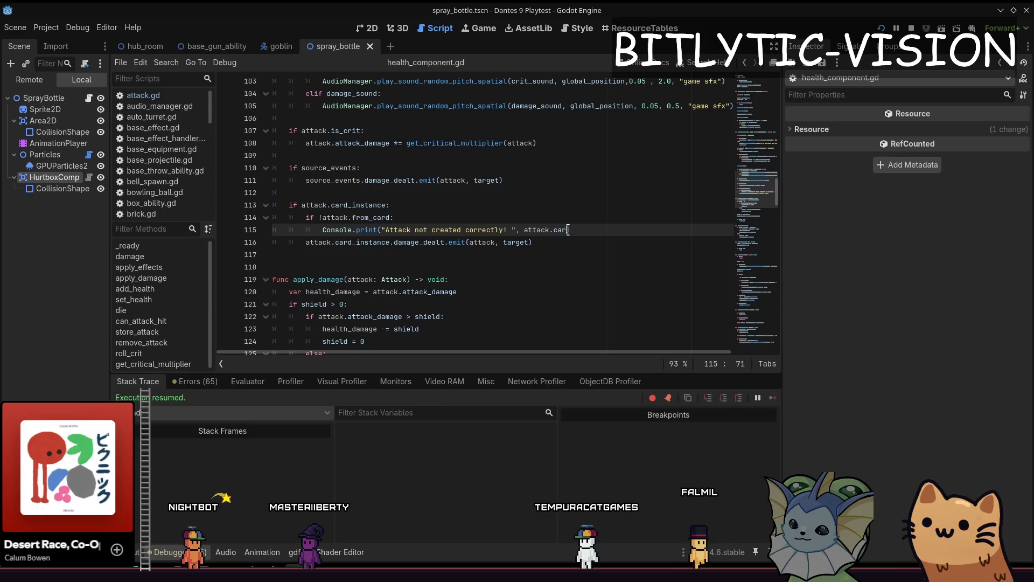
key("ctrl+s")
Fire the AK47 at the dummies to trigger "Attack not created correctly! AK47 [30/30]"
key("alt+Tab")
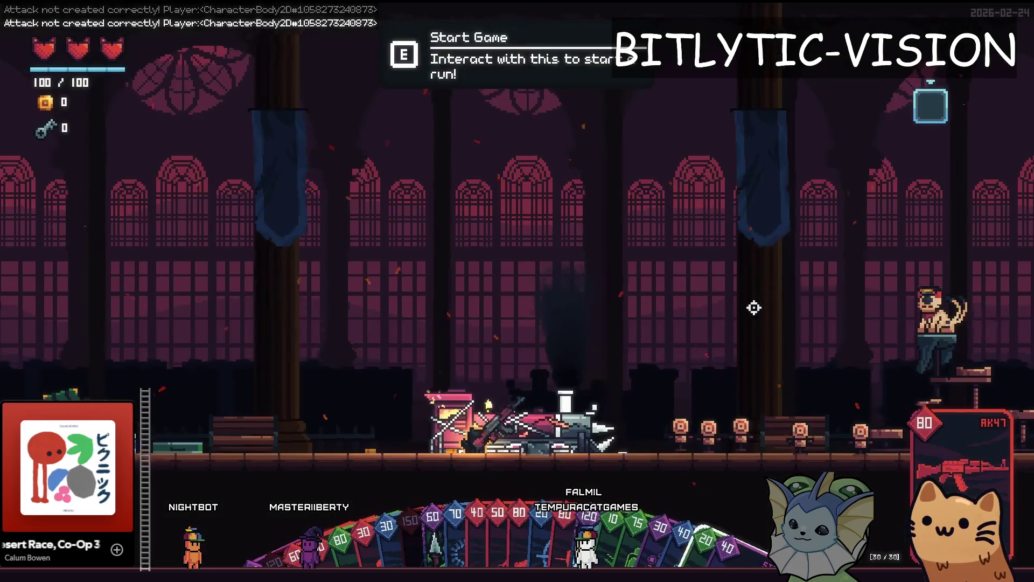
left_click(819, 411)
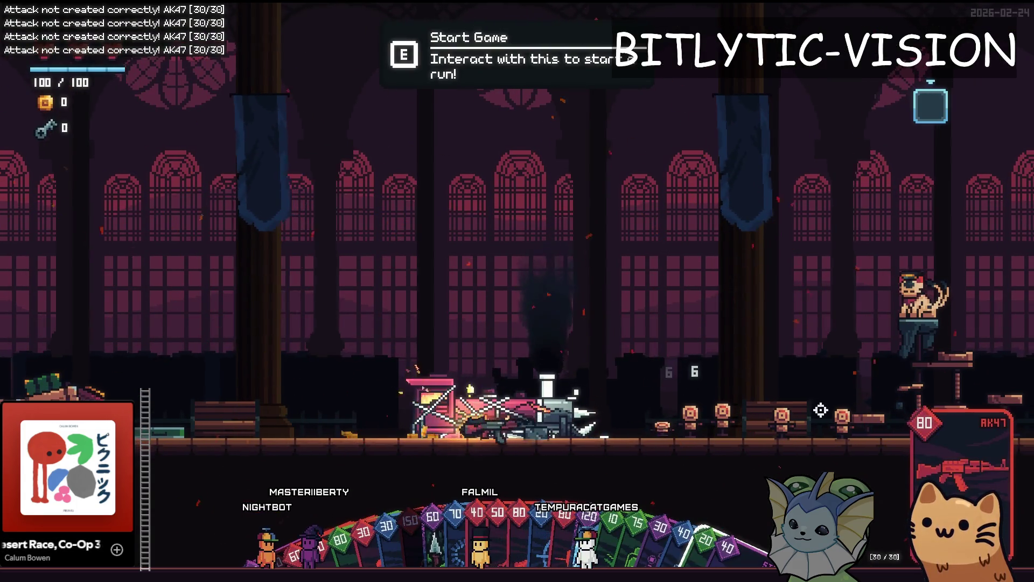
key("d")
left_click(547, 212)
left_click(793, 420)
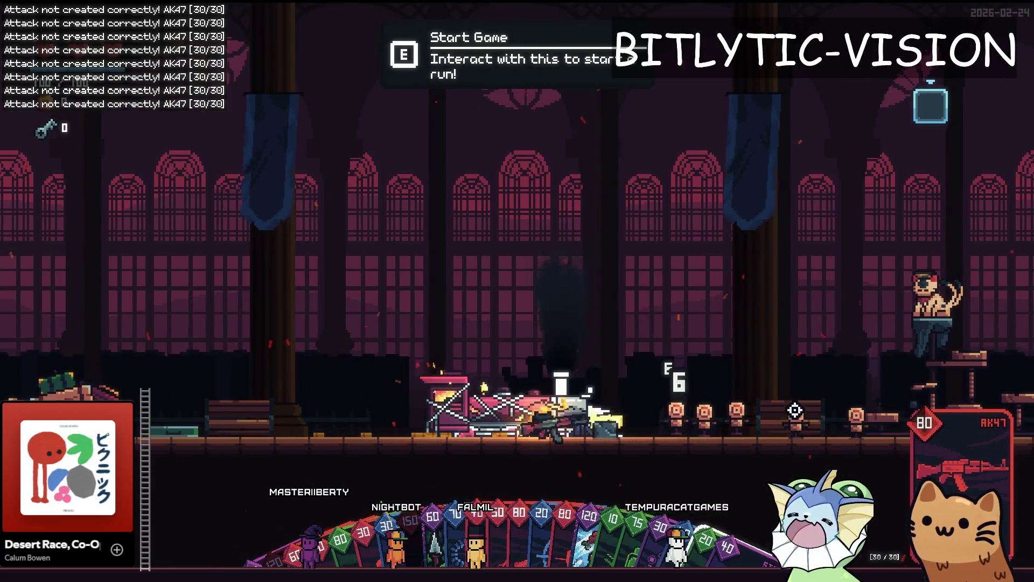
key("alt+Tab")
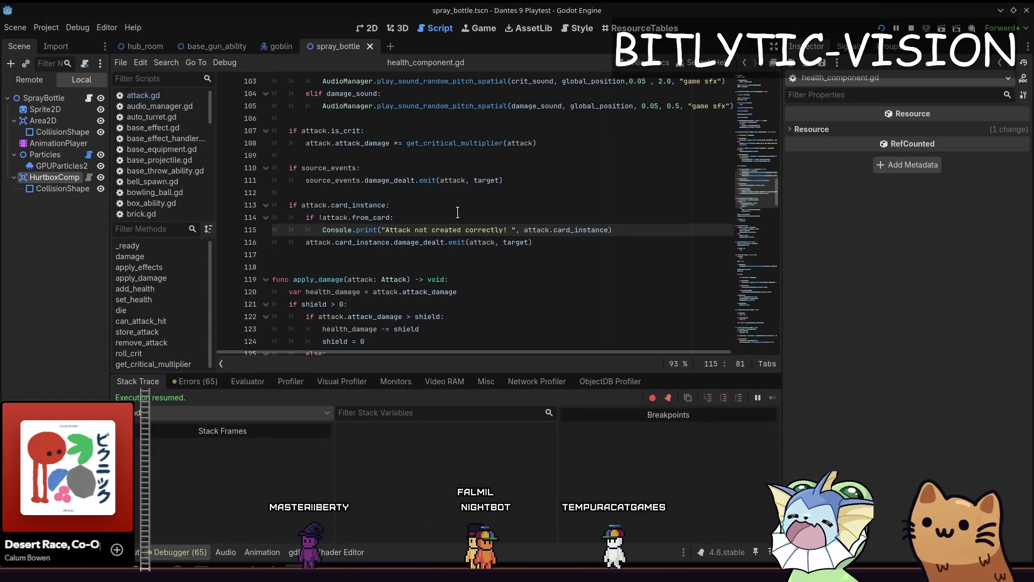
left_click(438, 204)
key("alt+shift+o")
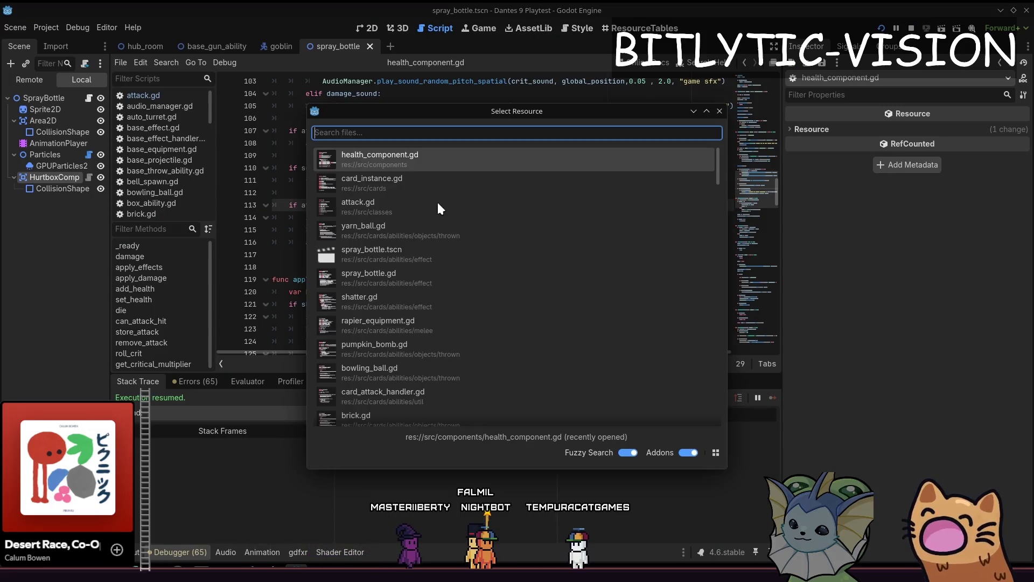
Add 'attack.from_card = from_card' to clone() in attack.gd, then relaunch and shoot the dummies
type("attack")
key("Return")
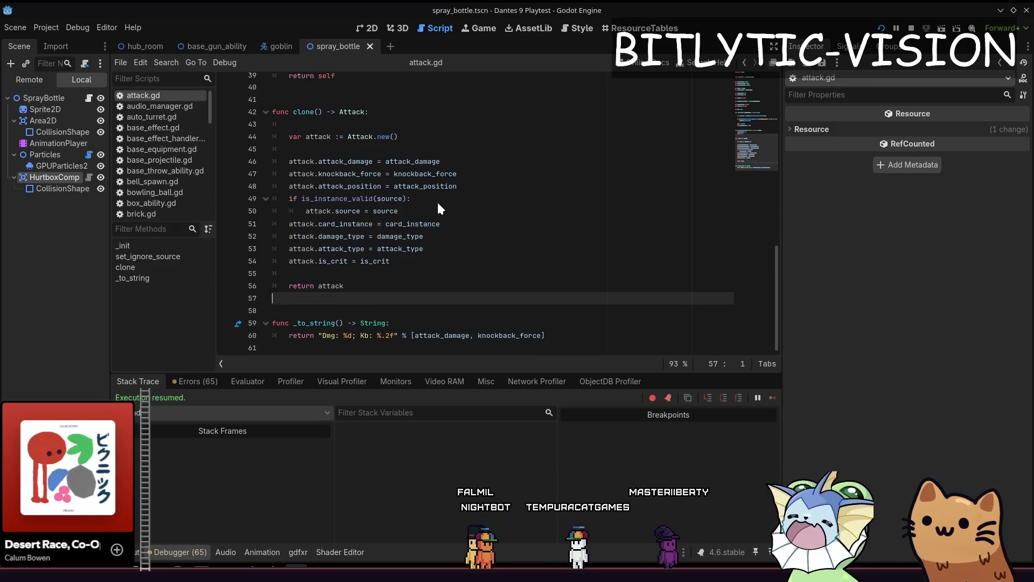
key("Return")
type("attack.from_card = fr")
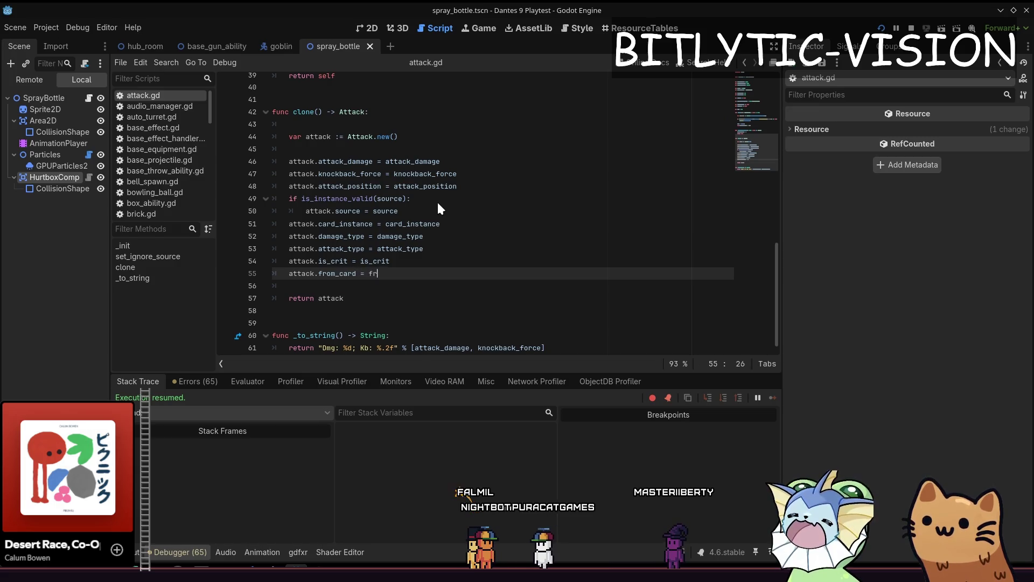
type("om")
key("Return")
key("F5")
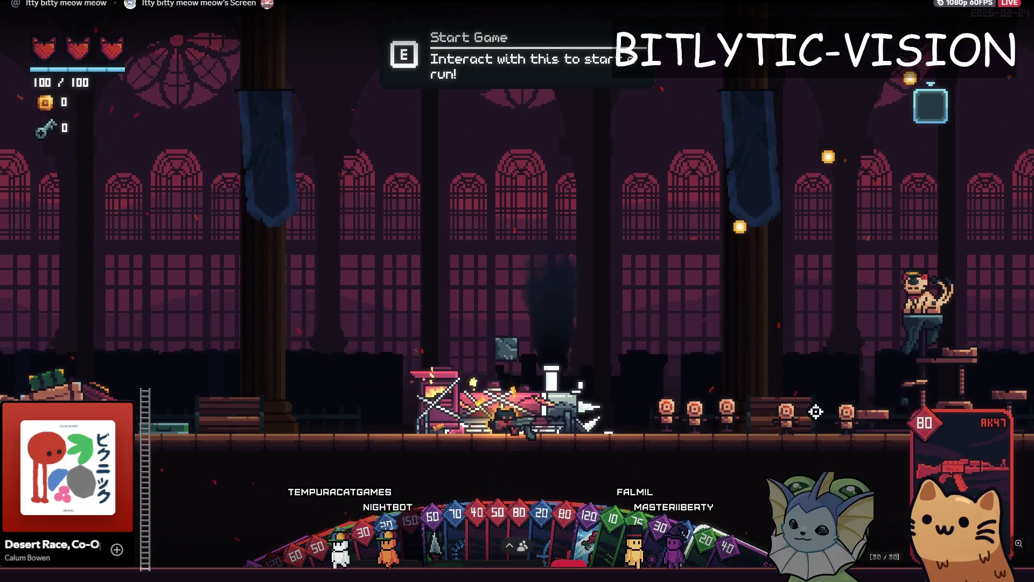
left_click(813, 411)
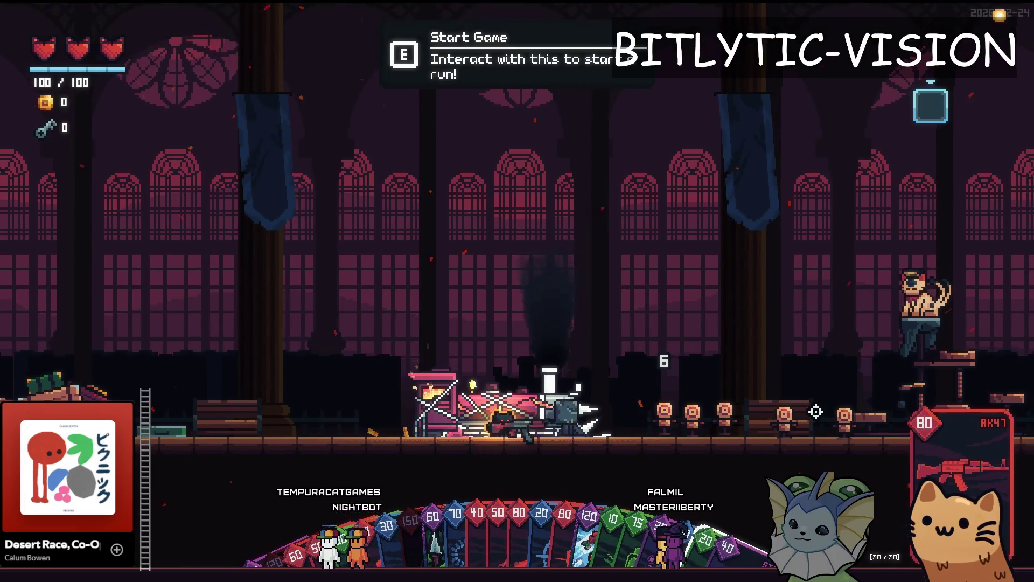
Use the debug menu's Cards options to clear the deck and add all cards
key("grave")
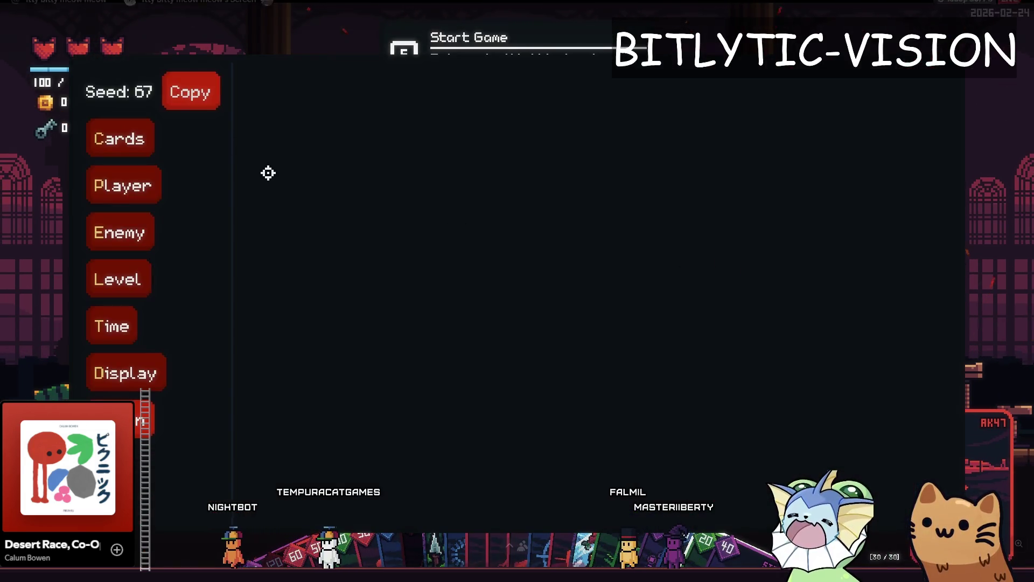
left_click(441, 183)
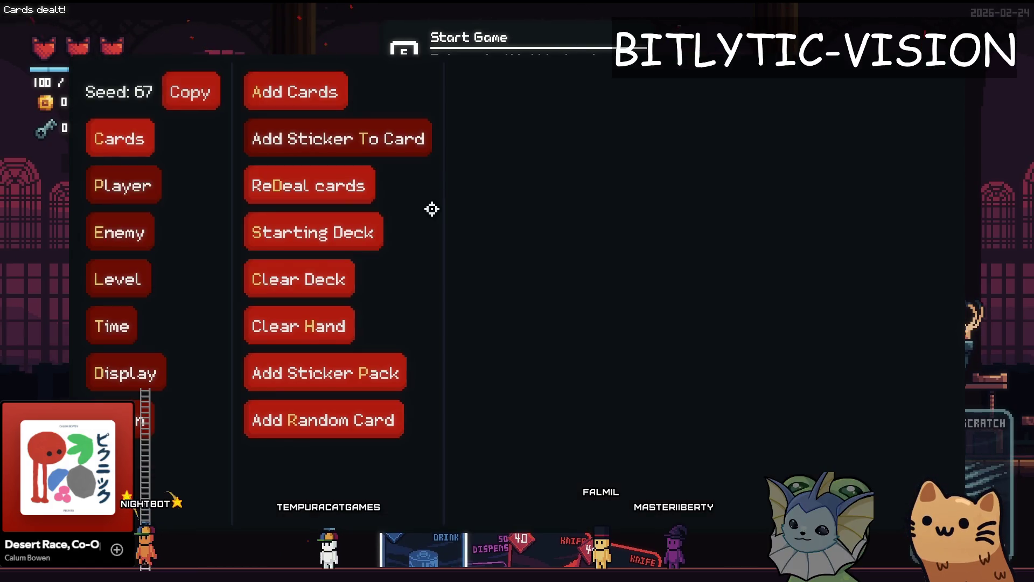
left_click(290, 269)
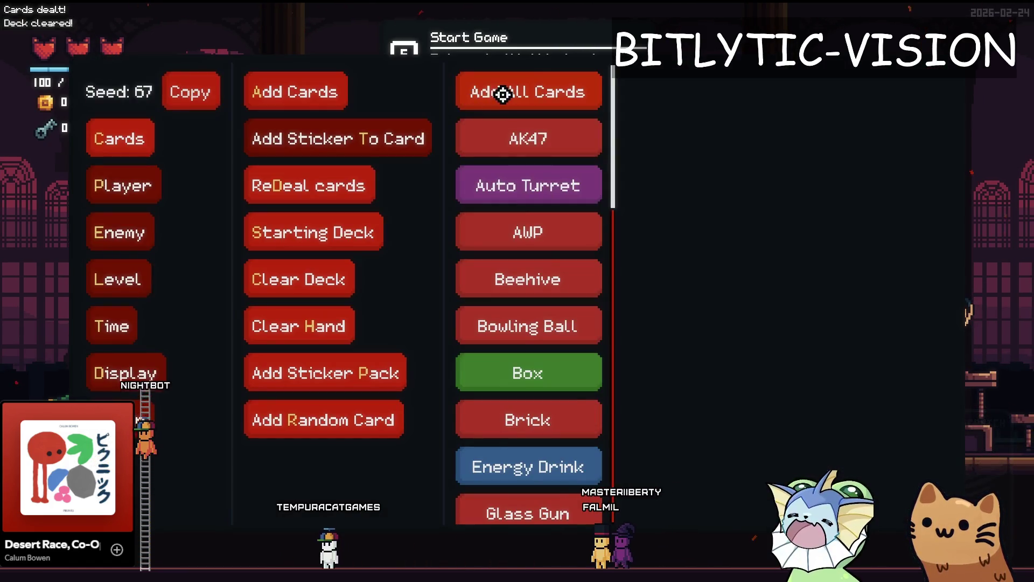
left_click(503, 95)
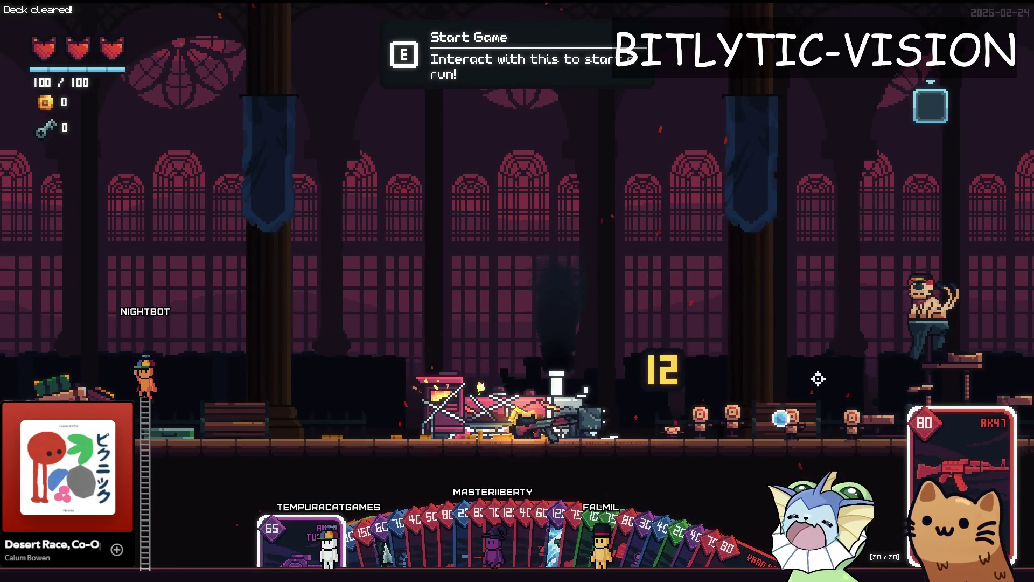
Test-fire Bowling Ball, Brick and Glass Gun at the target dummies
left_click(818, 379)
left_click(818, 378)
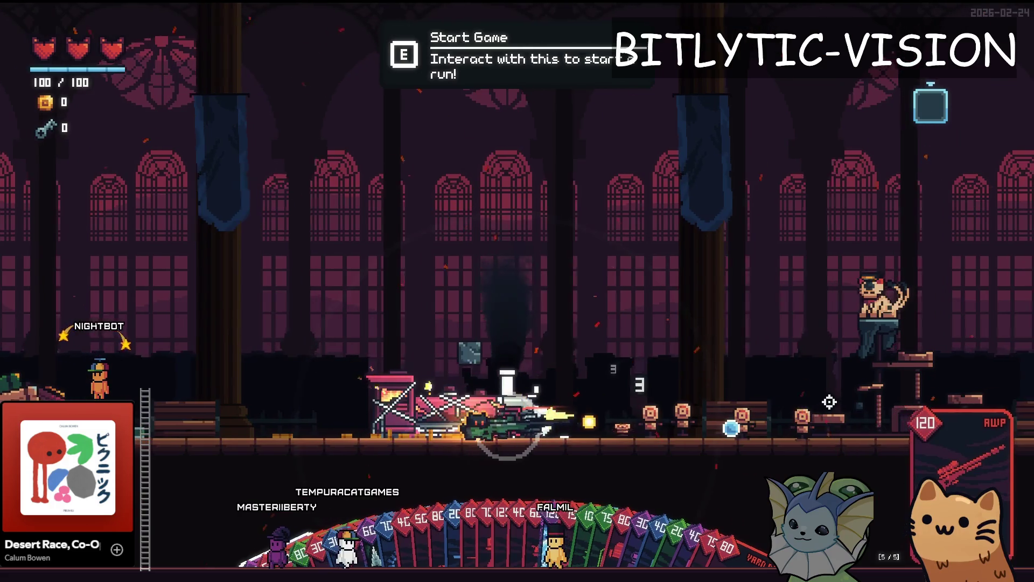
left_click(824, 407)
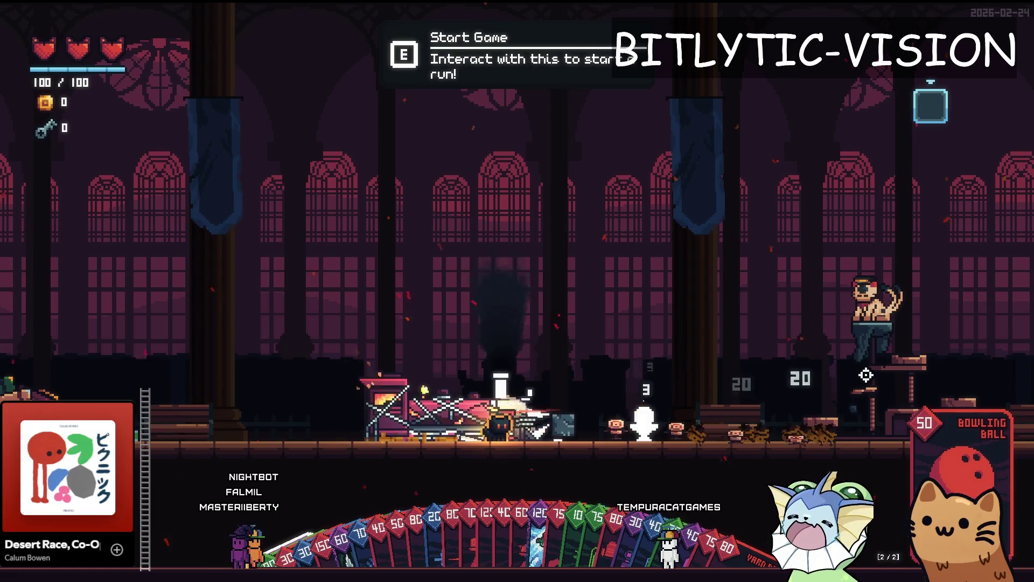
key("d")
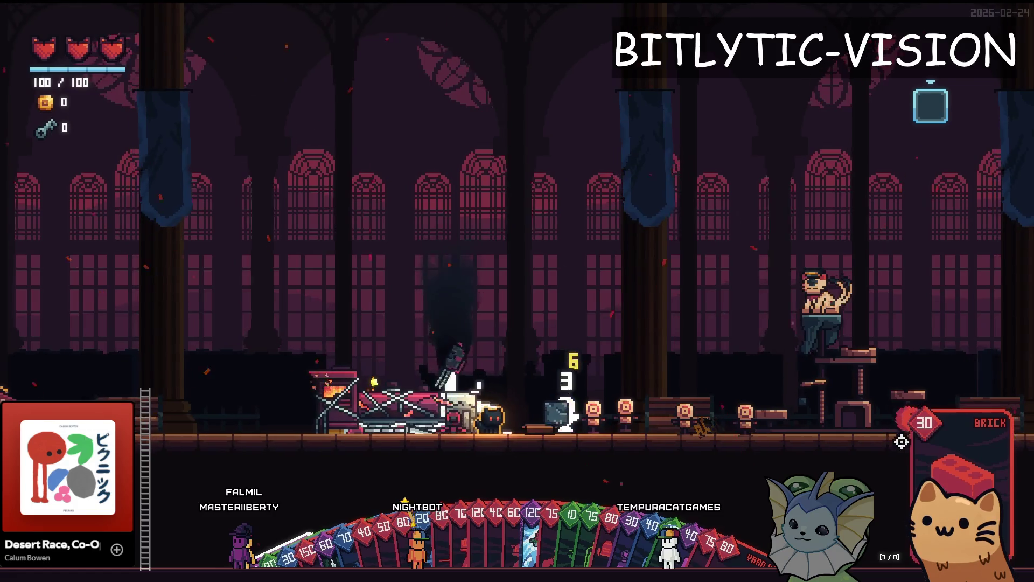
left_click(840, 363)
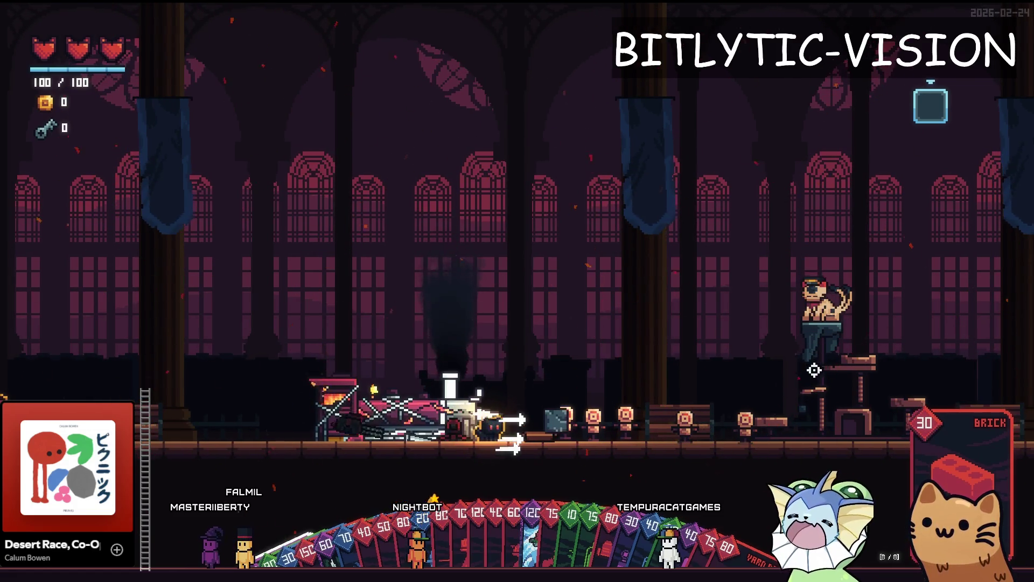
key("a")
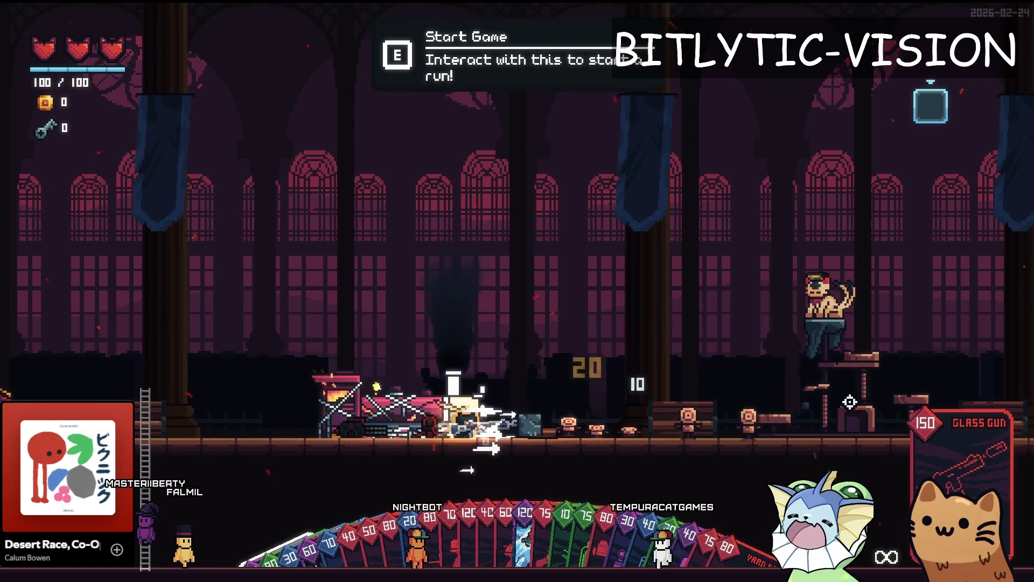
left_click(838, 401)
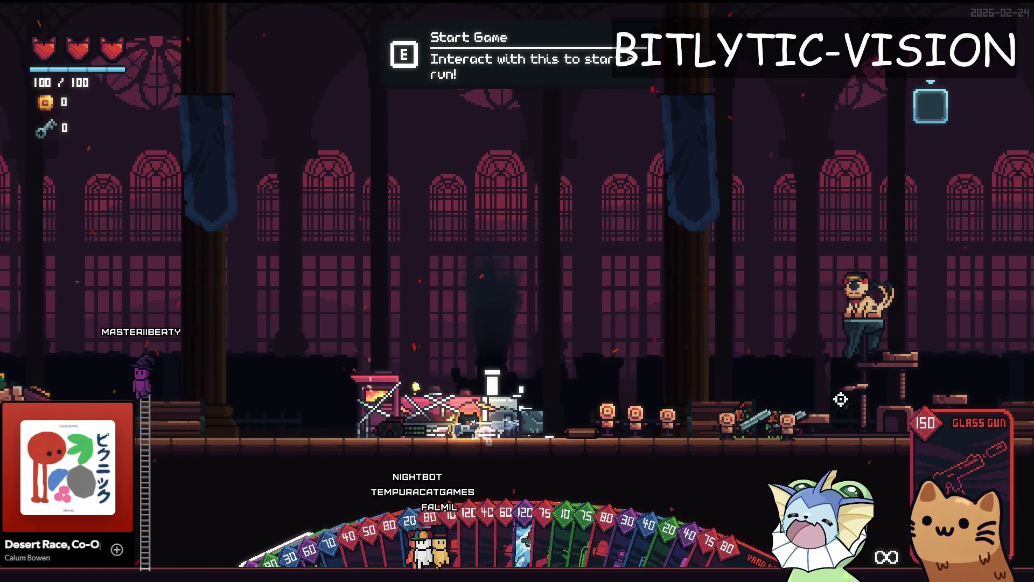
key("d")
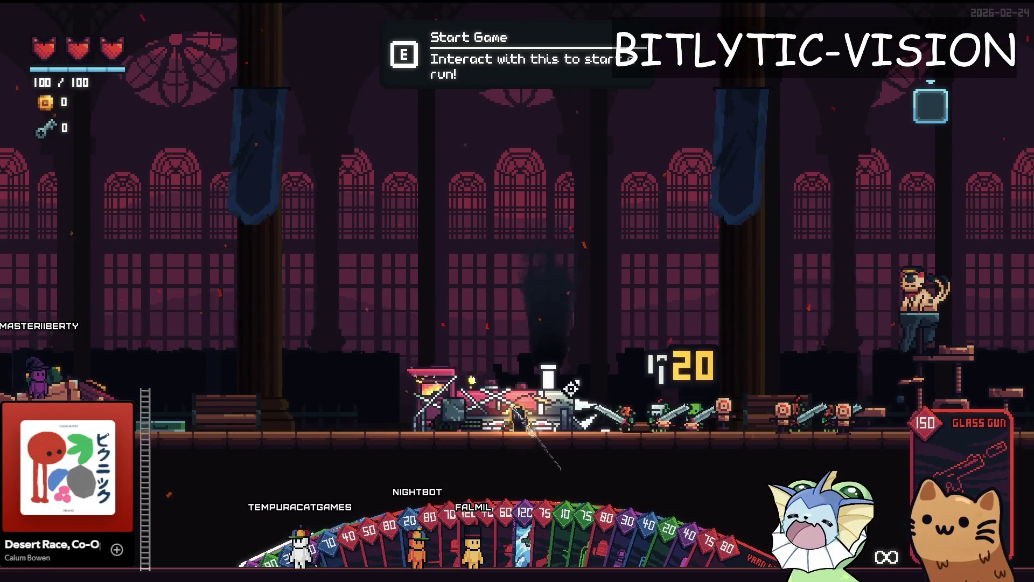
left_click(599, 366)
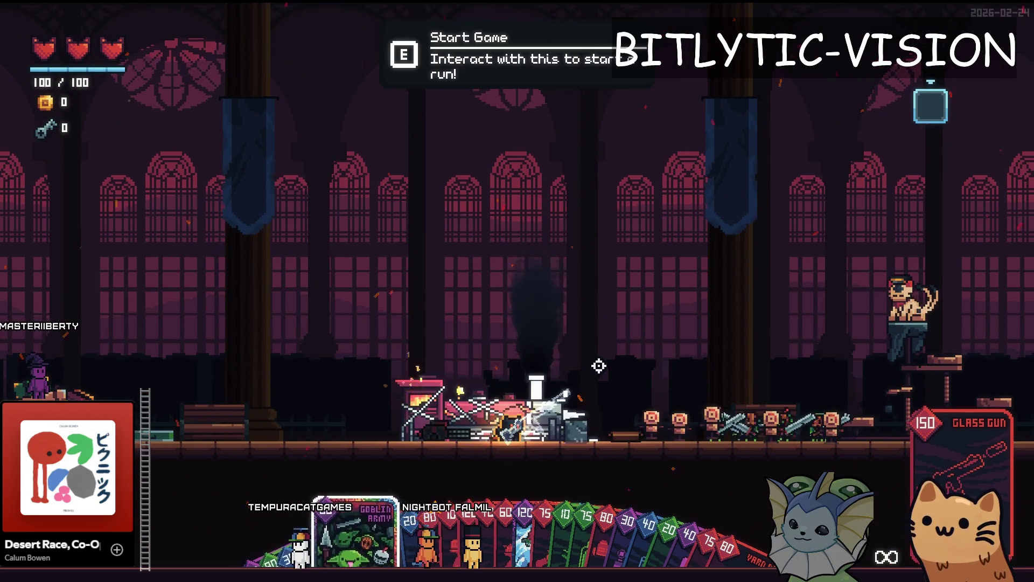